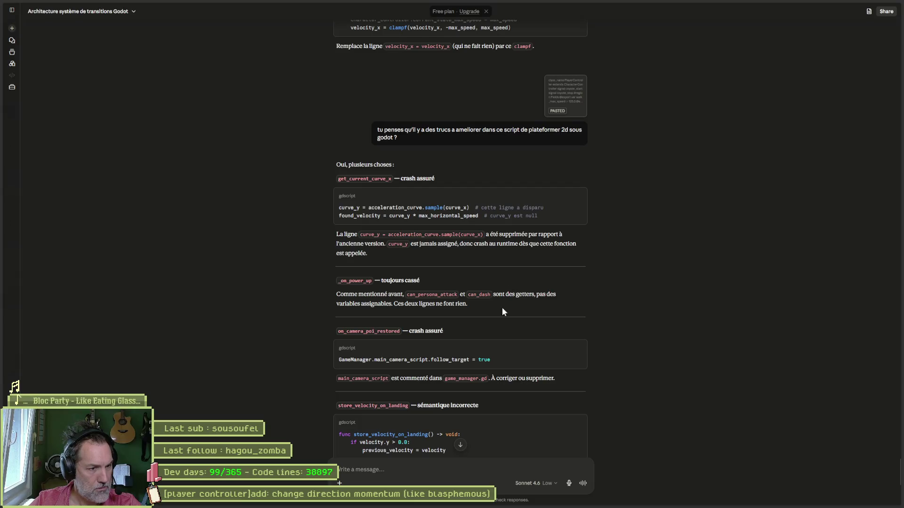
# - Jump to on_camera_poi_restored in player_controller.gd and place the caret in its name
pyautogui.scroll(-1, 424, 352)
pyautogui.hotkey('alt', 'Tab')
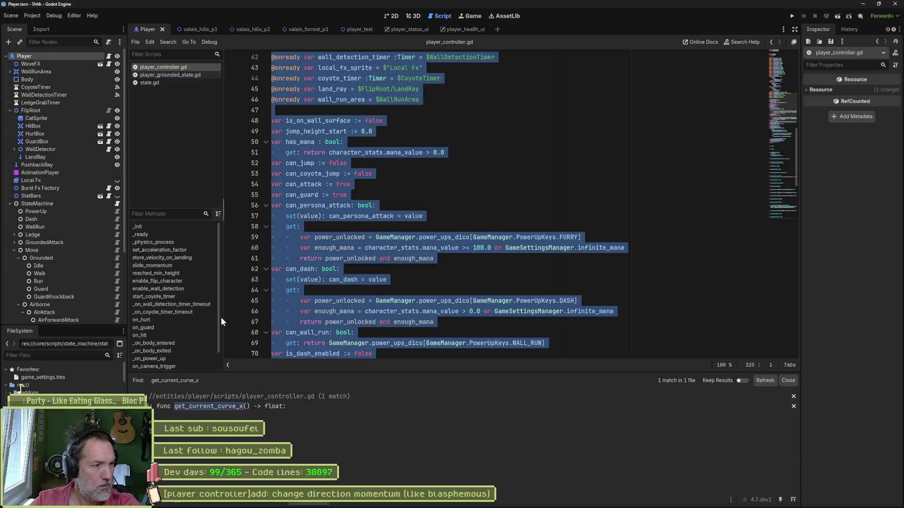
pyautogui.scroll(-1, 160, 368)
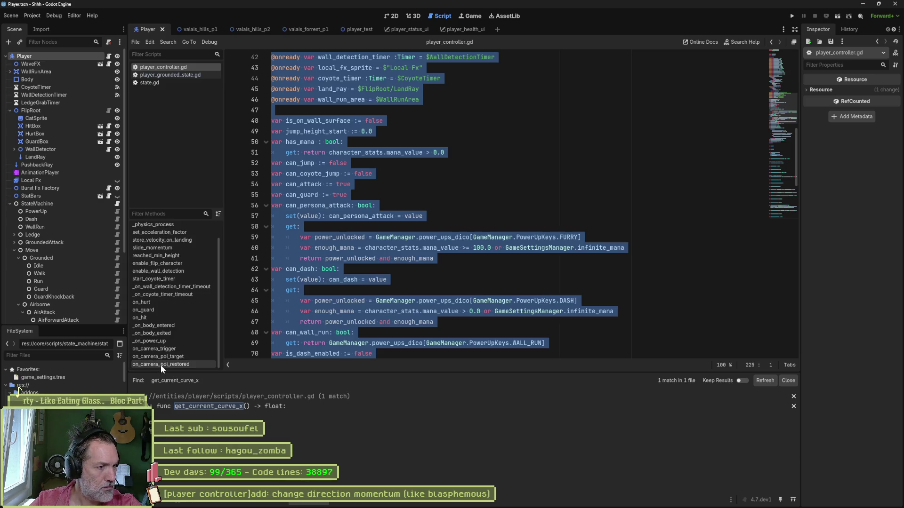
pyautogui.click(168, 365)
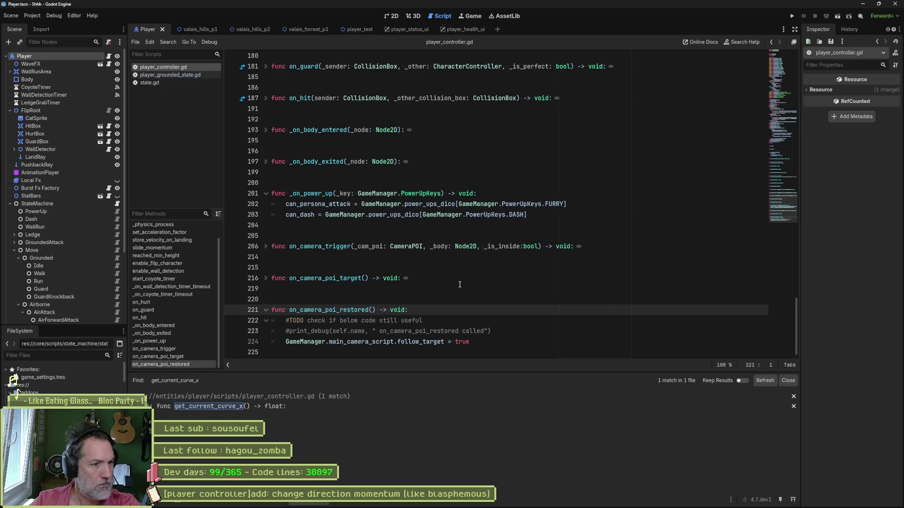
pyautogui.click(322, 310)
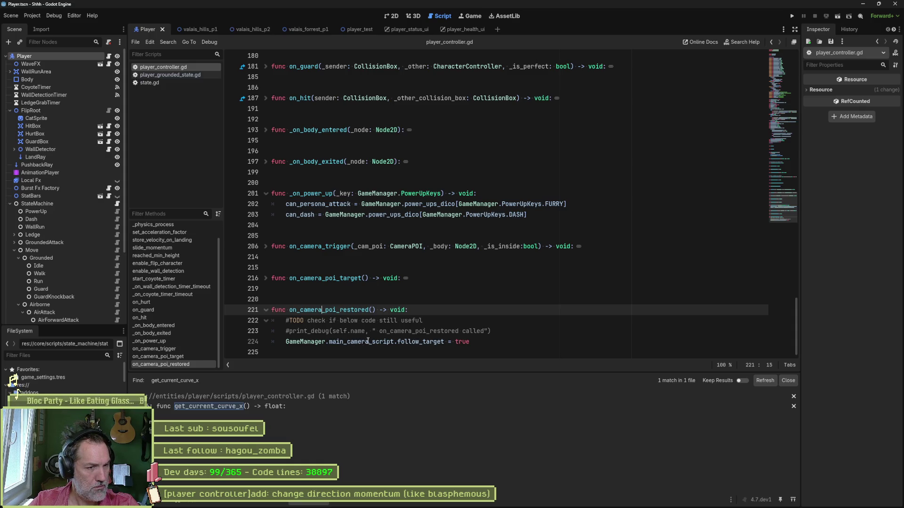
# - Search all project scripts for uses of on_camera_poi_restored
pyautogui.doubleClick(350, 310)
pyautogui.hotkey('ctrl', 'shift', 'f')
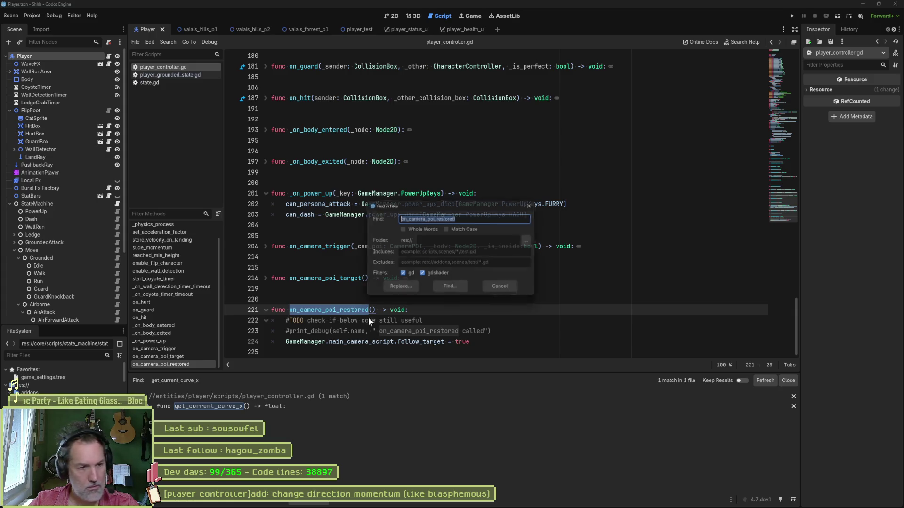
pyautogui.press('Return')
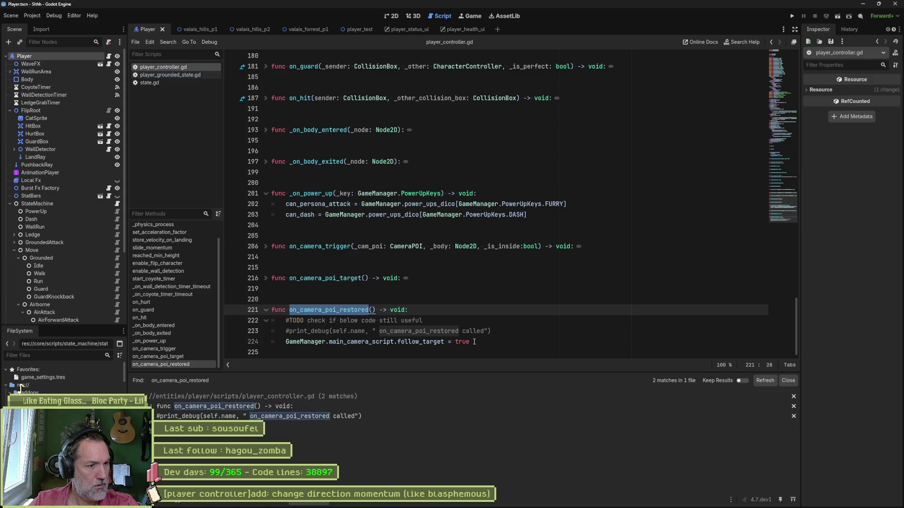
# - Delete the on_camera_poi_restored and on_camera_poi_target functions
pyautogui.moveTo(474, 342); pyautogui.dragTo(274, 298)
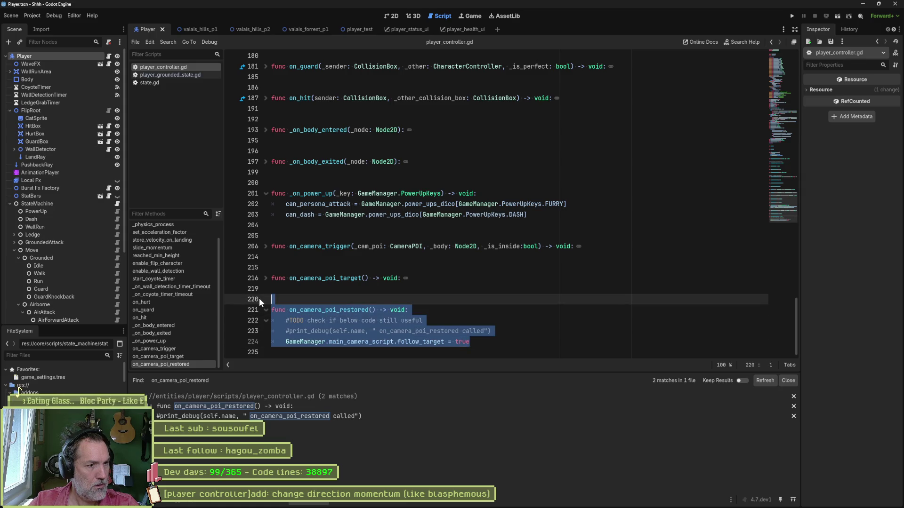
pyautogui.press('BackSpace')
pyautogui.press('BackSpace')
pyautogui.press('BackSpace')
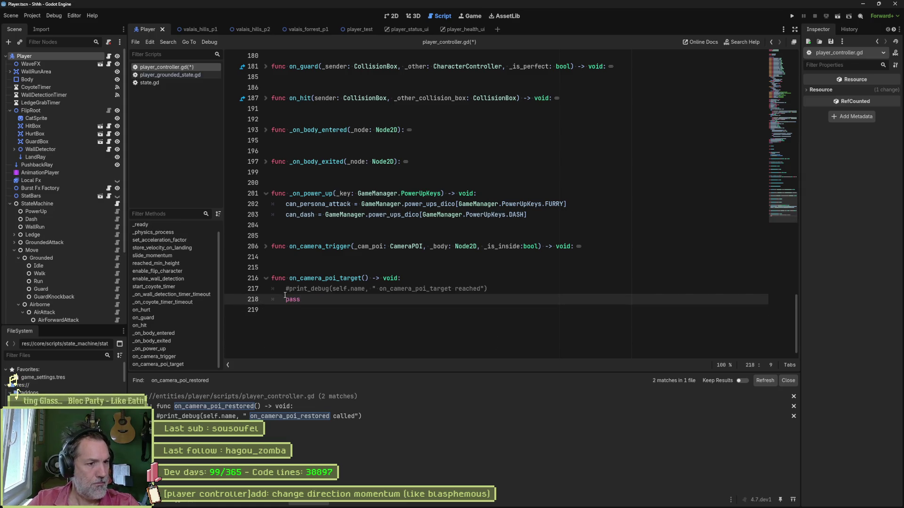
pyautogui.moveTo(334, 299)
pyautogui.mouseDown()
pyautogui.moveTo(259, 247)
pyautogui.moveTo(253, 265)
pyautogui.mouseUp()
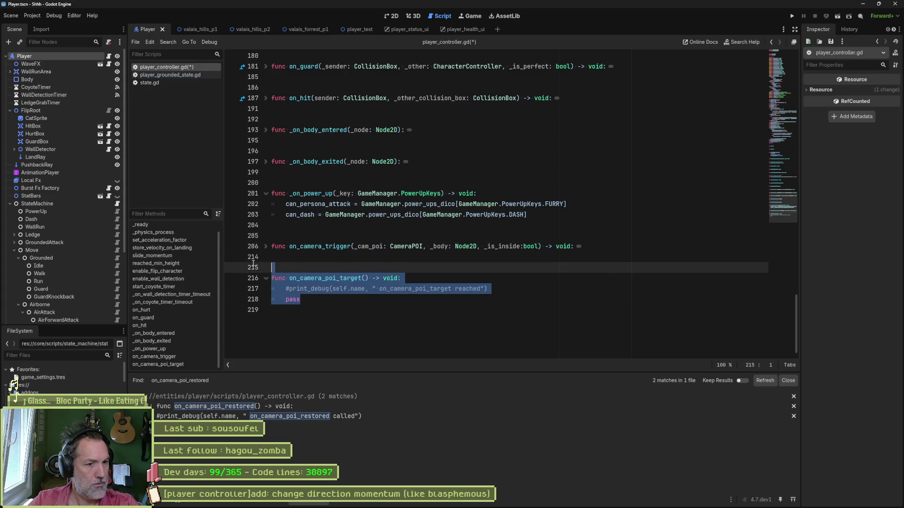
pyautogui.press('BackSpace')
pyautogui.press('BackSpace')
pyautogui.press('BackSpace')
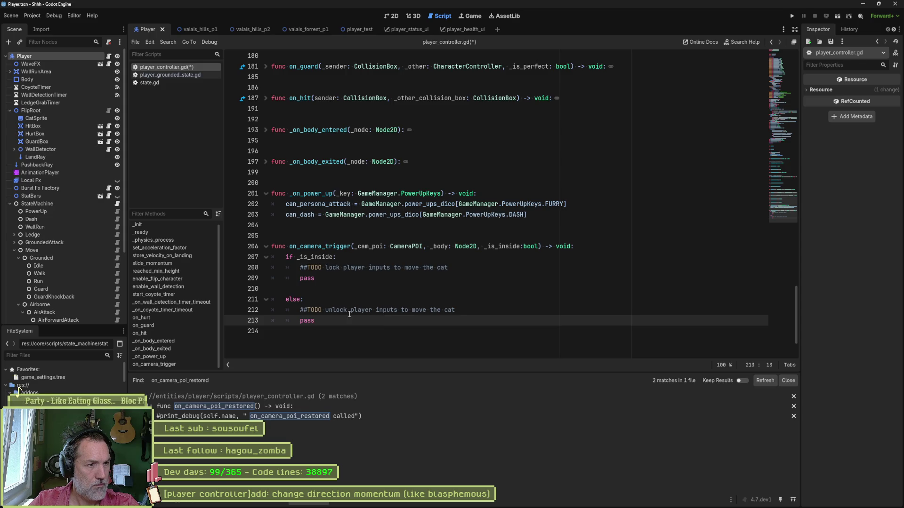
# - Delete the whole on_camera_trigger function, redoing an incomplete first attempt
pyautogui.moveTo(349, 312); pyautogui.dragTo(283, 226)
pyautogui.press('BackSpace')
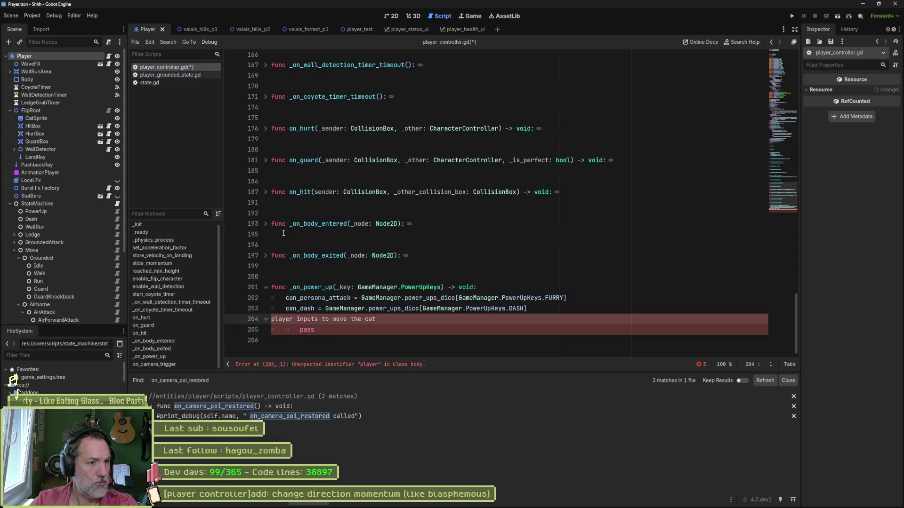
pyautogui.hotkey('ctrl', 'z')
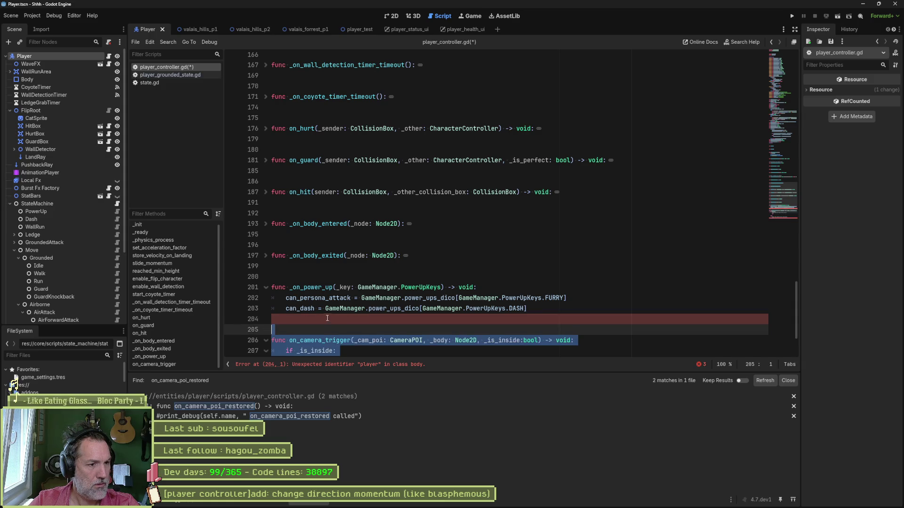
pyautogui.scroll(-2, 329, 316)
pyautogui.moveTo(320, 342); pyautogui.dragTo(212, 257)
pyautogui.press('BackSpace')
pyautogui.press('BackSpace')
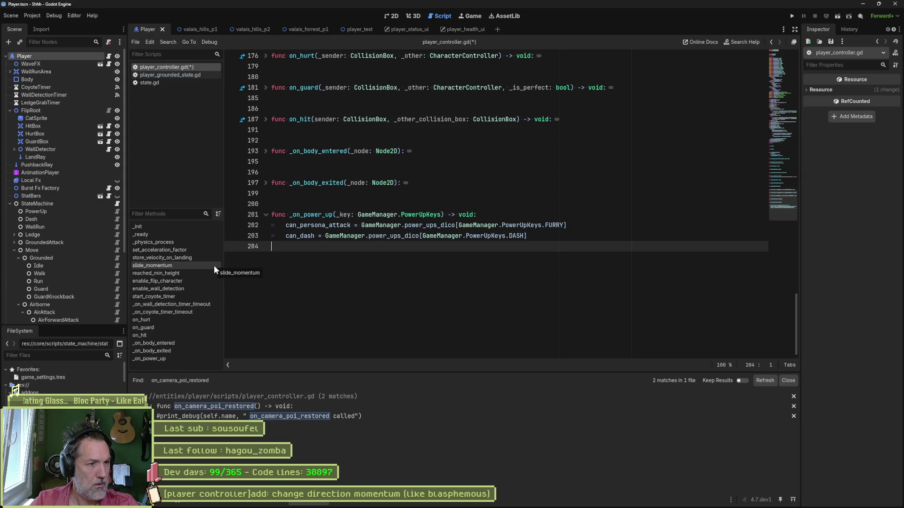
# - Unfold the _ready and _init functions around line 90, then return to the Claude chat
pyautogui.moveTo(785, 204)
pyautogui.mouseDown()
pyautogui.moveTo(778, 97)
pyautogui.moveTo(765, 166)
pyautogui.moveTo(759, 157)
pyautogui.mouseUp()
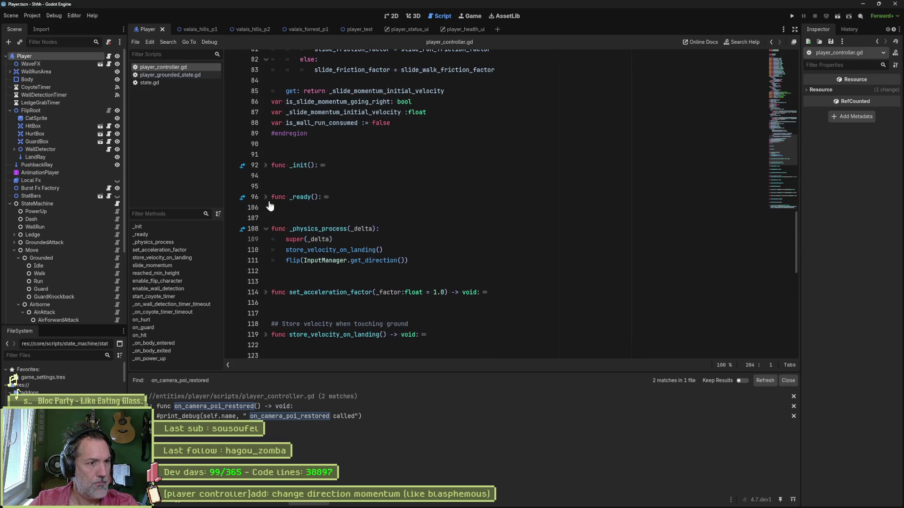
pyautogui.click(266, 197)
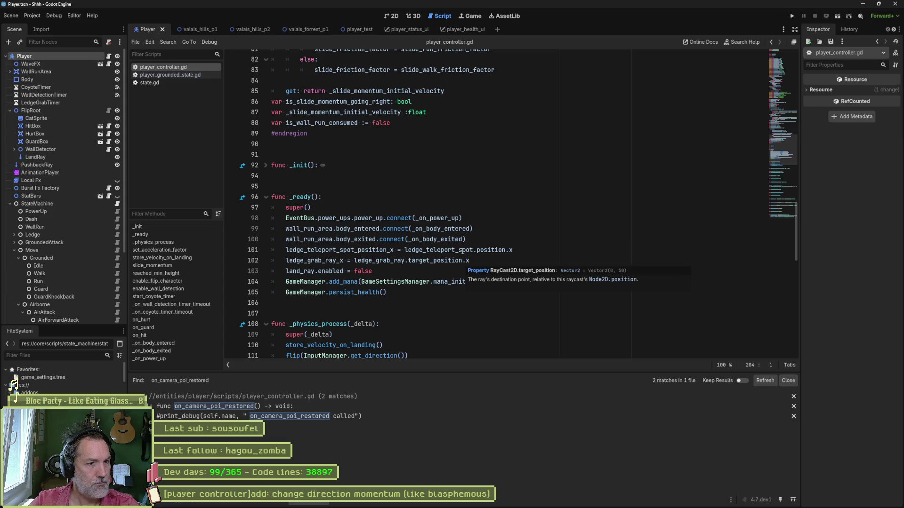
pyautogui.click(266, 165)
pyautogui.scroll(-4, 400, 224)
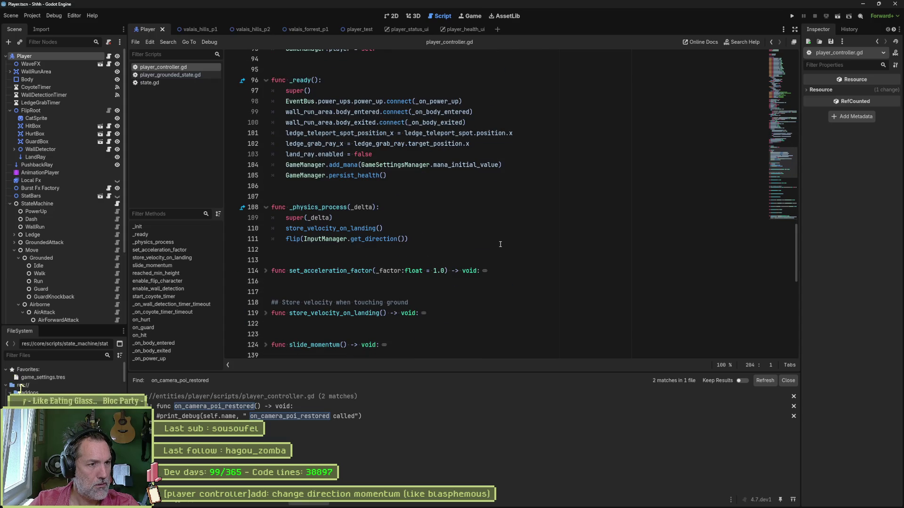
pyautogui.hotkey('alt', 'Tab')
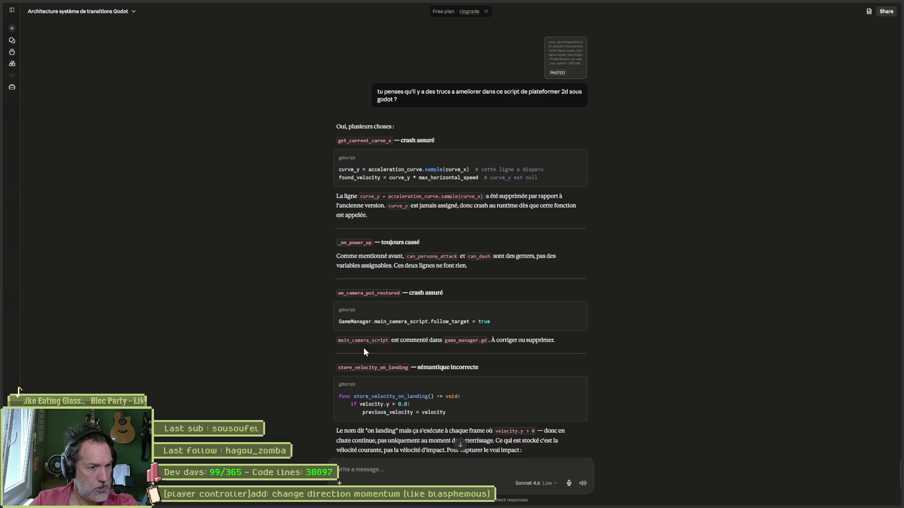
pyautogui.scroll(-3, 574, 353)
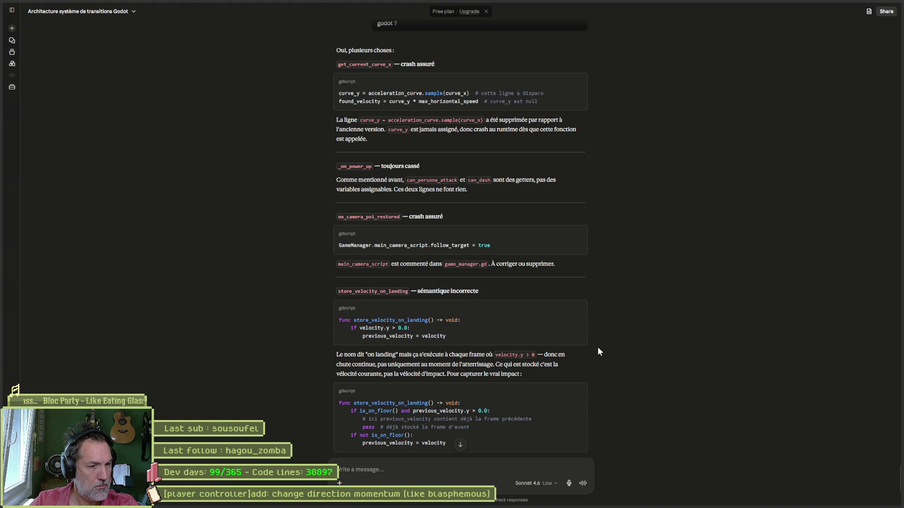
pyautogui.scroll(-1, 612, 353)
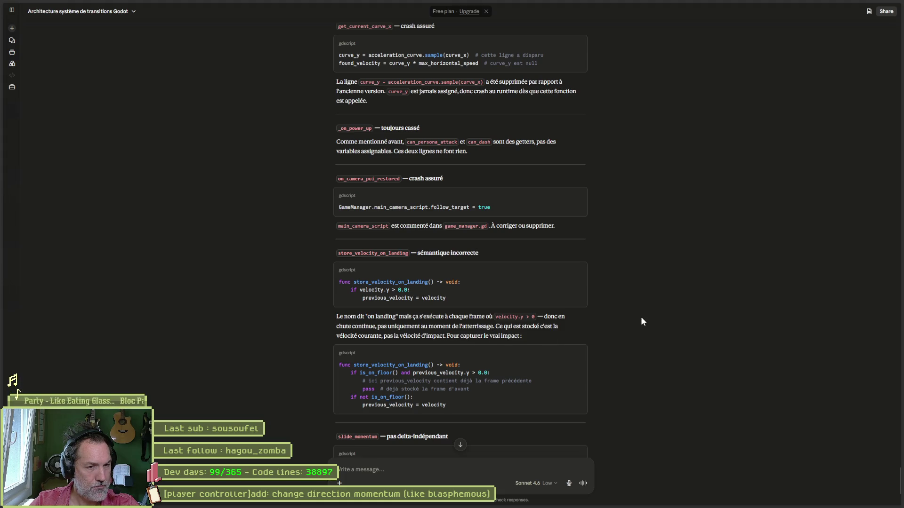
pyautogui.hotkey('alt', 'Tab')
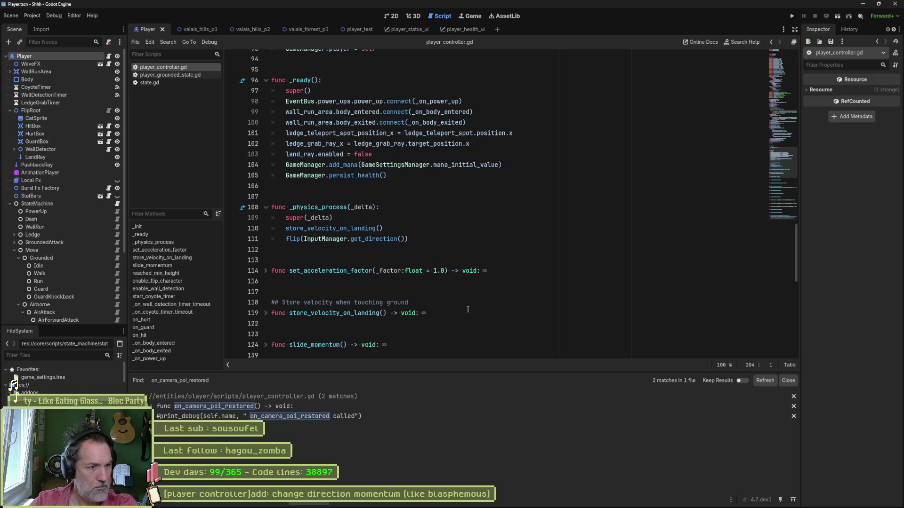
# - Select the store_velocity_on_landing function name, then return to Claude's review
pyautogui.click(162, 258)
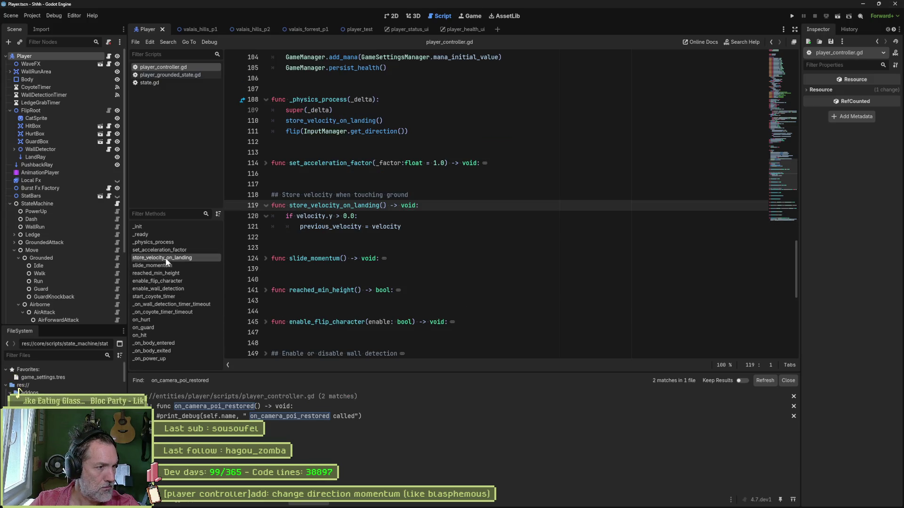
pyautogui.doubleClick(337, 205)
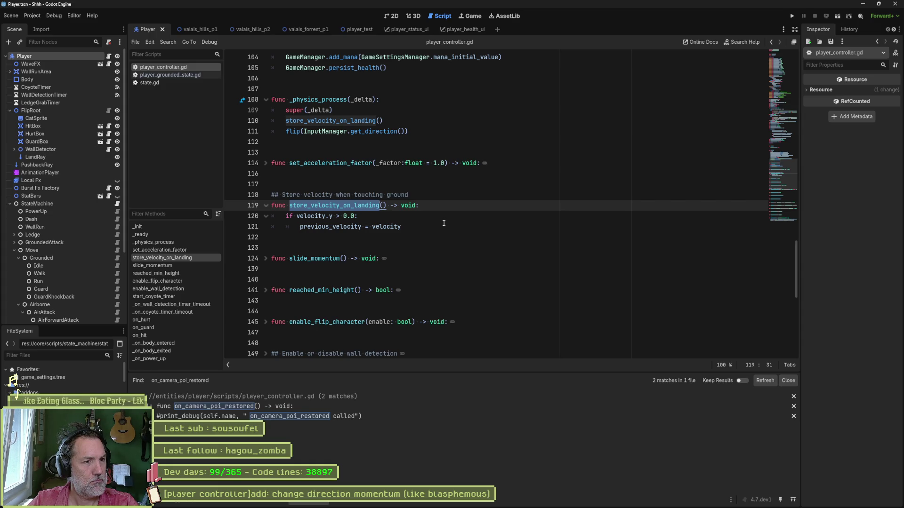
pyautogui.hotkey('alt', 'Tab')
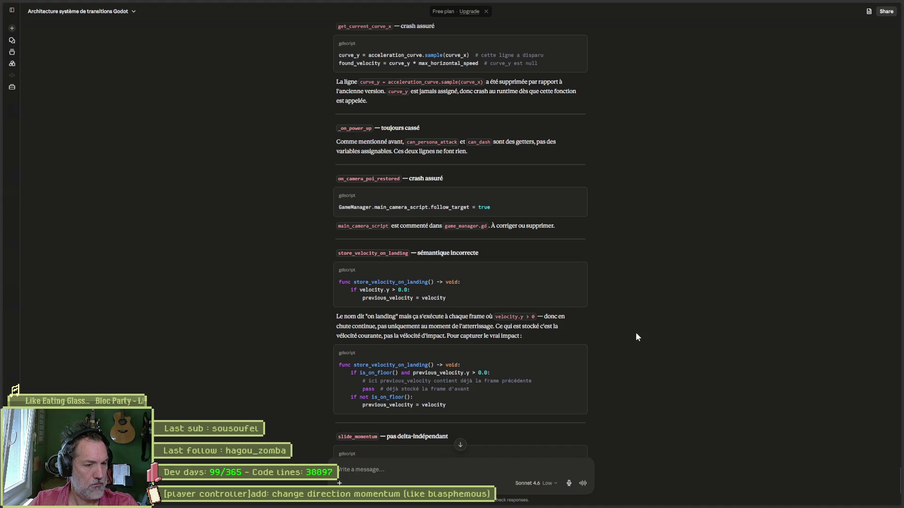
# - Copy Claude's fixed store_velocity_on_landing code block and return to Godot
pyautogui.scroll(-1, 635, 333)
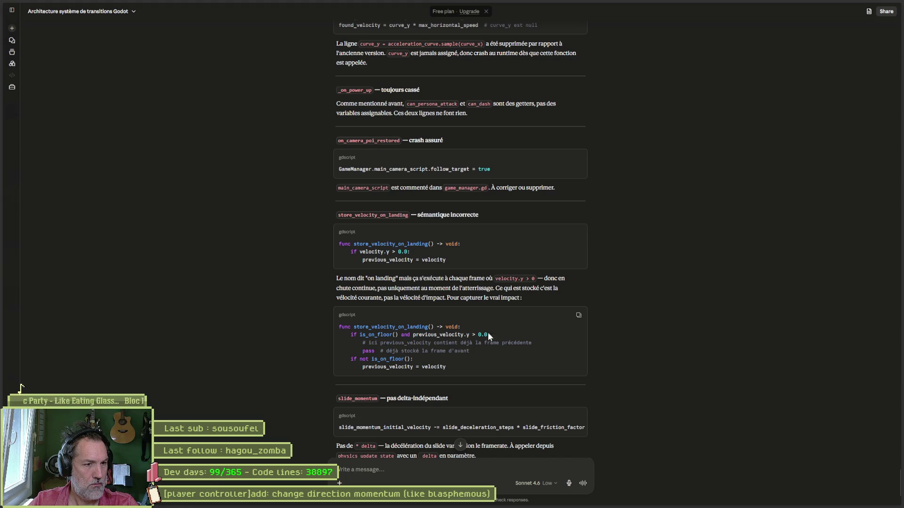
pyautogui.click(578, 315)
pyautogui.hotkey('alt', 'Tab')
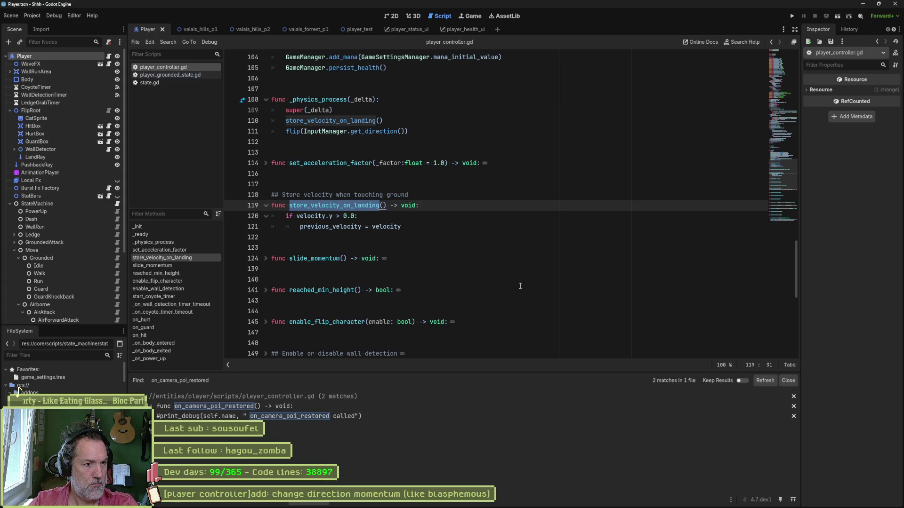
# - Paste the is_on_floor rewrite over the old store_velocity_on_landing lines and save the script
pyautogui.click(404, 226)
pyautogui.hotkey('shift', 'Up')
pyautogui.hotkey('shift', 'Up')
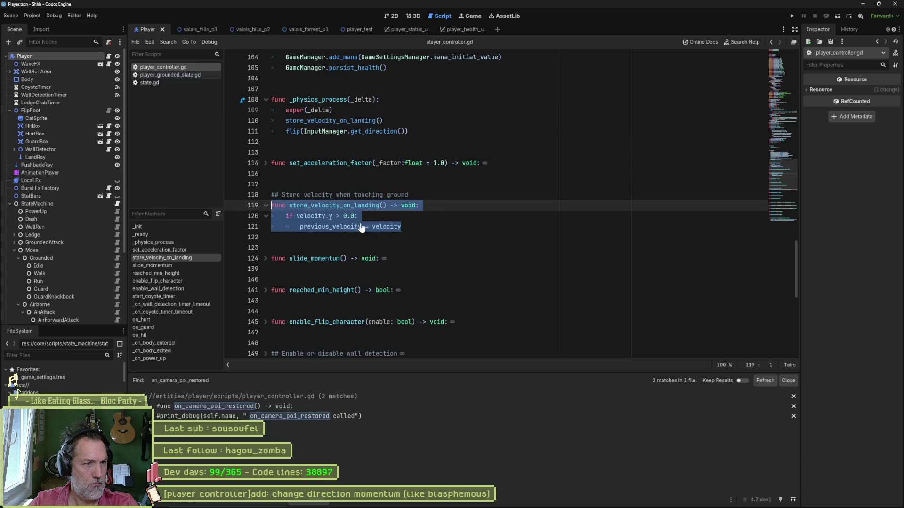
pyautogui.hotkey('ctrl', 'v')
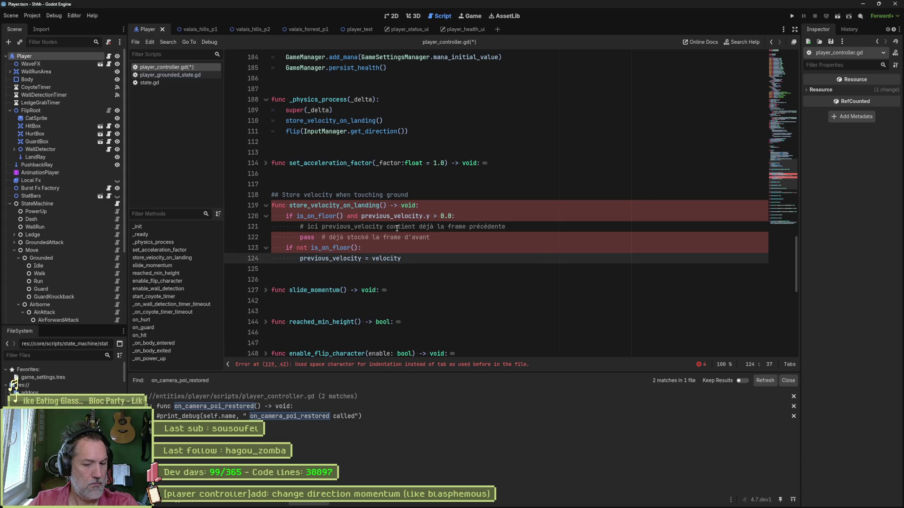
pyautogui.hotkey('ctrl', 's')
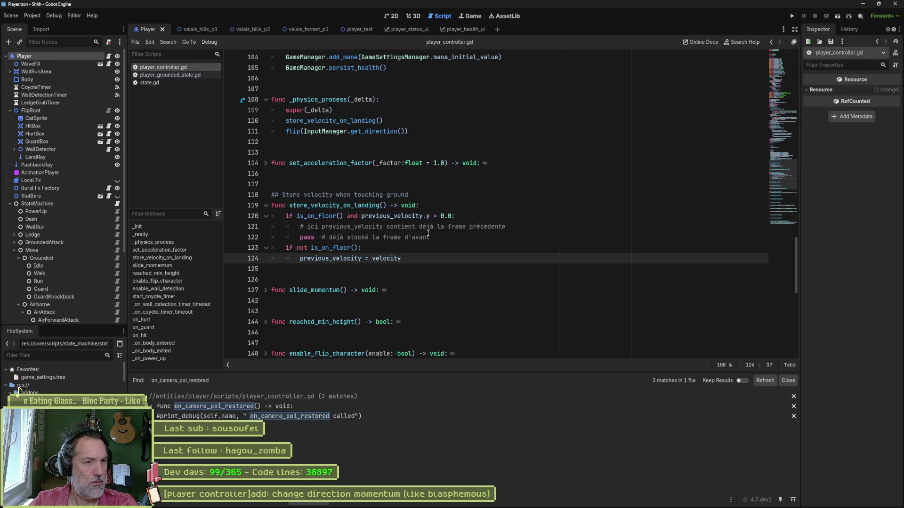
pyautogui.moveTo(429, 237); pyautogui.dragTo(269, 216)
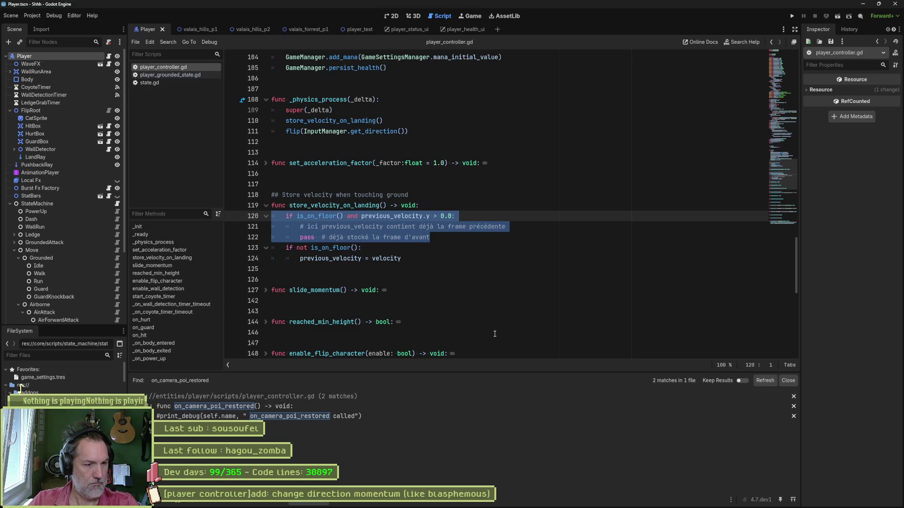
pyautogui.hotkey('alt', 'Tab')
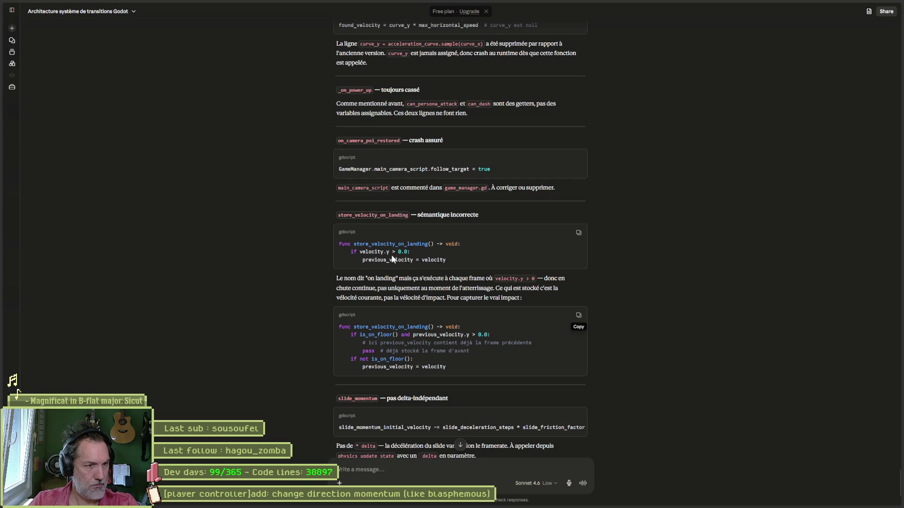
# - Delete the pass-only is_on_floor block (lines 120–122) from store_velocity_on_landing
pyautogui.hotkey('alt', 'Tab')
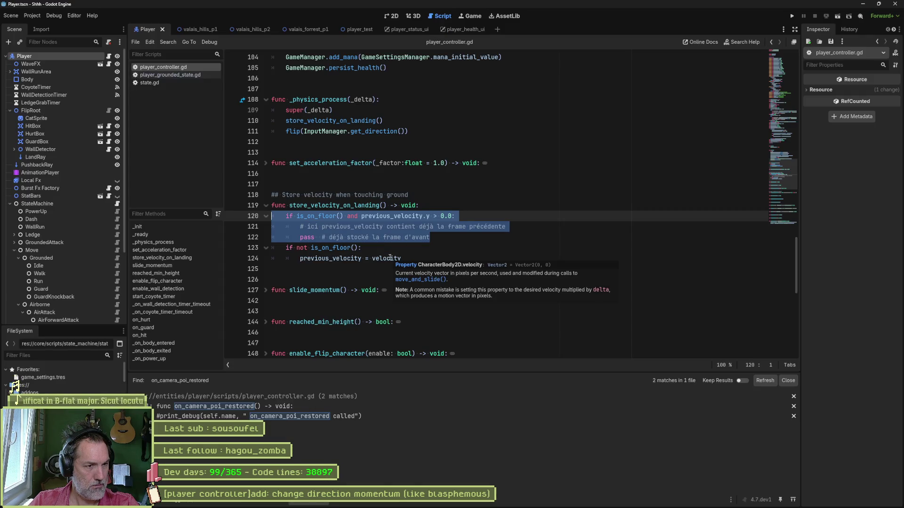
pyautogui.hotkey('alt', 'Tab')
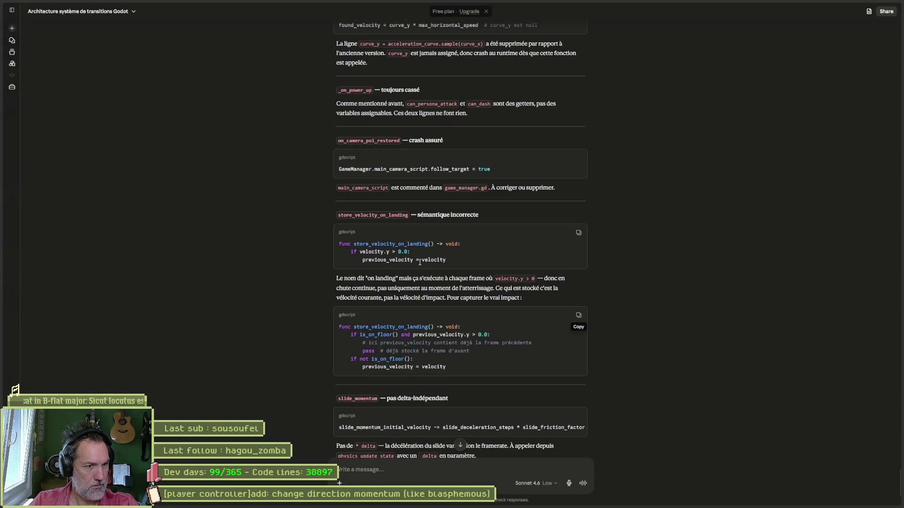
pyautogui.hotkey('alt', 'Tab')
pyautogui.moveTo(438, 237); pyautogui.dragTo(440, 206)
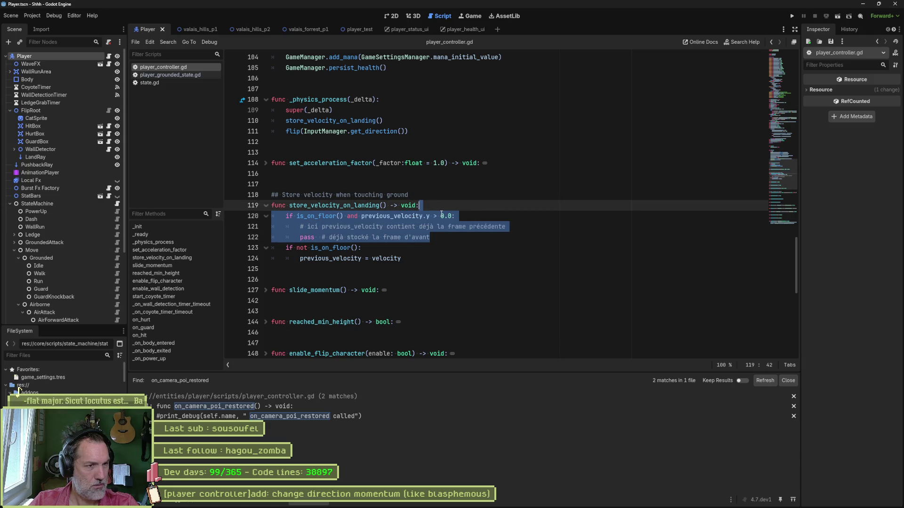
pyautogui.press('BackSpace')
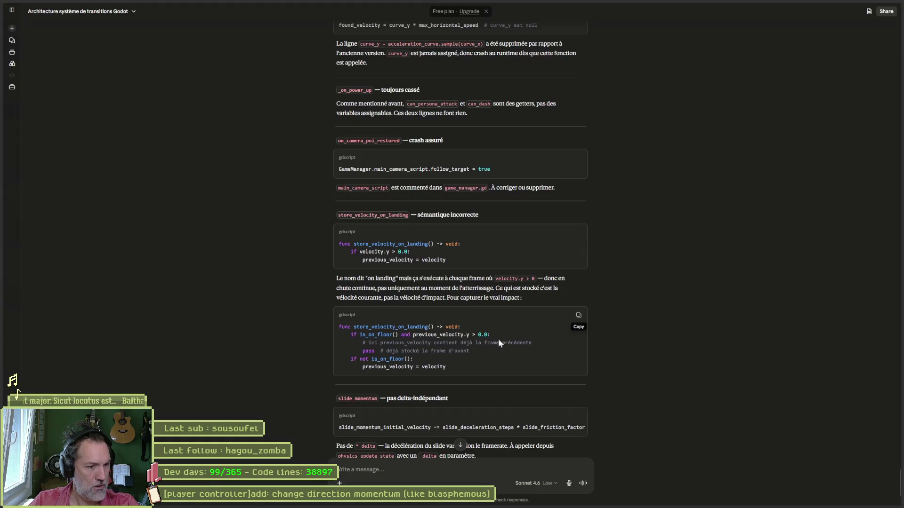
pyautogui.scroll(-1, 637, 343)
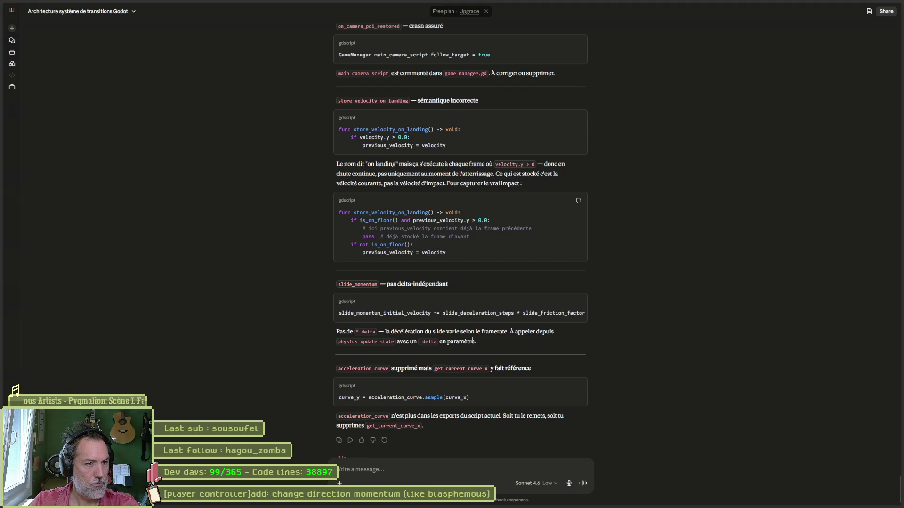
pyautogui.hotkey('alt', 'Tab')
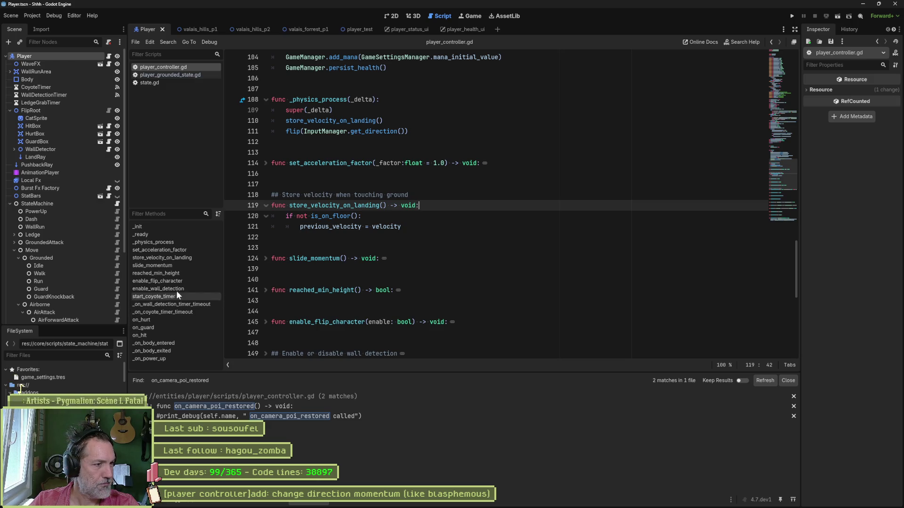
# - Run a Find in Files search for slide_momentum from its definition
pyautogui.click(176, 265)
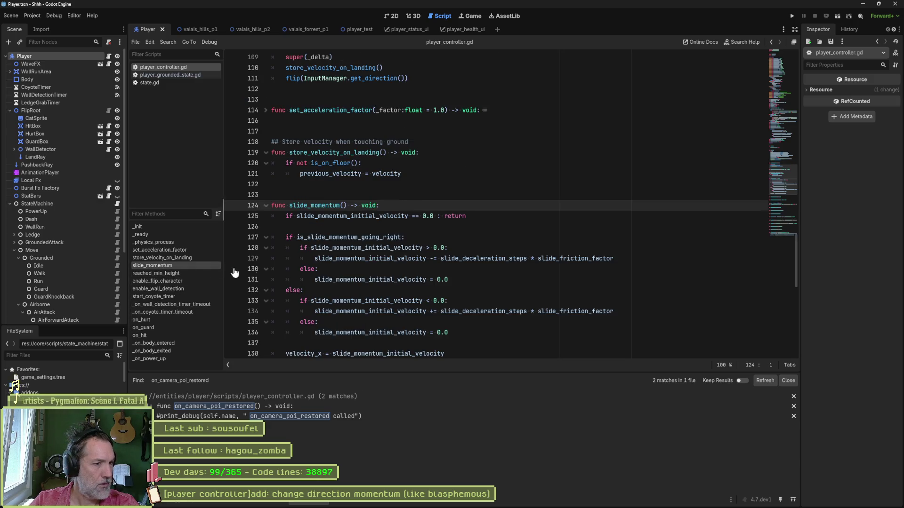
pyautogui.doubleClick(330, 205)
pyautogui.hotkey('ctrl', 'shift', 'f')
pyautogui.press('Return')
pyautogui.scroll(-5, 315, 412)
pyautogui.scroll(-1, 315, 412)
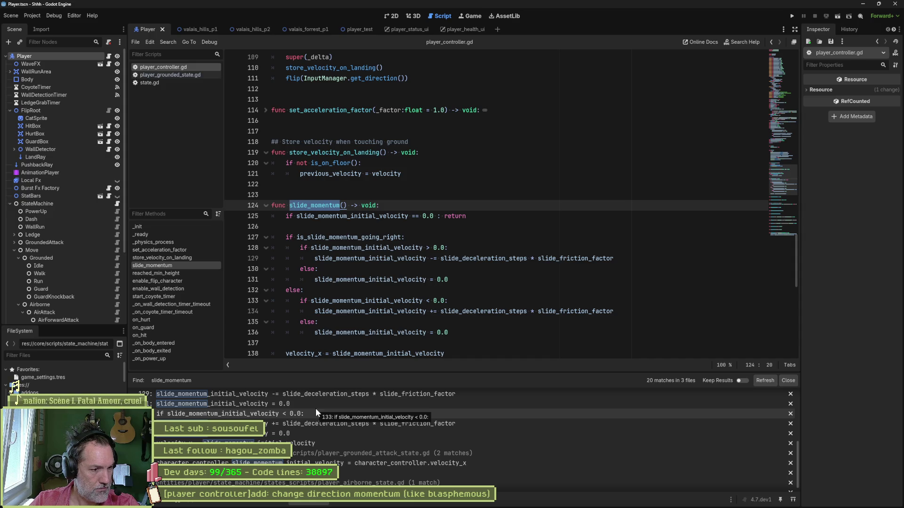
pyautogui.scroll(-1, 414, 453)
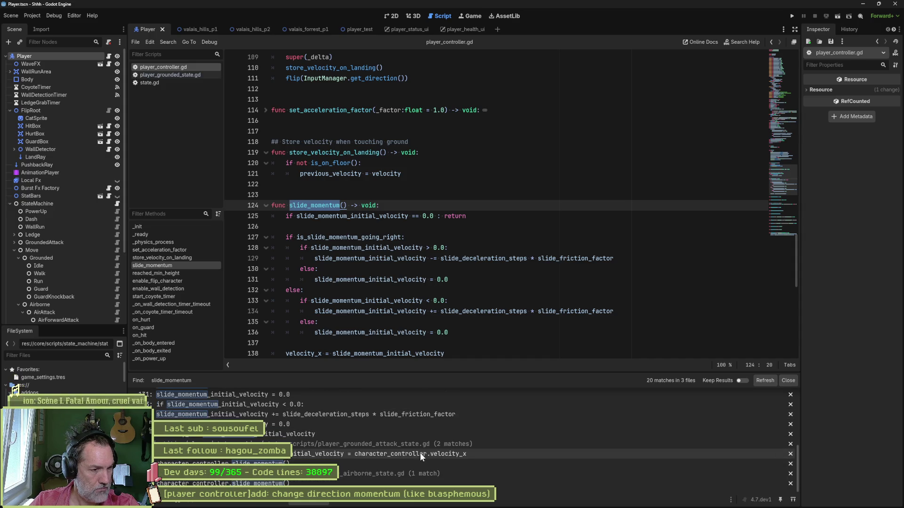
pyautogui.scroll(2, 420, 453)
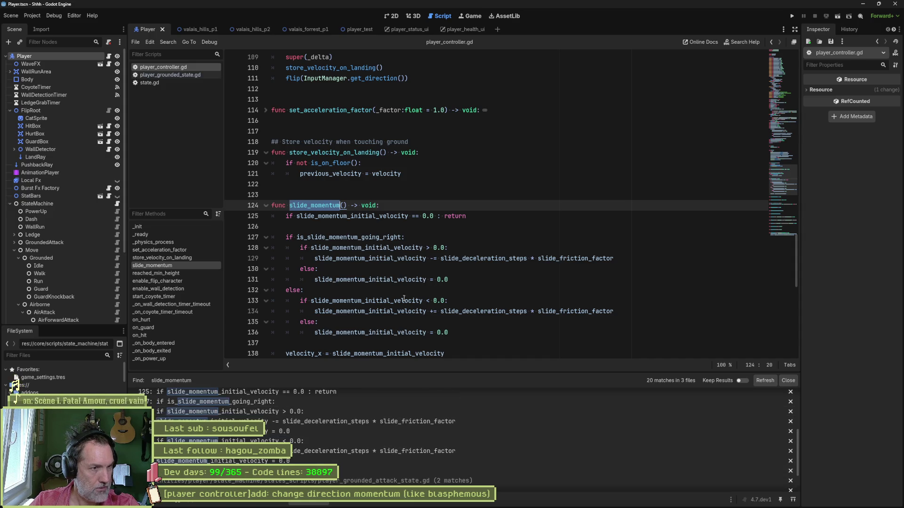
# - Open the player_grounded_attack_state.gd result that calls slide_momentum
pyautogui.click(362, 224)
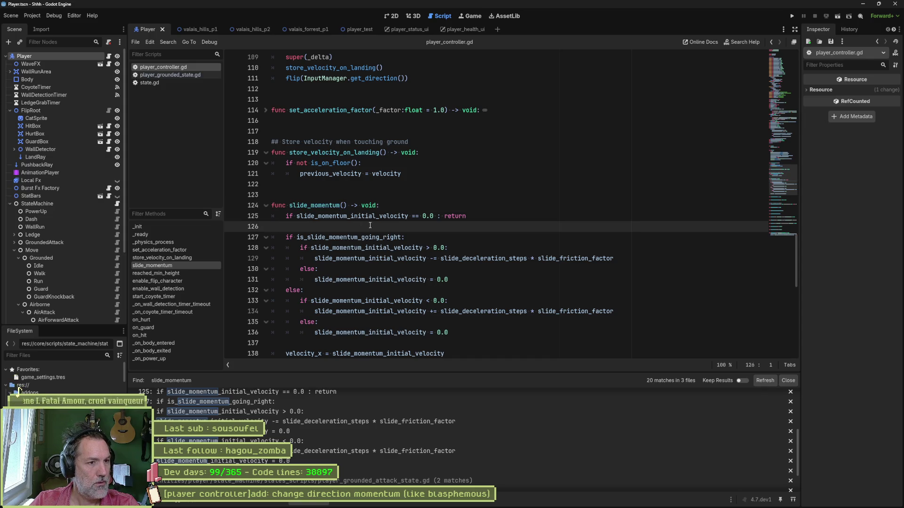
pyautogui.doubleClick(324, 205)
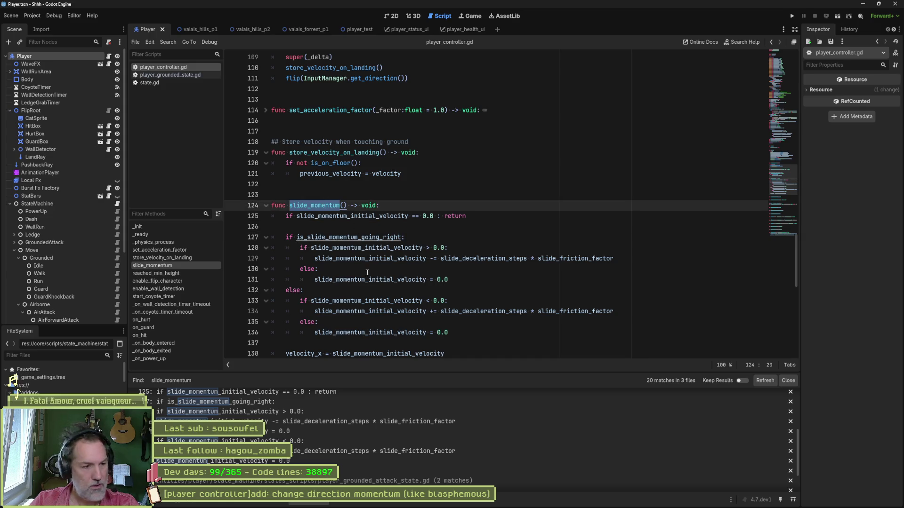
pyautogui.scroll(1, 343, 433)
pyautogui.scroll(-2, 343, 433)
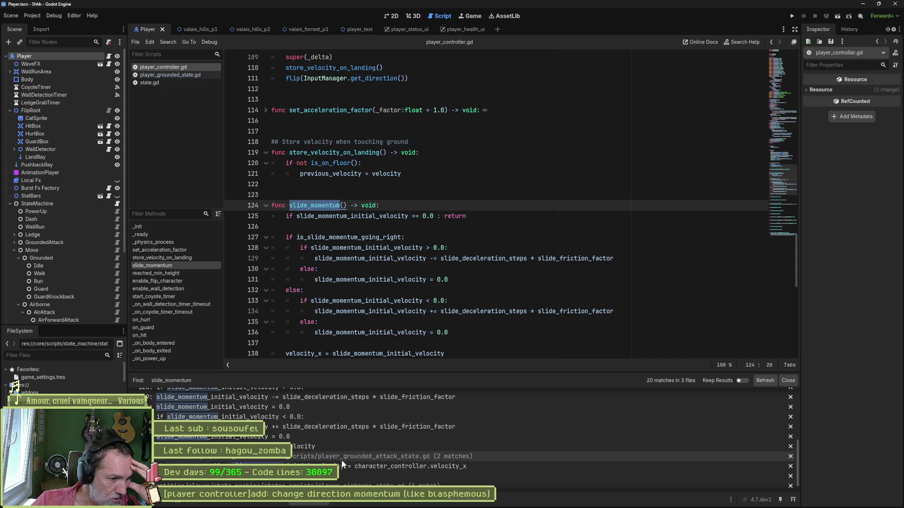
pyautogui.click(323, 477)
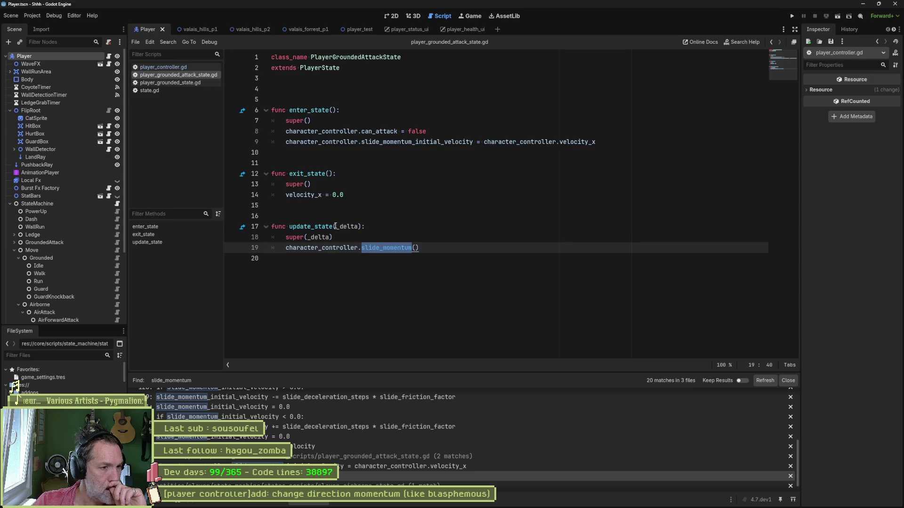
# - Rename update_state to physics_update_state on line 17 of the grounded-attack script
pyautogui.hotkey('alt', 'Tab')
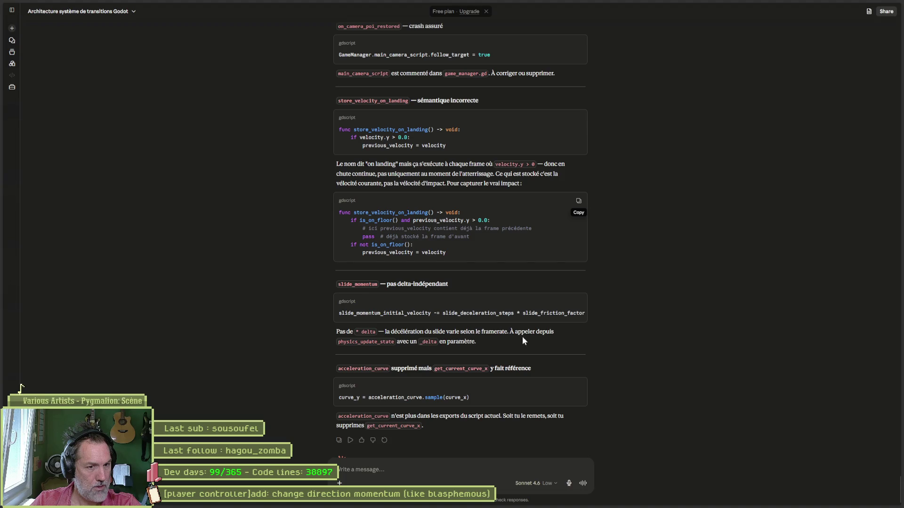
pyautogui.hotkey('alt', 'Tab')
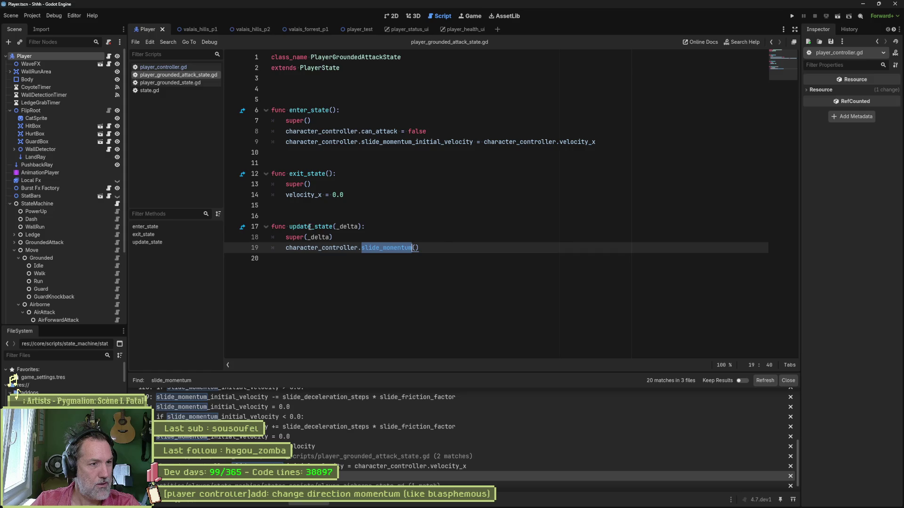
pyautogui.click(289, 227)
pyautogui.write('physics_')
pyautogui.click(467, 260)
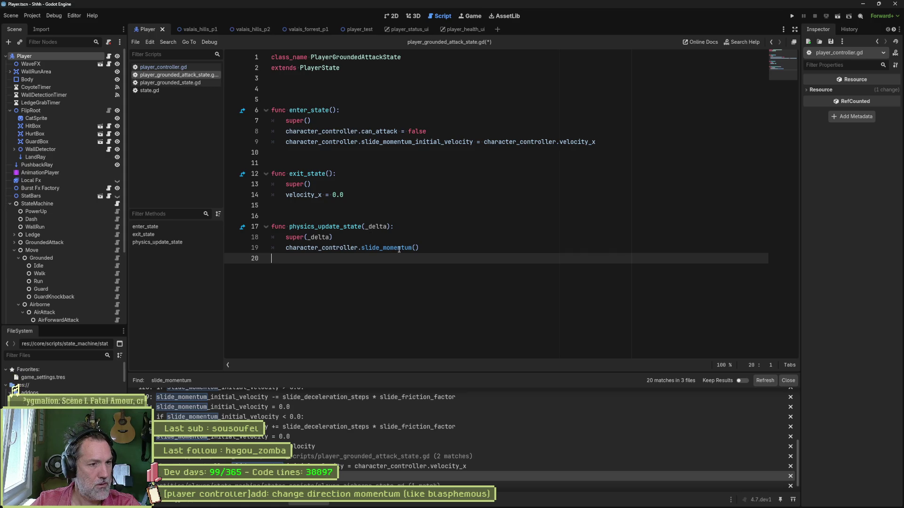
# - Pass _delta into the slide_momentum() call, save, and go to slide_momentum's definition
pyautogui.click(377, 226)
pyautogui.click(416, 249)
pyautogui.write('_delta')
pyautogui.click(399, 248)
pyautogui.hotkey('ctrl', 's')
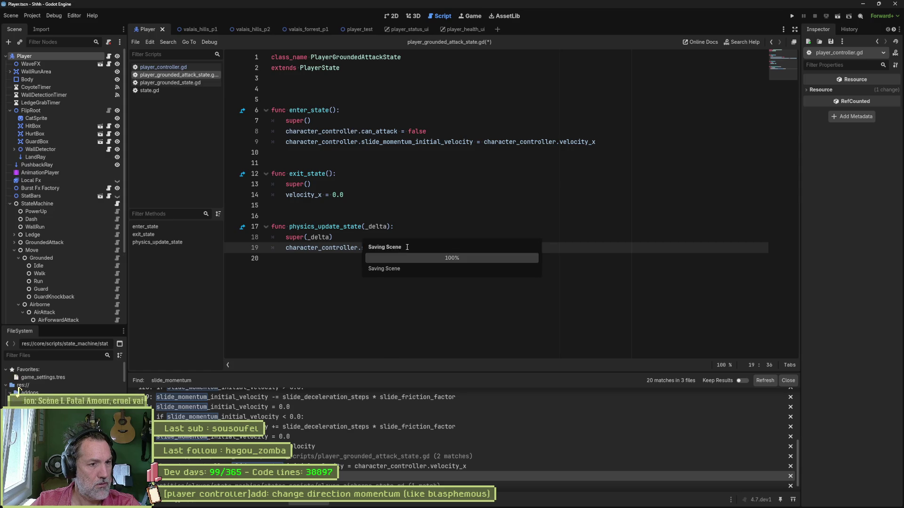
pyautogui.keyDown('ctrl'); pyautogui.click(407, 248); pyautogui.keyUp('ctrl')
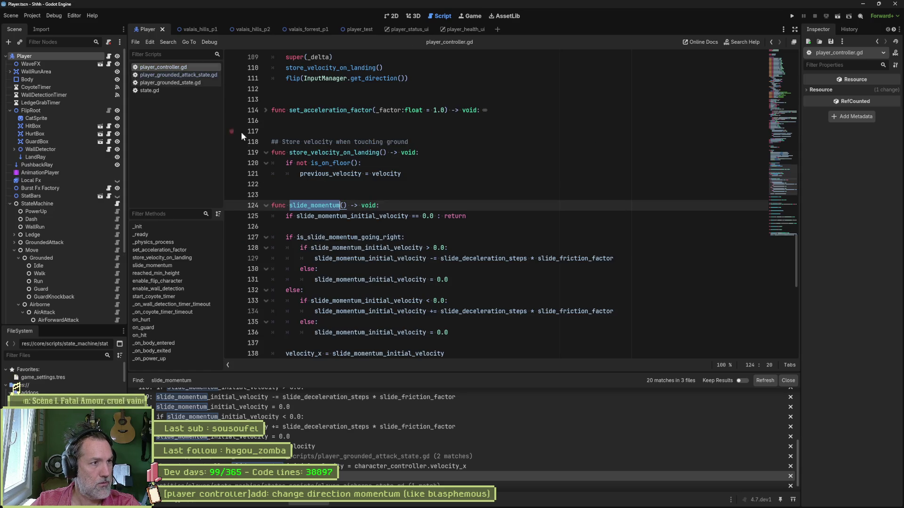
pyautogui.click(344, 205)
# - Give slide_momentum a _delta: float parameter and copy Claude's suggested deceleration line
pyautogui.write('_delta: float')
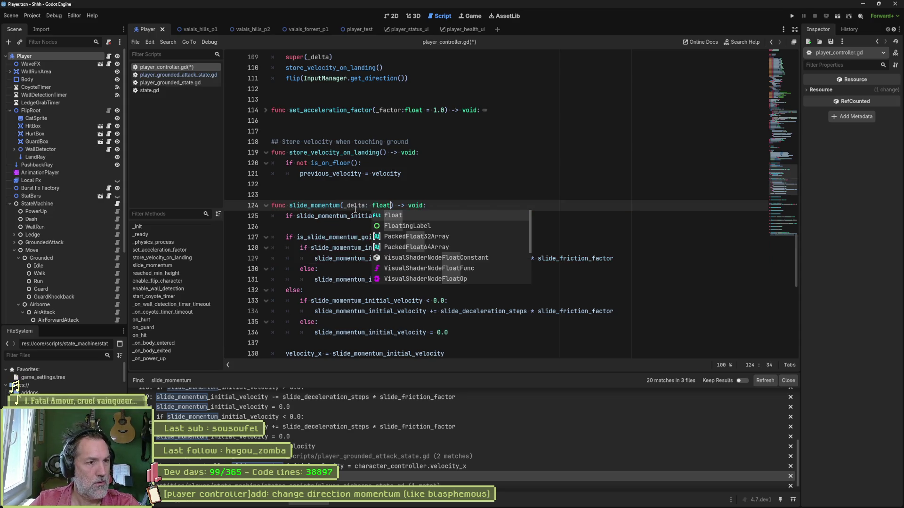
pyautogui.click(354, 210)
pyautogui.hotkey('alt', 'Tab')
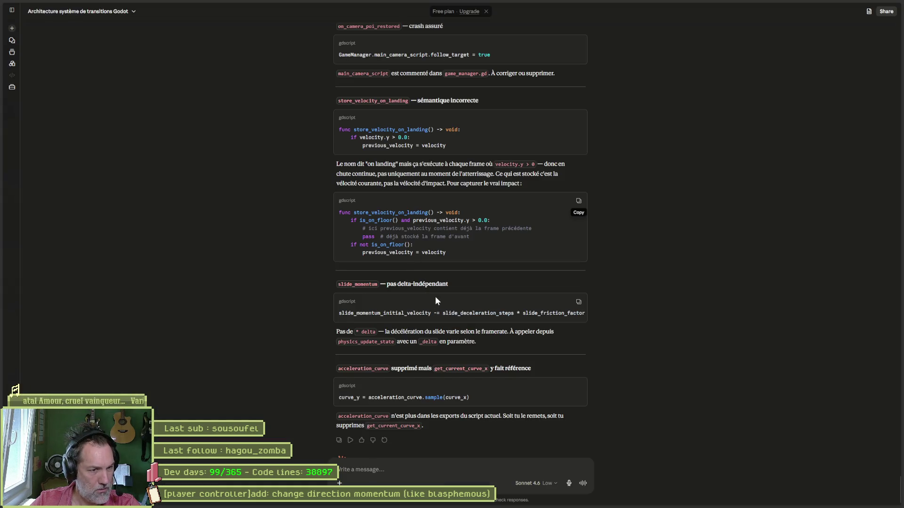
pyautogui.click(579, 302)
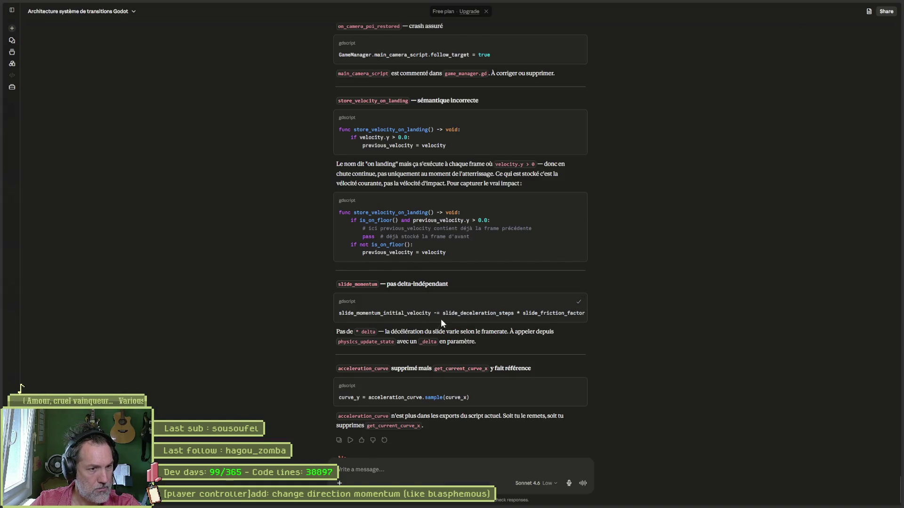
pyautogui.hotkey('alt', 'Tab')
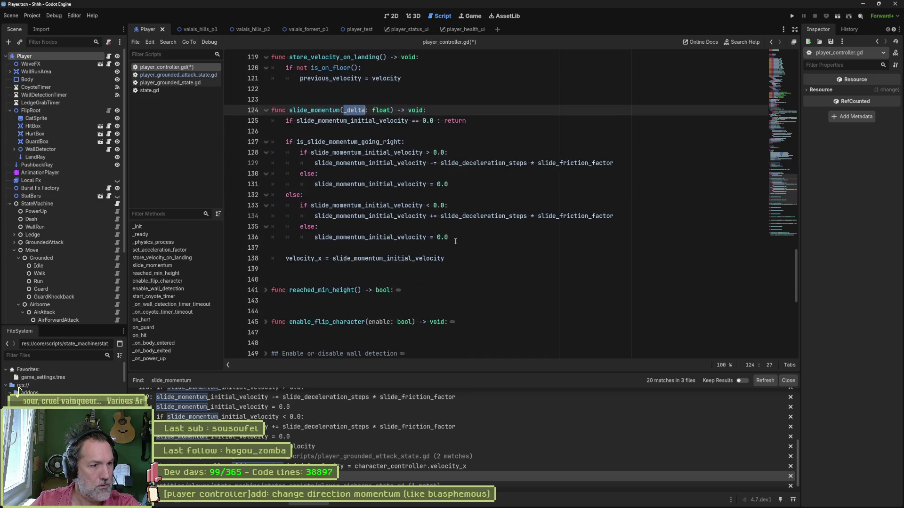
# - Paste the suggested deceleration line into slide_momentum at line 126
pyautogui.click(453, 258)
pyautogui.press('Return')
pyautogui.hotkey('ctrl', 'v')
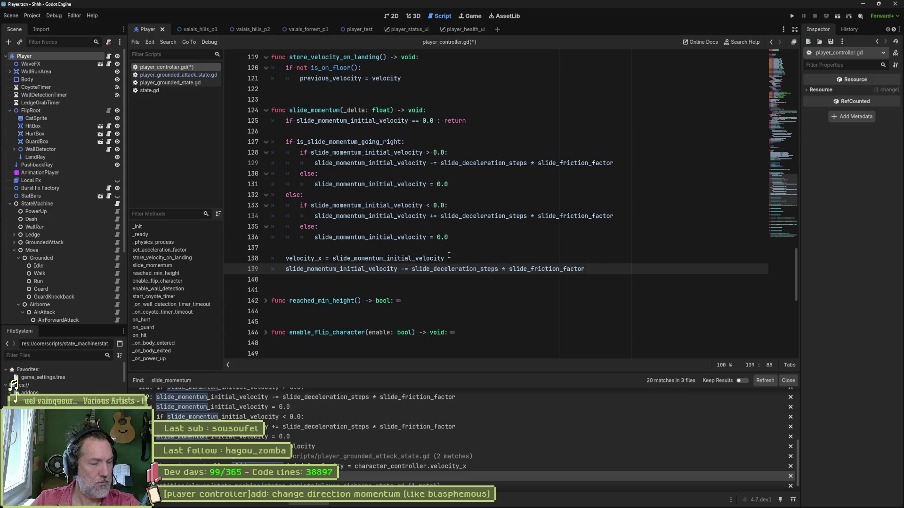
pyautogui.hotkey('alt', 'Up')
pyautogui.hotkey('alt', 'Up')
pyautogui.hotkey('alt', 'Up')
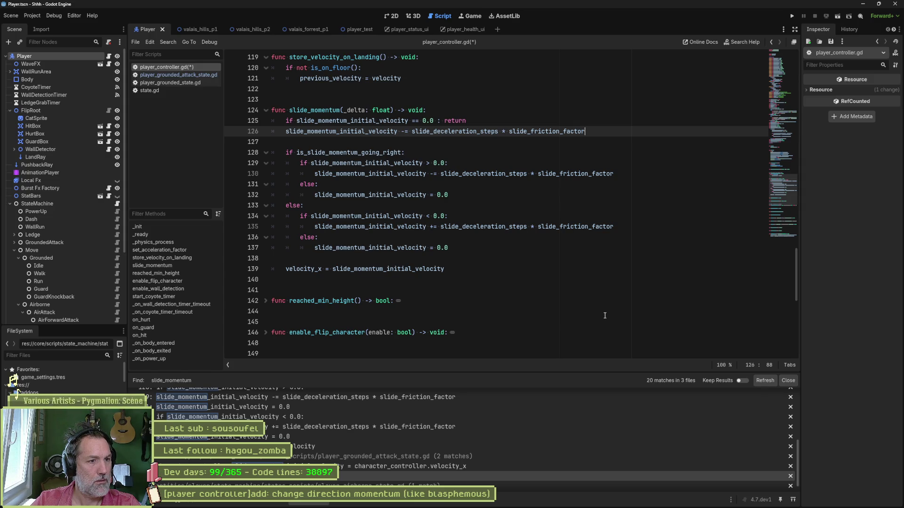
pyautogui.hotkey('ctrl', 'x')
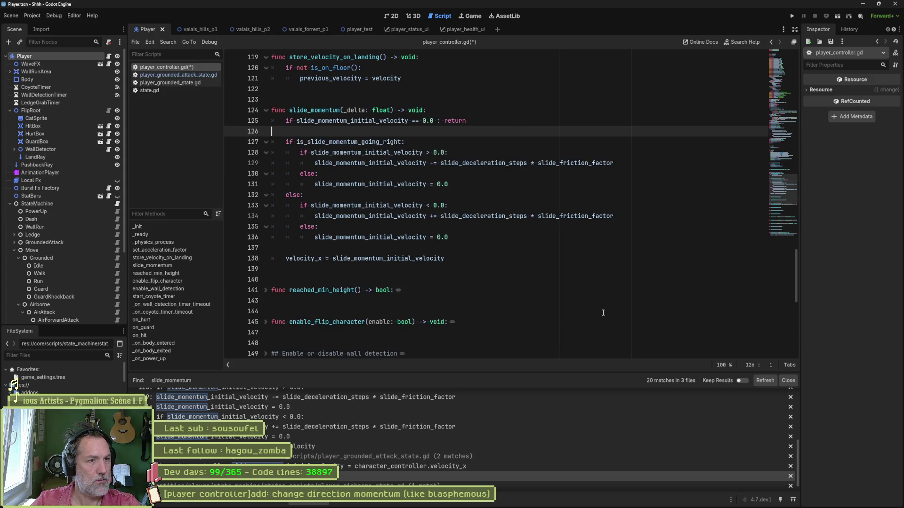
pyautogui.hotkey('alt', 'Tab')
pyautogui.hotkey('alt', 'Tab')
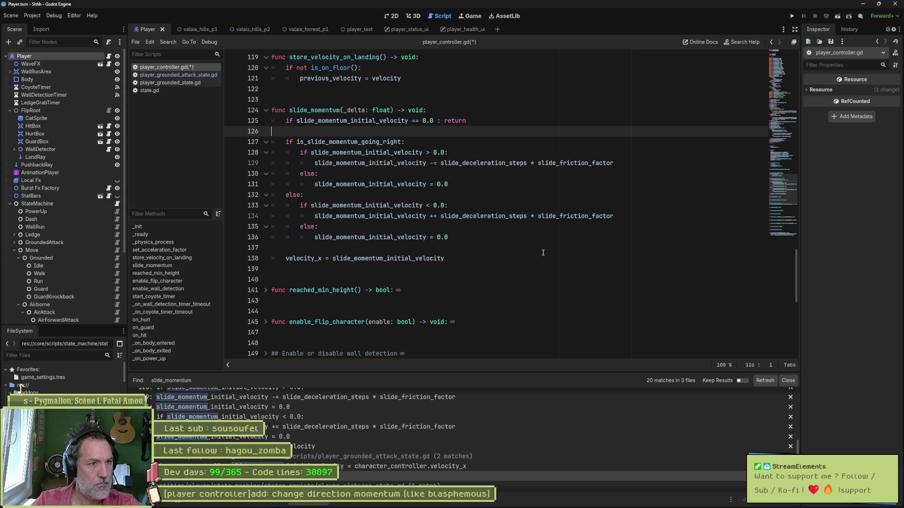
pyautogui.hotkey('ctrl', 'v')
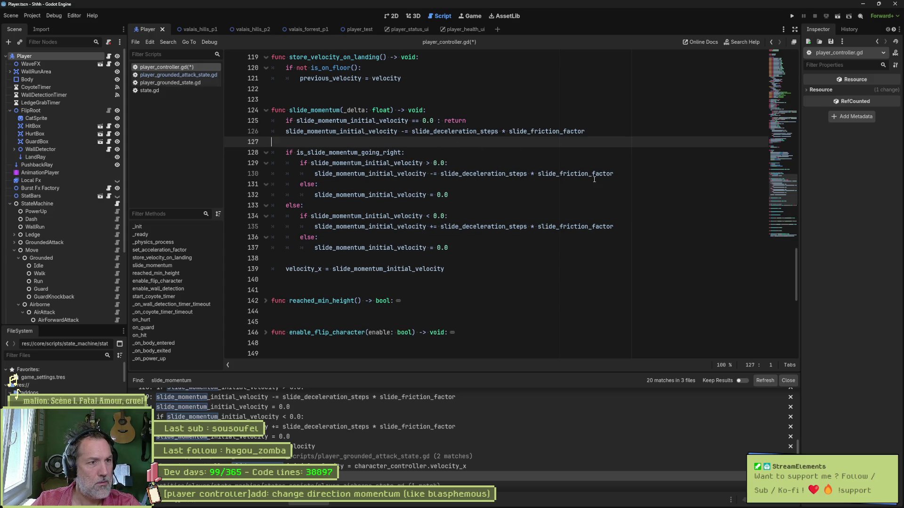
pyautogui.click(599, 131)
pyautogui.press('Delete')
# - Append * _delta to the deceleration on line 129 and copy it
pyautogui.hotkey('alt', 'Tab')
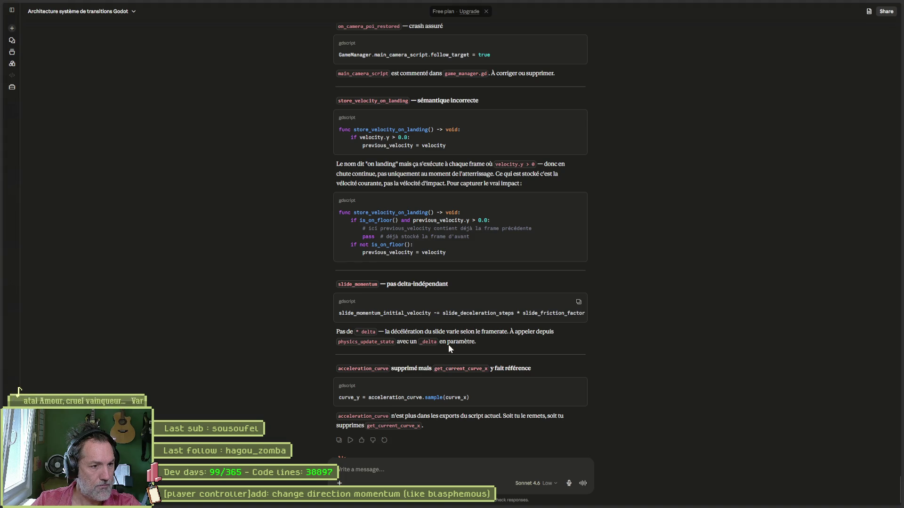
pyautogui.hotkey('alt', 'Tab')
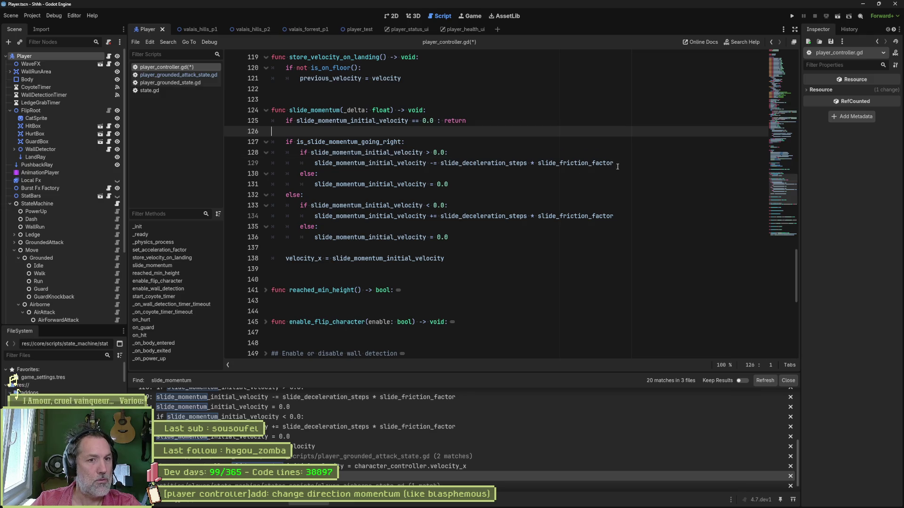
pyautogui.click(617, 166)
pyautogui.write('_delta')
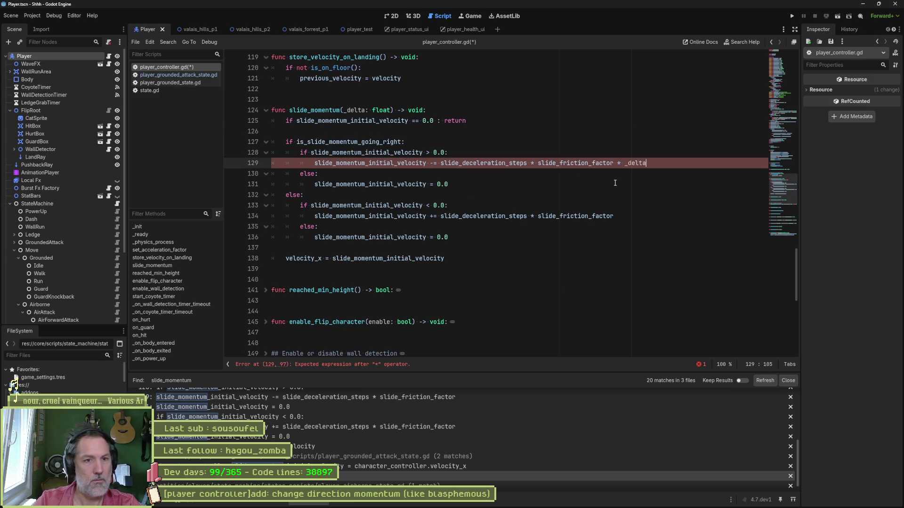
pyautogui.hotkey('ctrl', 'shift', 'Left')
pyautogui.hotkey('ctrl', 'shift', 'Left')
pyautogui.hotkey('ctrl', 'shift', 'Left')
pyautogui.hotkey('ctrl', 'shift', 'Right')
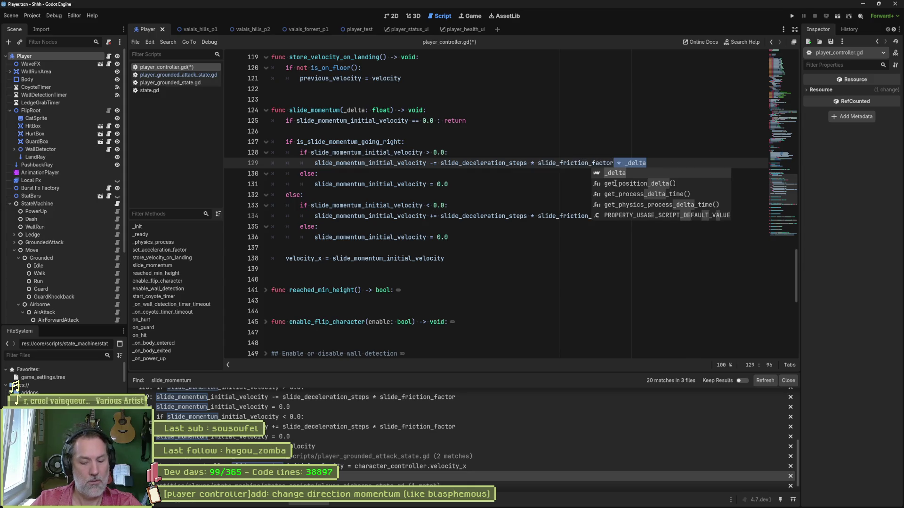
# - Add * _delta to line 134 too, save player_controller.gd, and run the game
pyautogui.click(579, 205)
pyautogui.click(611, 216)
pyautogui.hotkey('ctrl', 'v')
pyautogui.hotkey('ctrl', 's')
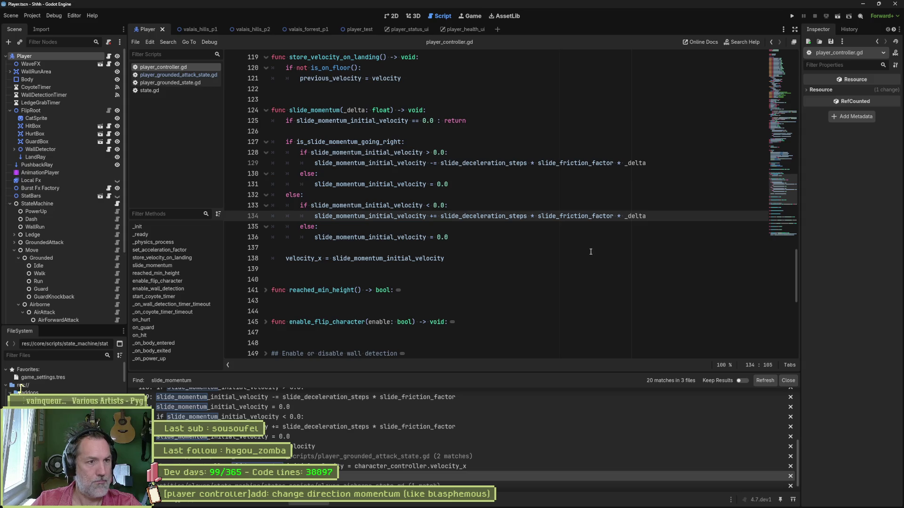
pyautogui.moveTo(497, 215)
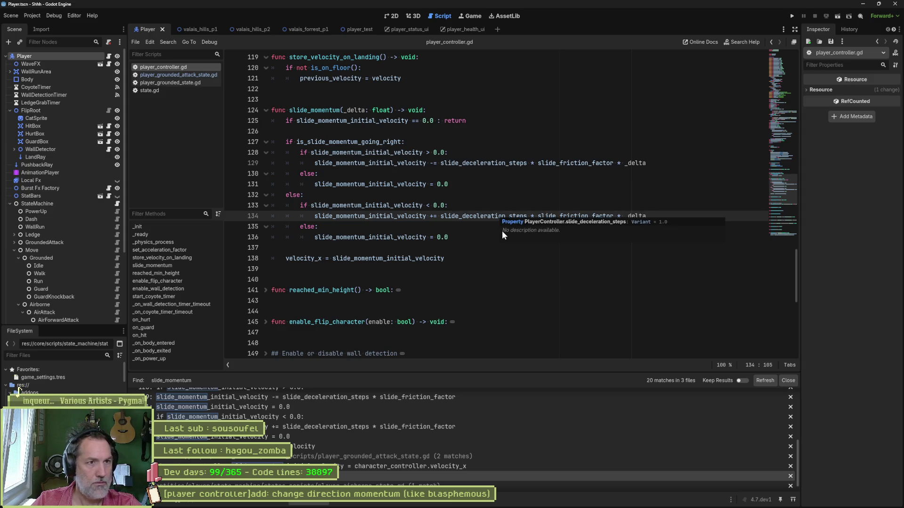
pyautogui.press('F6')
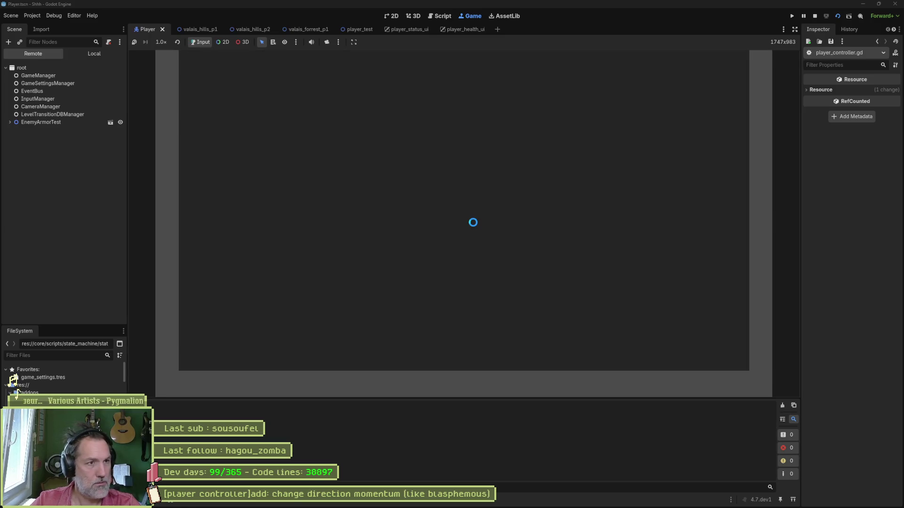
# - Stop the game, then run the valais_hills_p1 level to test slide momentum and stop it
pyautogui.press('F8')
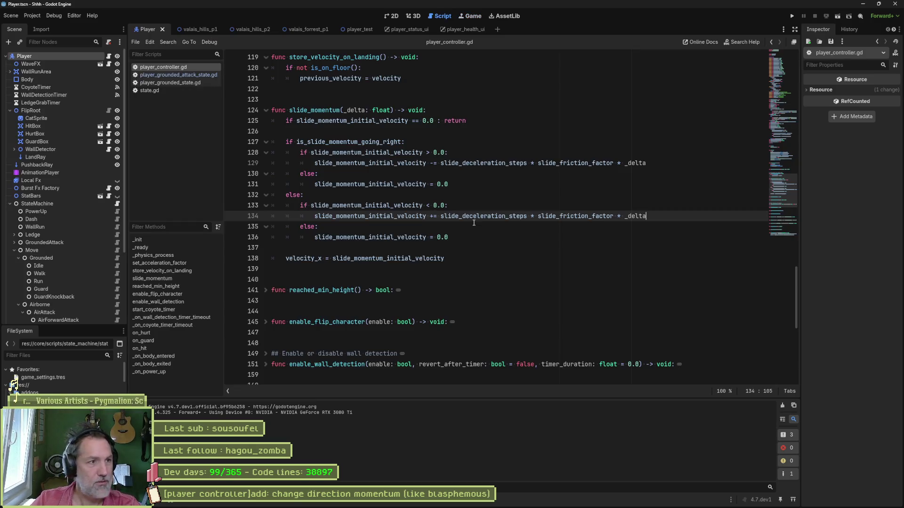
pyautogui.click(195, 30)
pyautogui.press('F6')
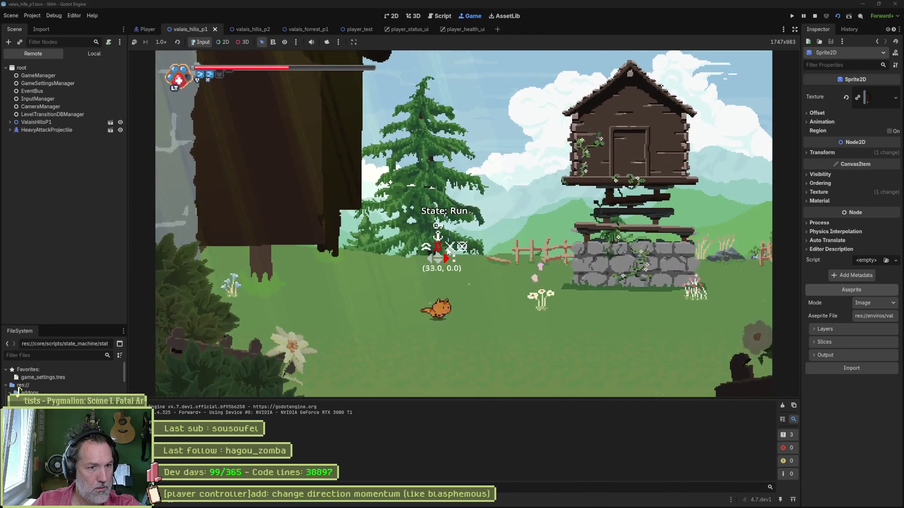
pyautogui.press('F8')
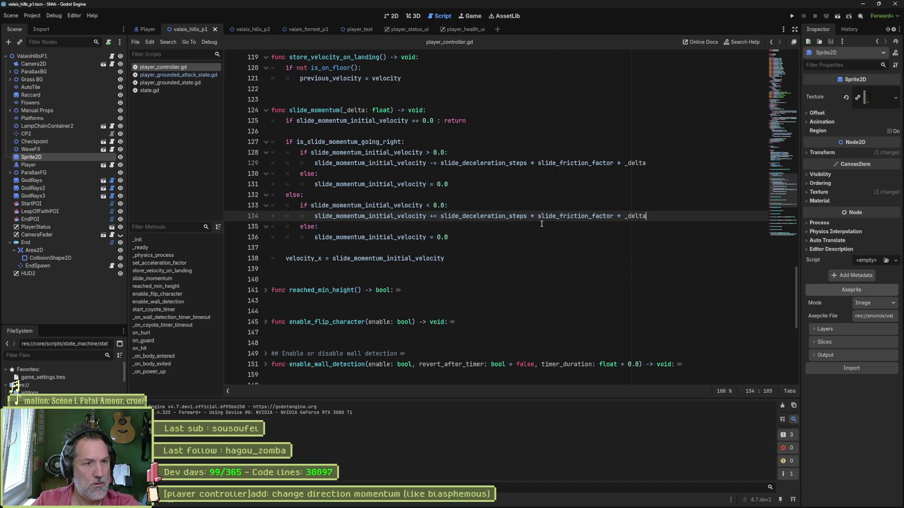
# - Search all scripts for slide_momentum and open its match in player_airborne_state.gd
pyautogui.click(322, 107)
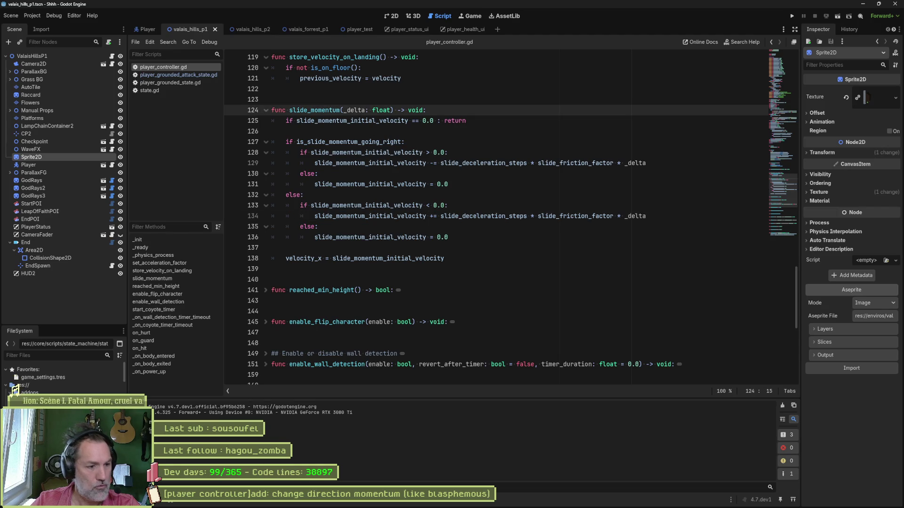
pyautogui.hotkey('ctrl', 'shift', 'f')
pyautogui.press('Return')
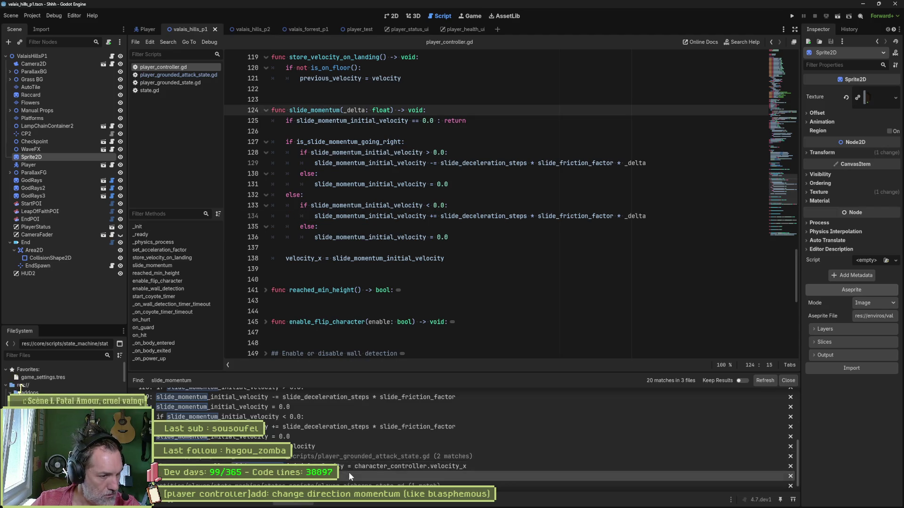
pyautogui.scroll(-1, 348, 476)
pyautogui.click(346, 483)
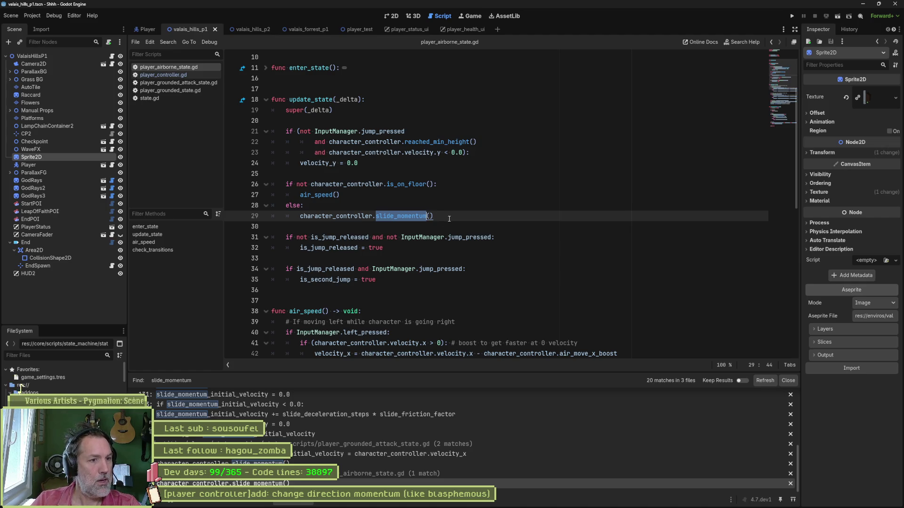
# - Review the airborne state script and delete extra blank lines among its variable declarations
pyautogui.press('Up')
pyautogui.press('Up')
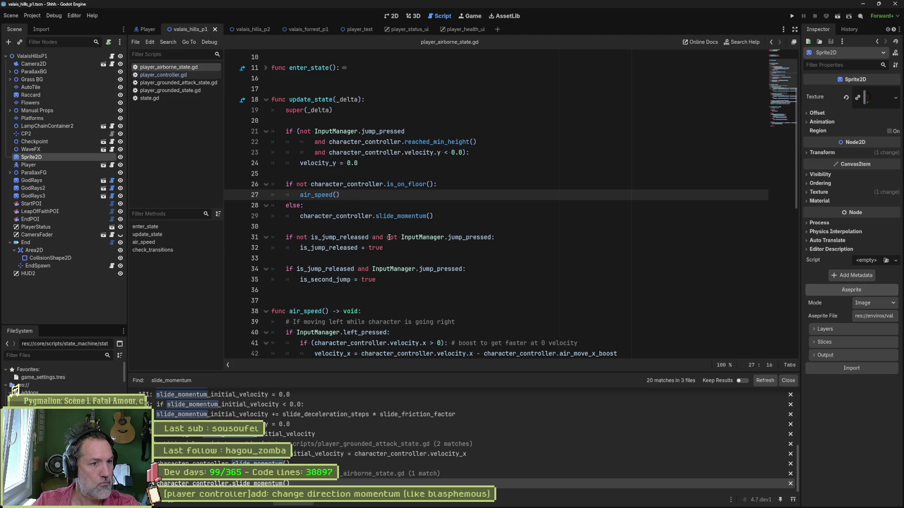
pyautogui.doubleClick(319, 244)
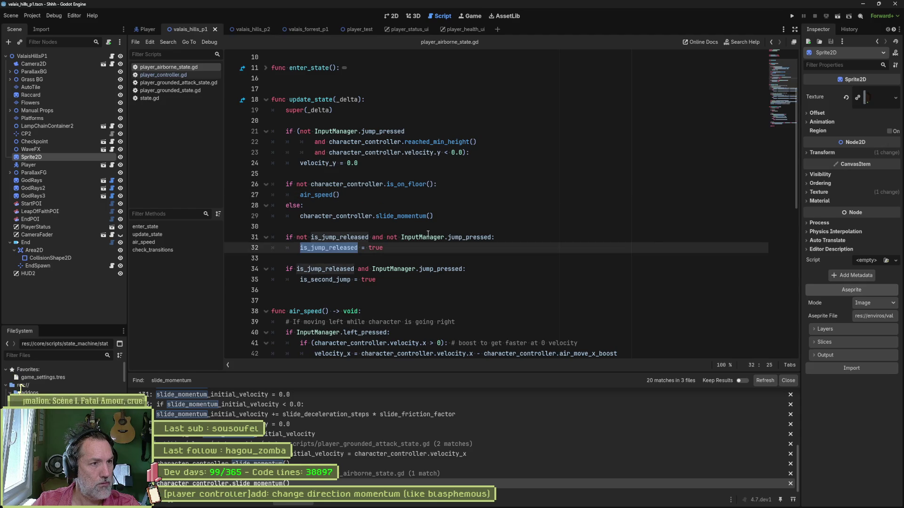
pyautogui.scroll(-1, 428, 234)
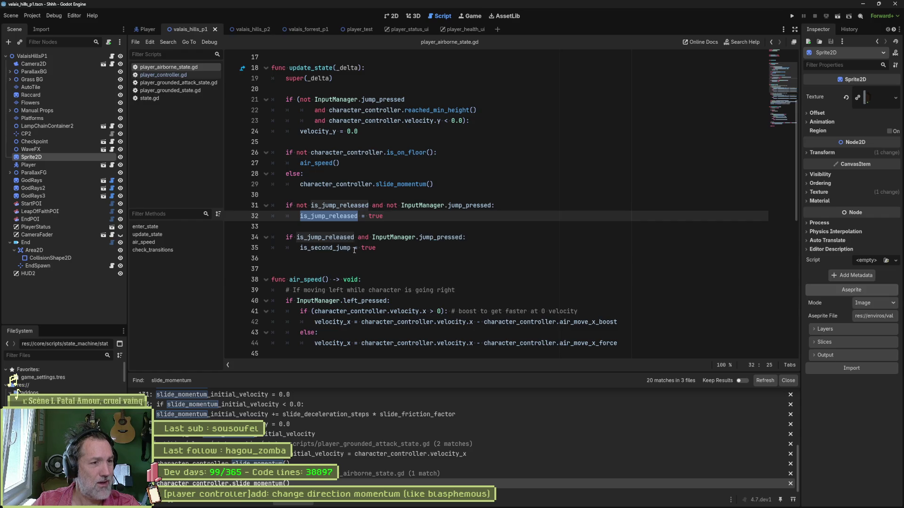
pyautogui.scroll(-5, 518, 257)
pyautogui.scroll(-6, 602, 263)
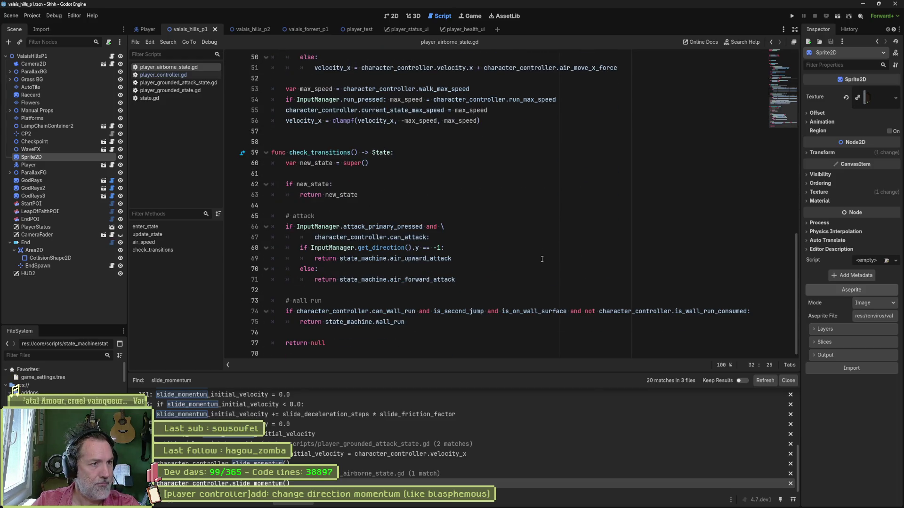
pyautogui.scroll(2, 541, 254)
pyautogui.scroll(10, 541, 249)
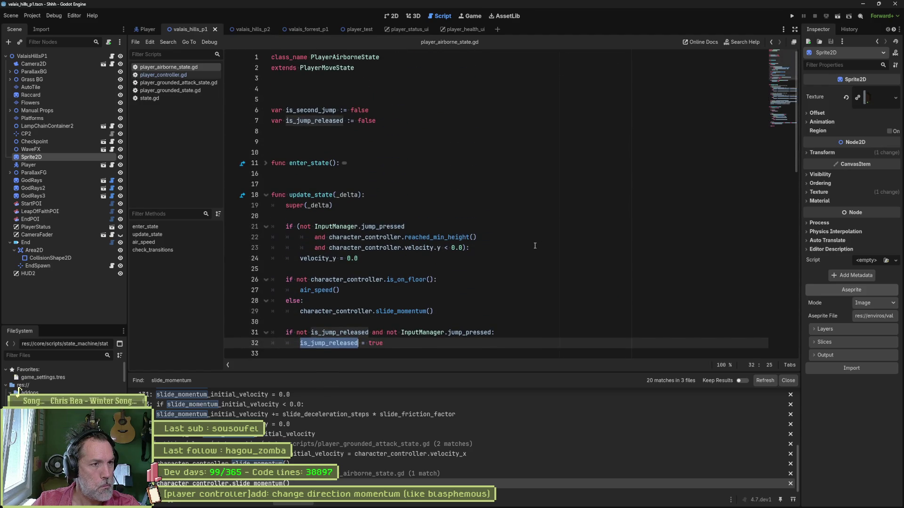
pyautogui.click(315, 78)
pyautogui.press('Delete')
pyautogui.press('Delete')
# - Remove the leftover blank line near the variables and save player_airborne_state.gd
pyautogui.click(423, 121)
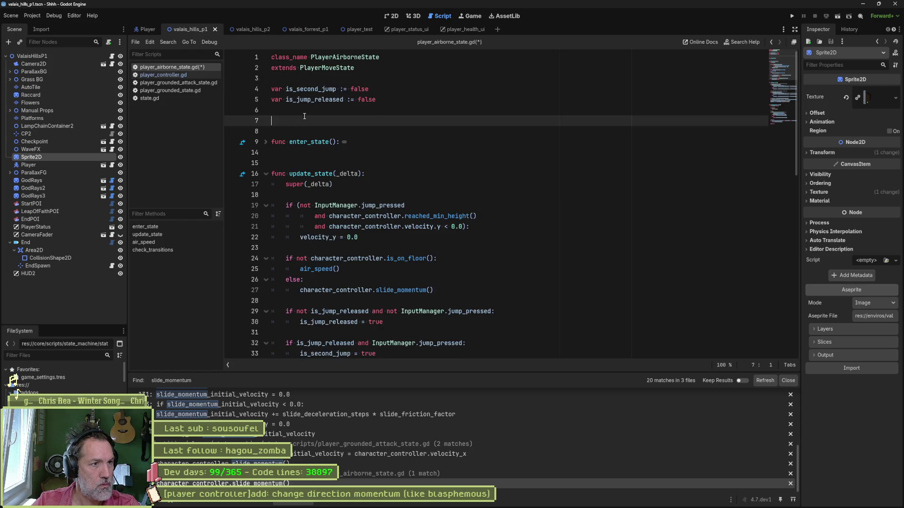
pyautogui.press('Delete')
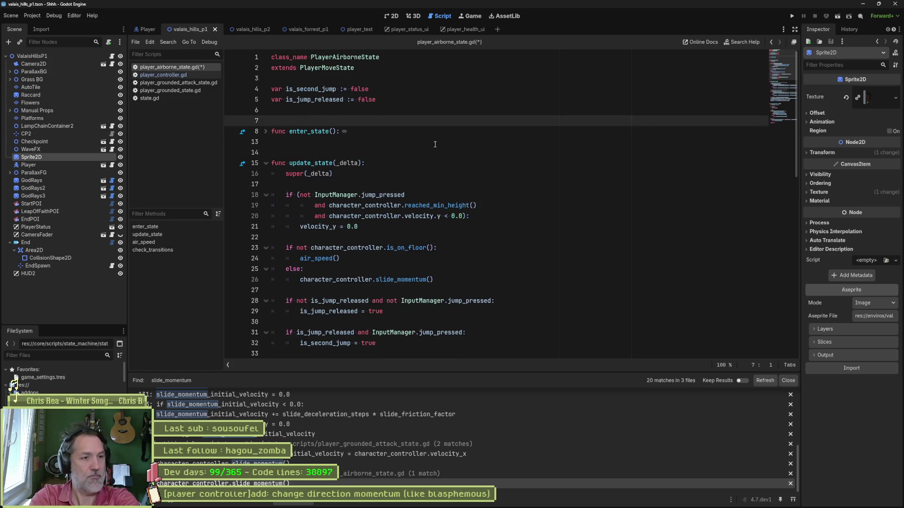
pyautogui.hotkey('ctrl', 's')
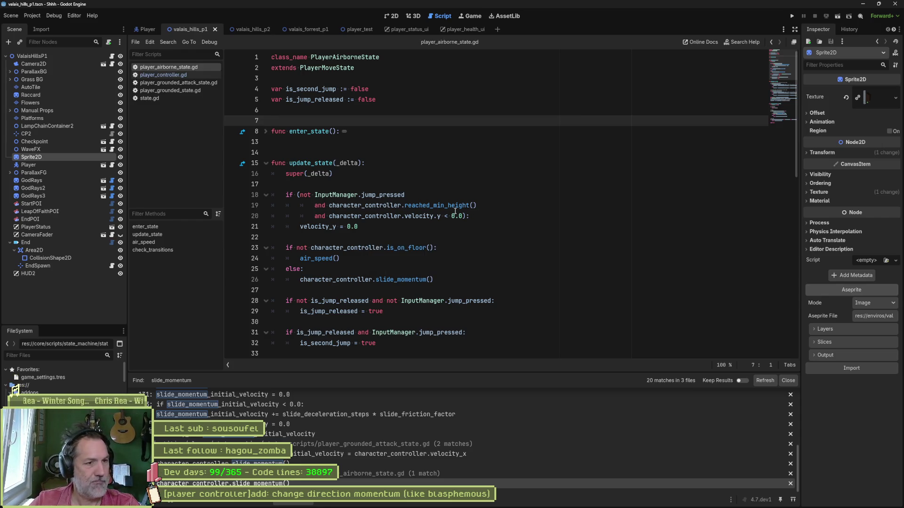
# - Pass _delta into the slide_momentum() call on line 26 and test-run the level
pyautogui.scroll(-2, 488, 222)
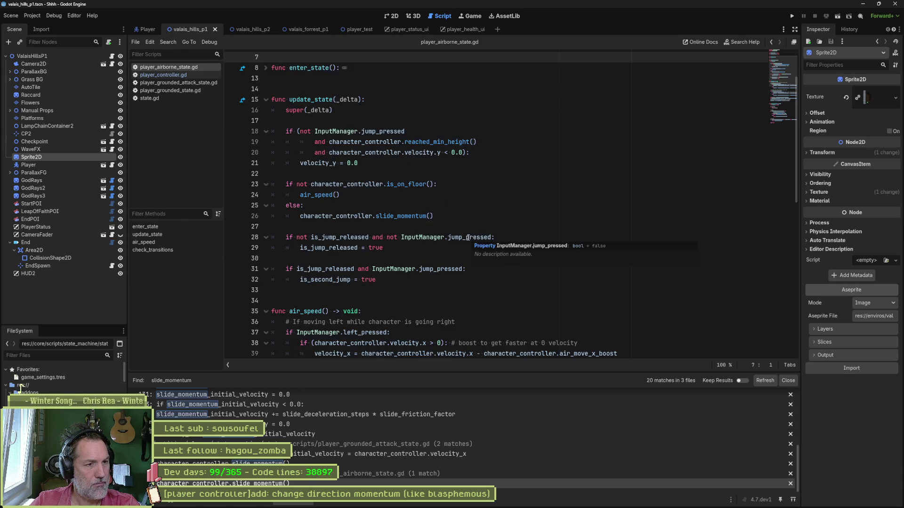
pyautogui.doubleClick(359, 99)
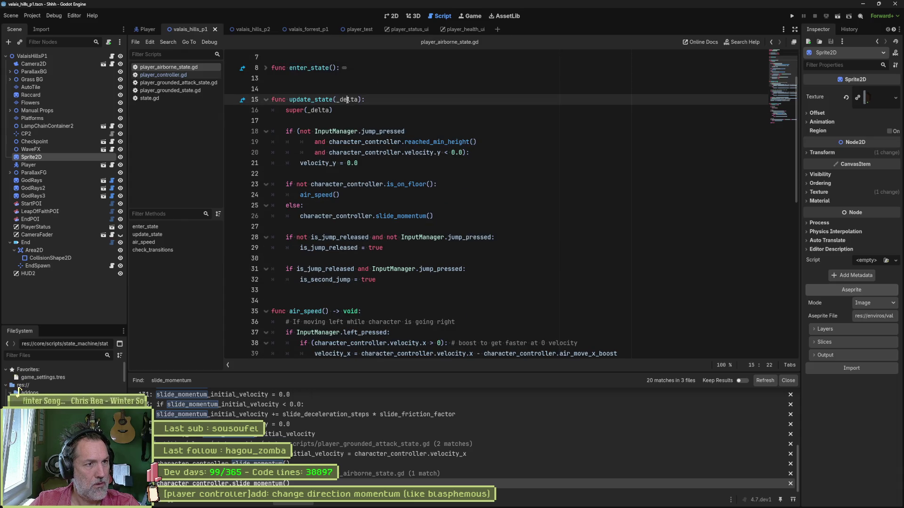
pyautogui.click(429, 217)
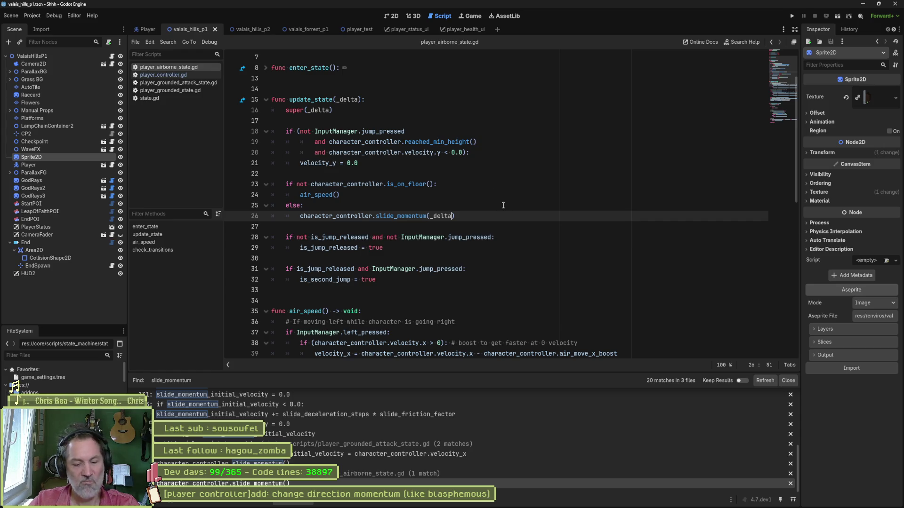
pyautogui.press('F6')
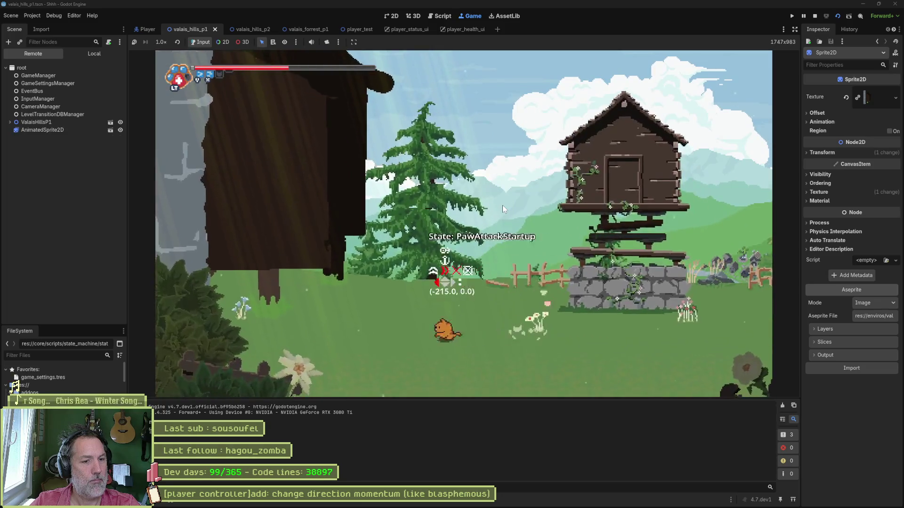
pyautogui.press('F8')
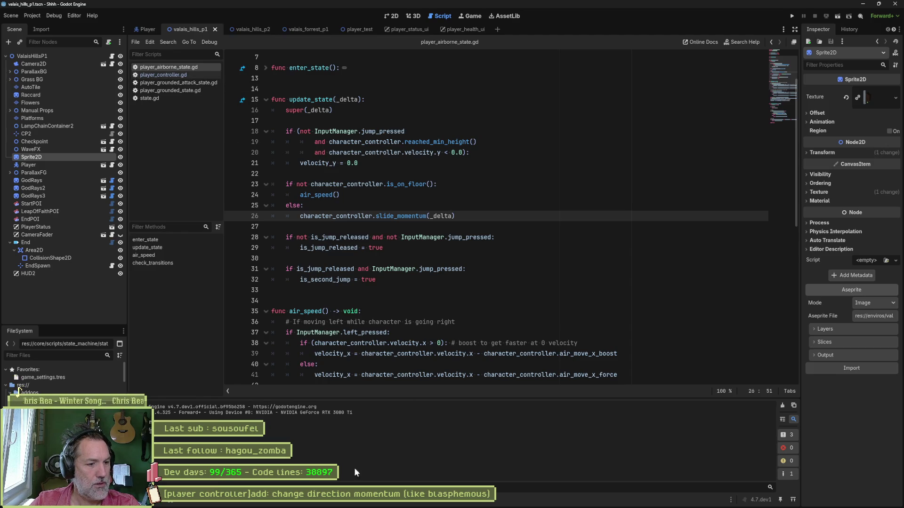
# - Inspect the slide_momentum call on line 19 of player_grounded_attack_state.gd, then return to player_controller.gd
pyautogui.click(310, 504)
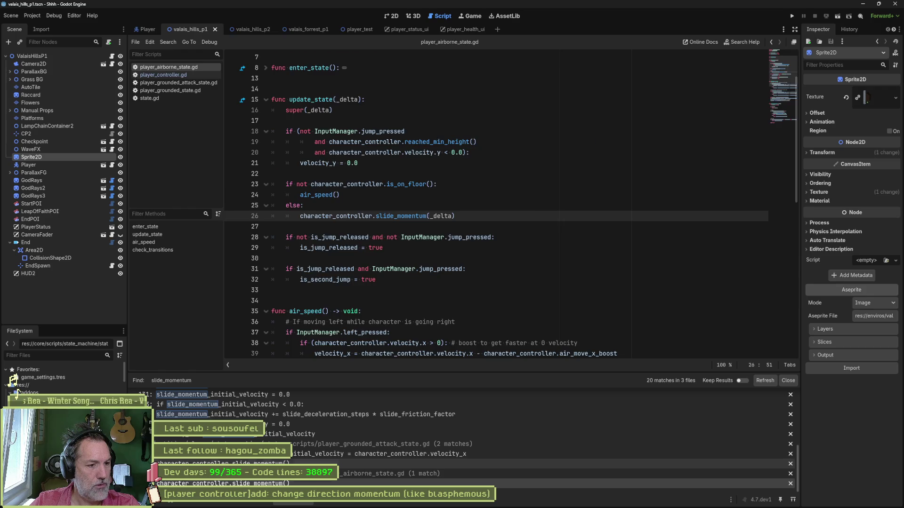
pyautogui.click(332, 463)
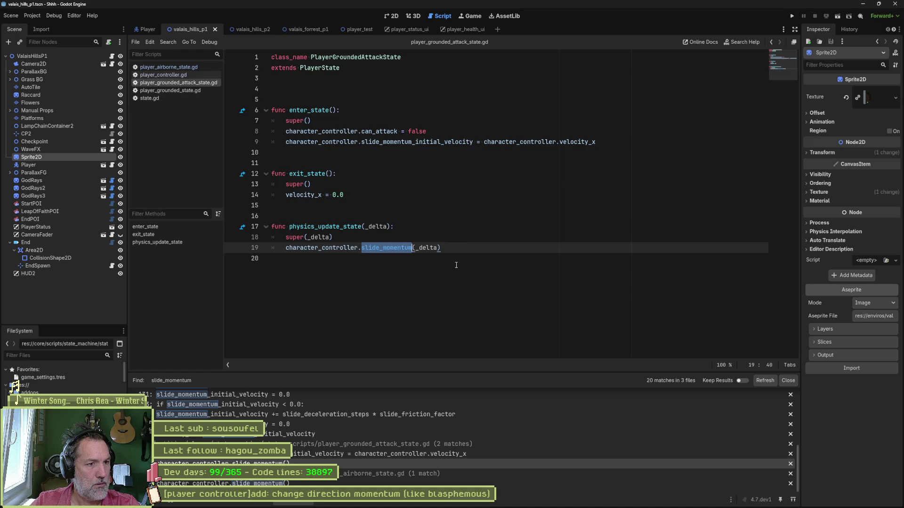
pyautogui.click(394, 248)
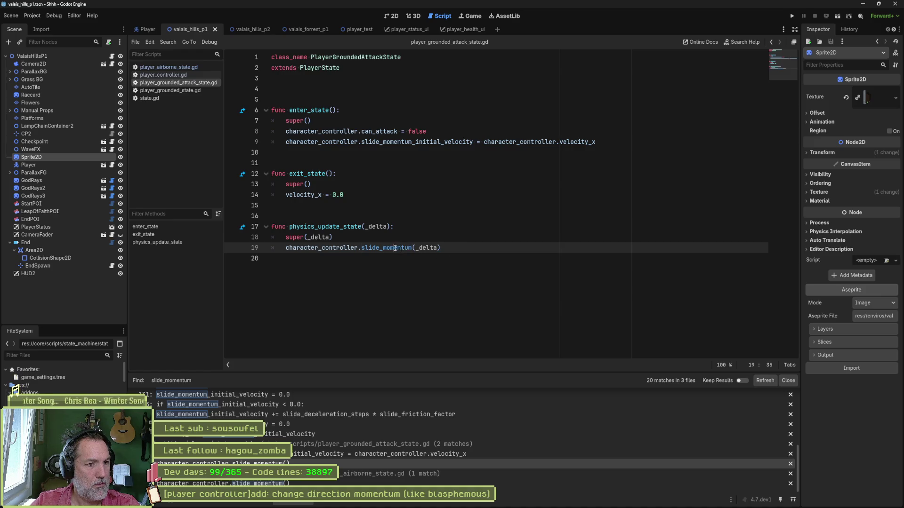
pyautogui.click(167, 74)
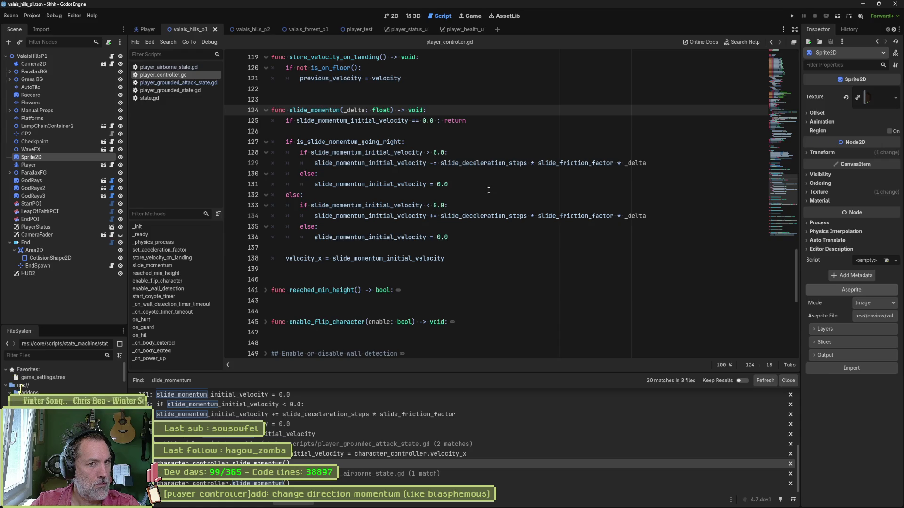
# - Select the ' * _delta' multiplication on line 129 and switch to the AI chat in the browser
pyautogui.moveTo(614, 163); pyautogui.dragTo(648, 165)
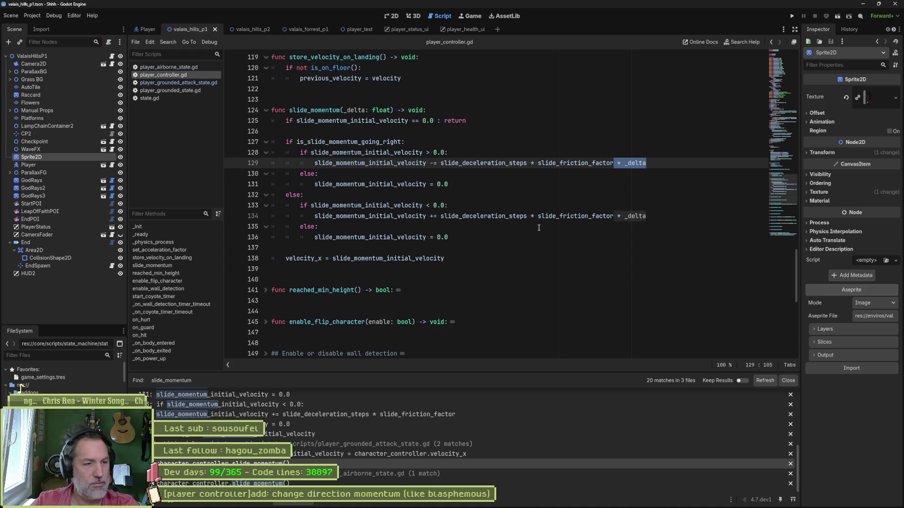
pyautogui.moveTo(488, 505)
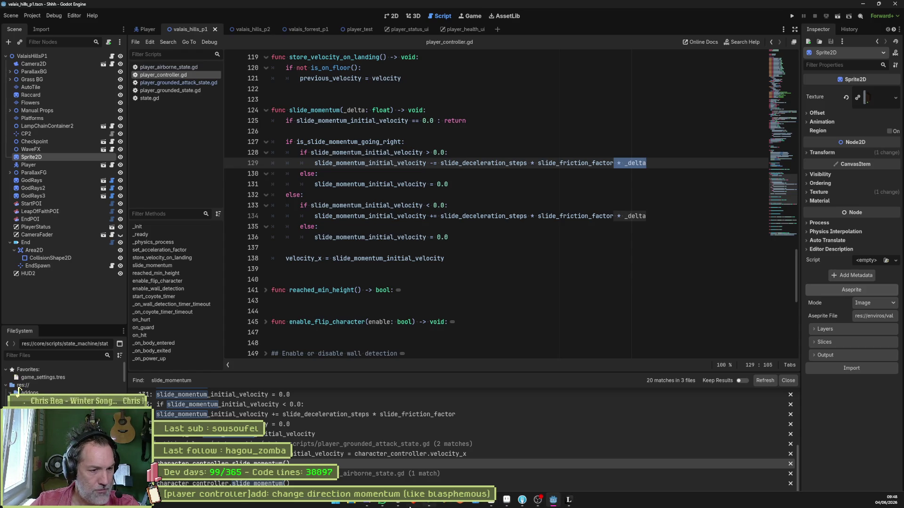
pyautogui.click(414, 505)
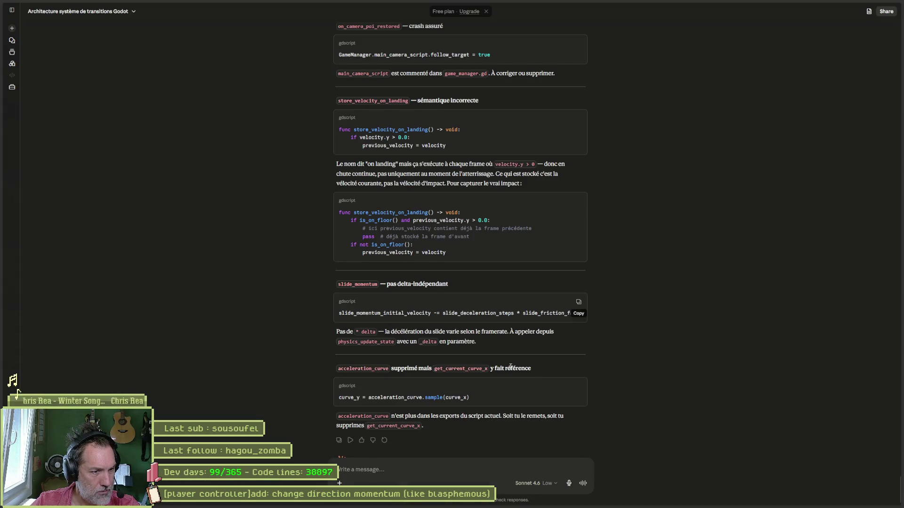
# - Scroll Claude's reply to the note that slide_momentum isn't delta-independent, then return to Godot
pyautogui.scroll(-1, 510, 366)
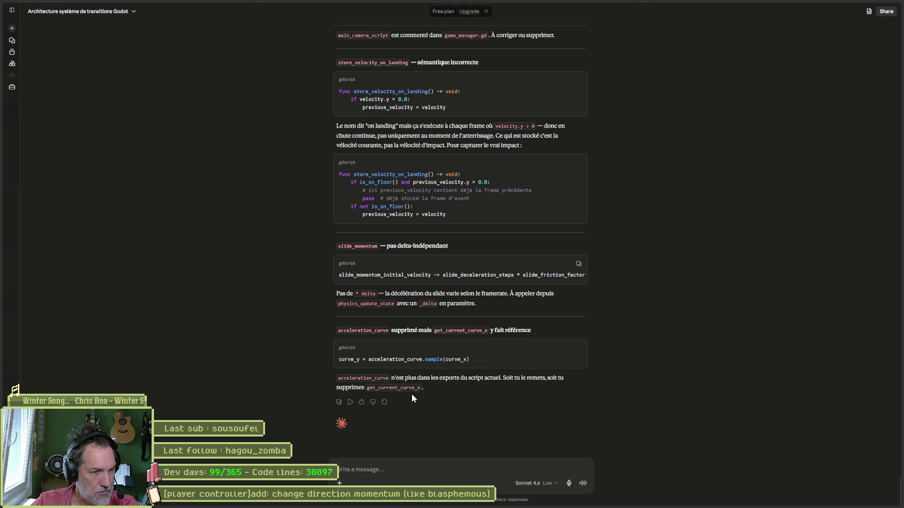
pyautogui.hotkey('alt', 'Tab')
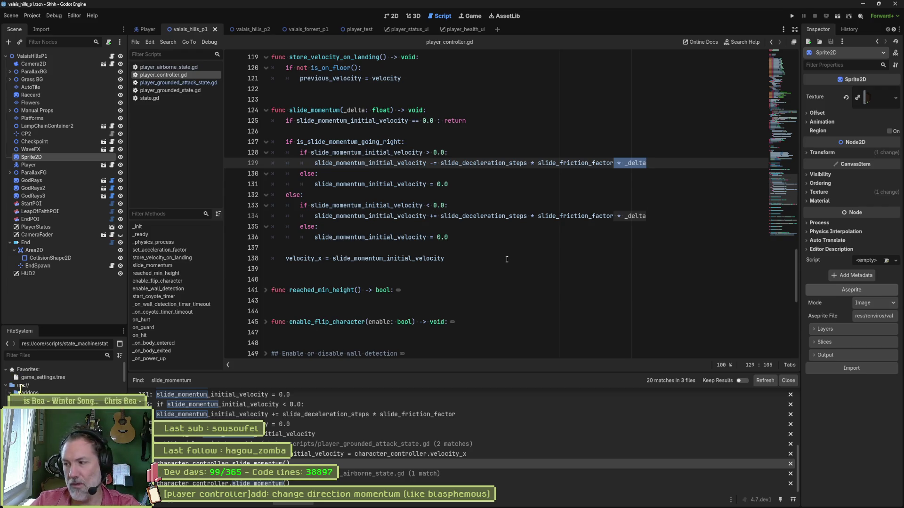
# - Delete ' * _delta' from deceleration lines 129 and 134, save, and run the current scene
pyautogui.doubleClick(635, 163)
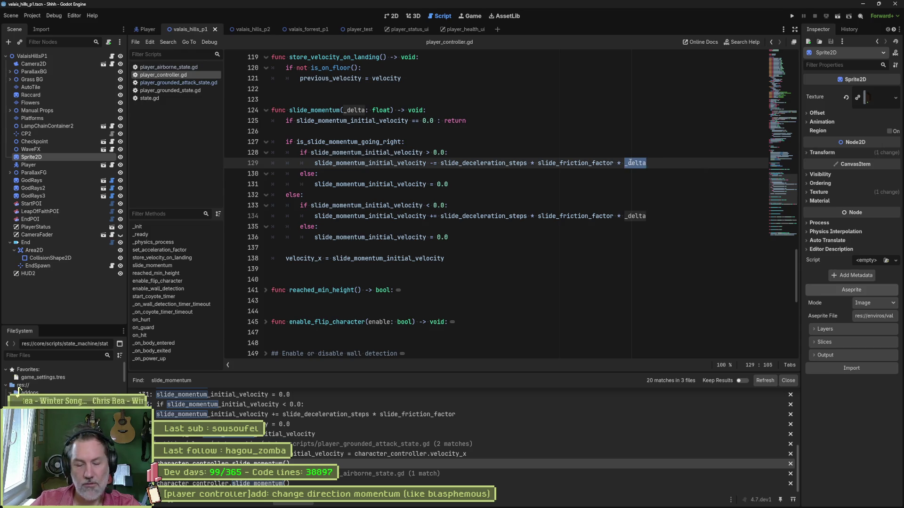
pyautogui.press('BackSpace')
pyautogui.press('BackSpace')
pyautogui.press('BackSpace')
pyautogui.doubleClick(636, 215)
pyautogui.press('BackSpace')
pyautogui.press('BackSpace')
pyautogui.press('BackSpace')
pyautogui.press('BackSpace')
pyautogui.hotkey('ctrl', 's')
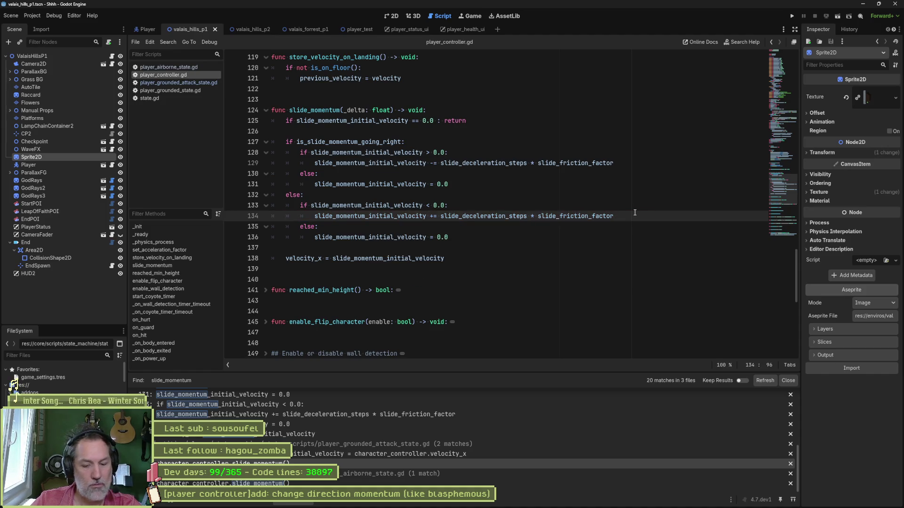
pyautogui.press('F6')
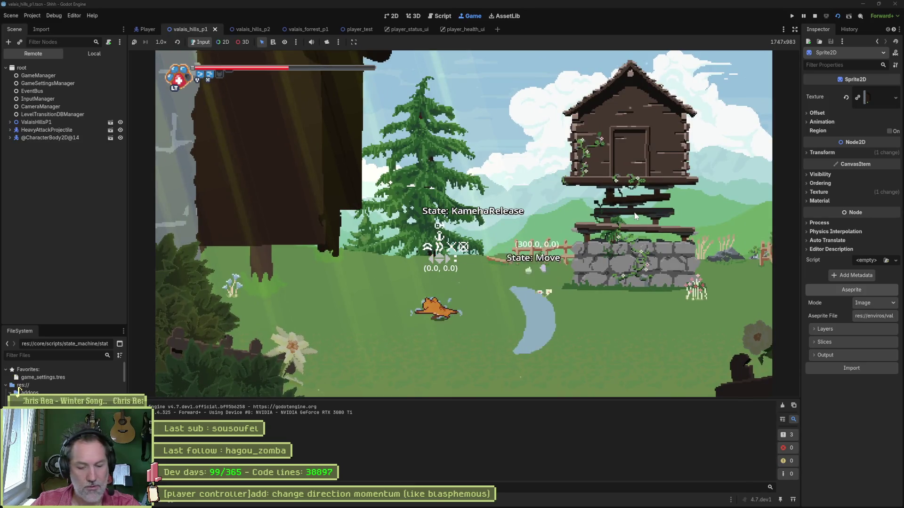
# - Stop the running valais_hills_p1 test game
pyautogui.press('F8')
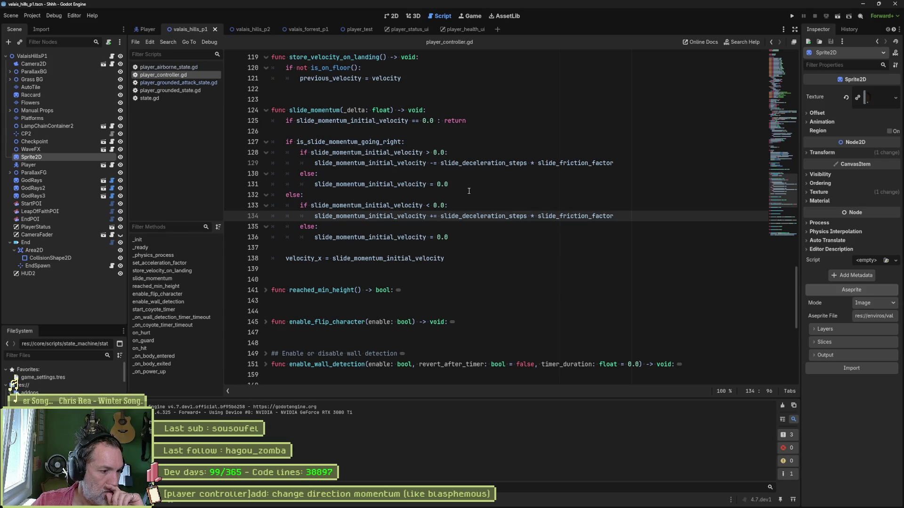
# - In player_grounded_attack_state.gd, review exit_state and the slide_momentum call, then find PlayerGroundedAttackState in files
pyautogui.click(188, 82)
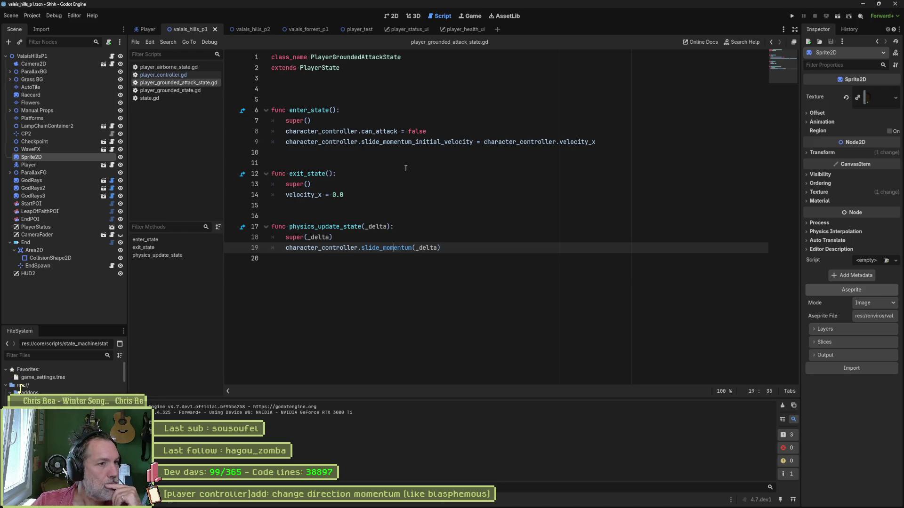
pyautogui.moveTo(285, 195); pyautogui.dragTo(360, 195)
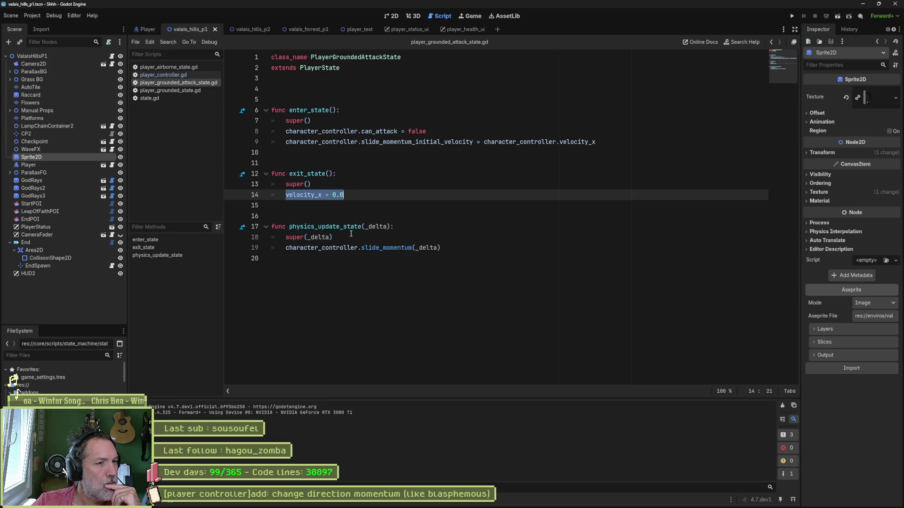
pyautogui.doubleClick(385, 247)
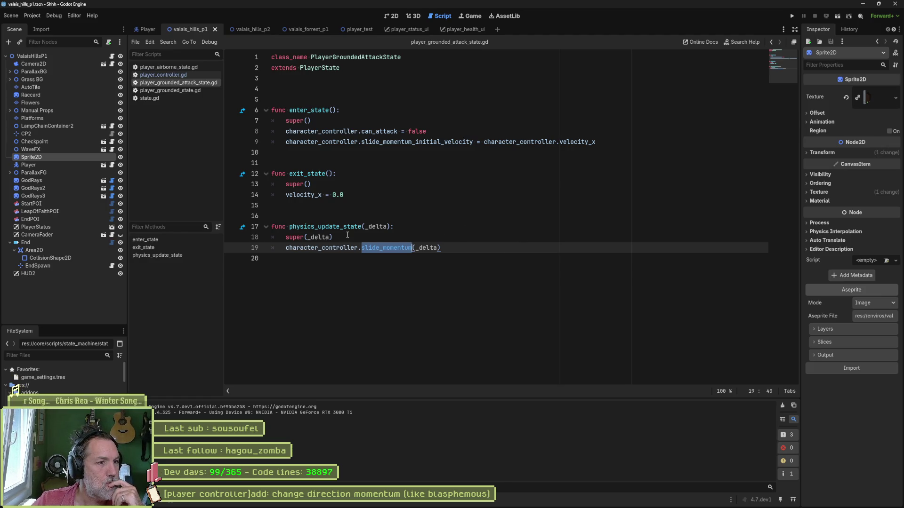
pyautogui.doubleClick(344, 59)
pyautogui.hotkey('ctrl', 'shift', 'f')
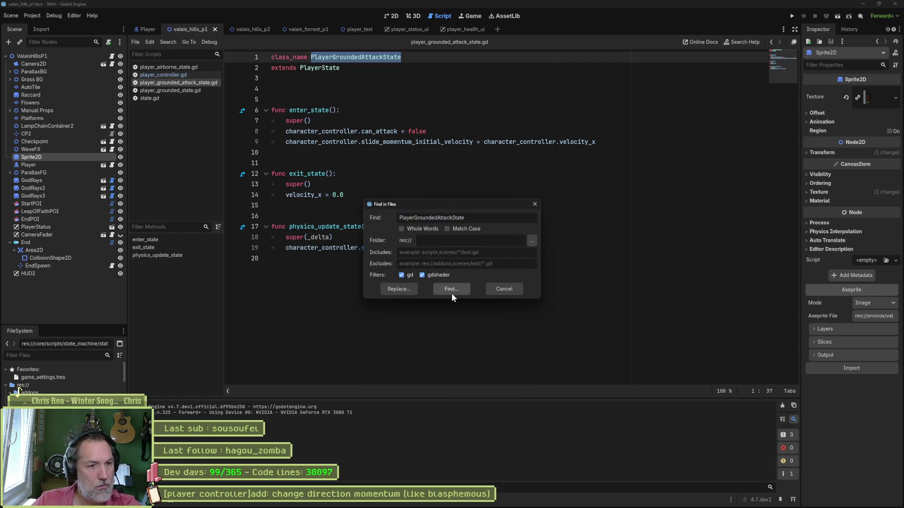
# - Run the PlayerGroundedAttackState search, review its 12 matches in 12 files, then open the Player scene
pyautogui.click(451, 293)
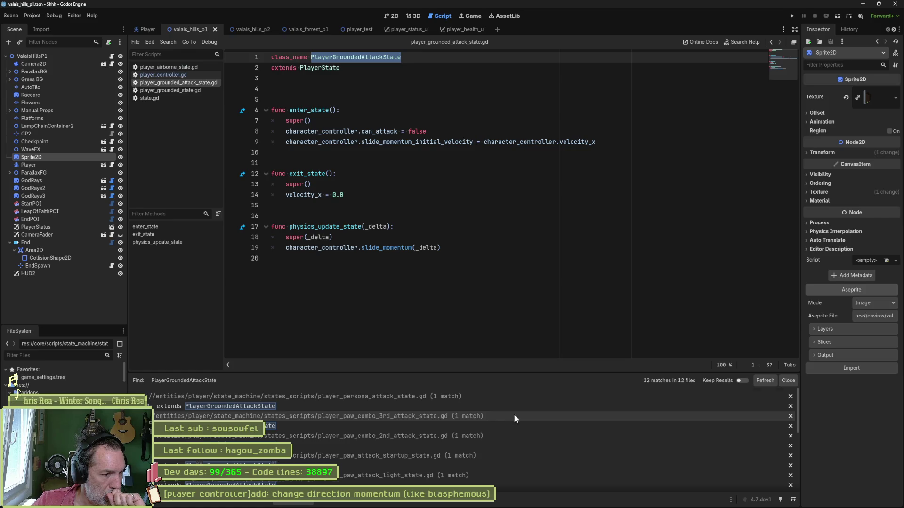
pyautogui.scroll(-5, 513, 414)
pyautogui.scroll(-2, 557, 441)
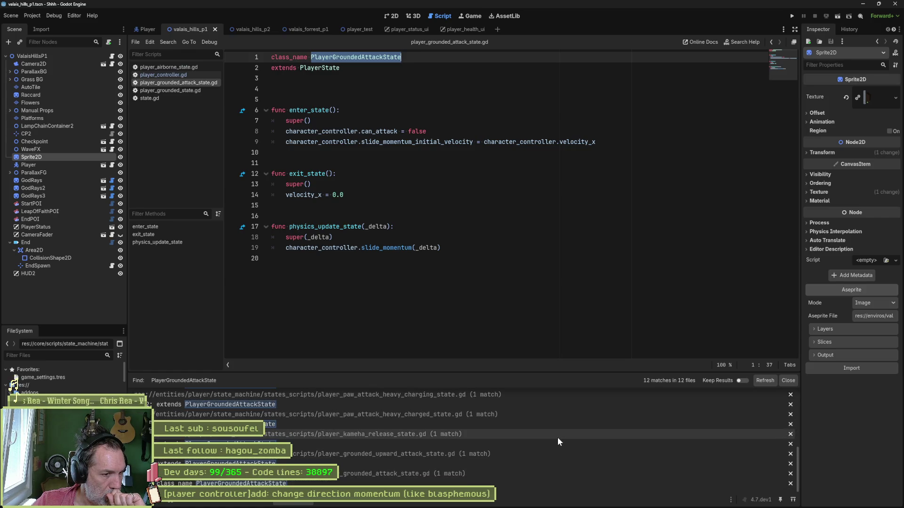
pyautogui.scroll(1, 558, 439)
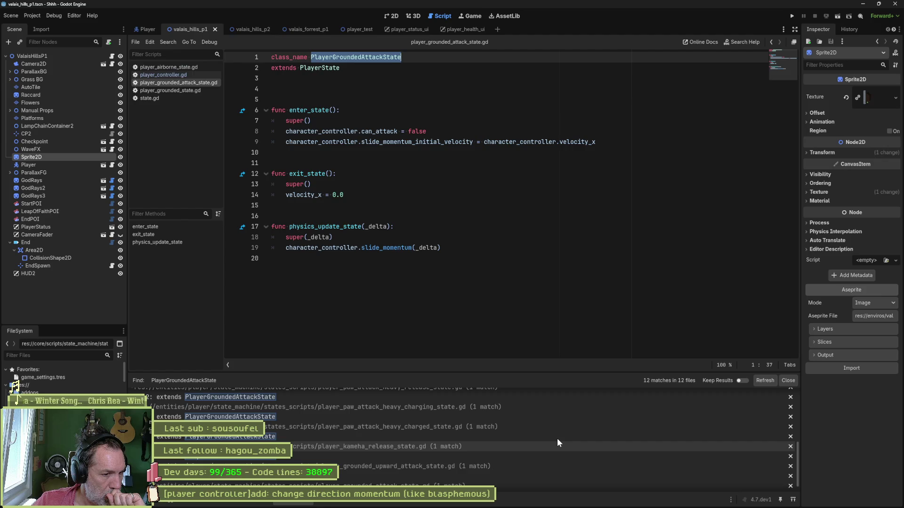
pyautogui.scroll(-1, 557, 439)
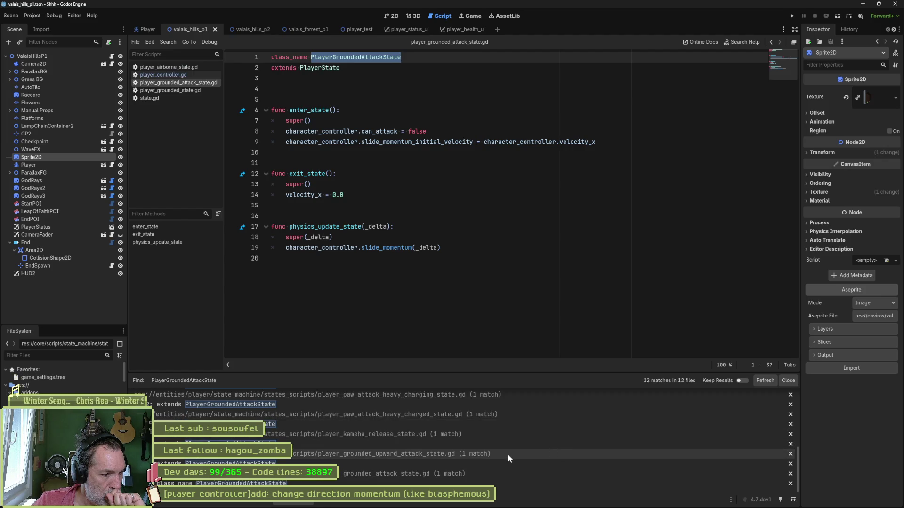
pyautogui.scroll(5, 510, 450)
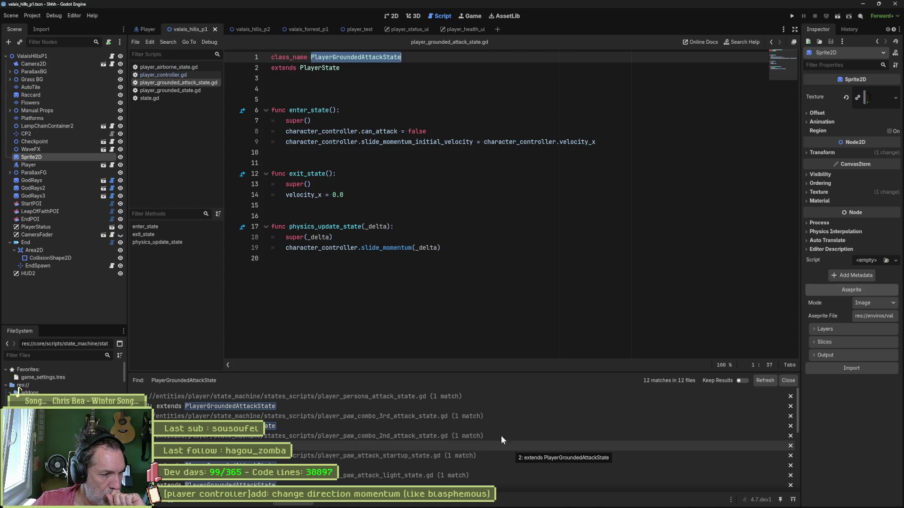
pyautogui.click(358, 195)
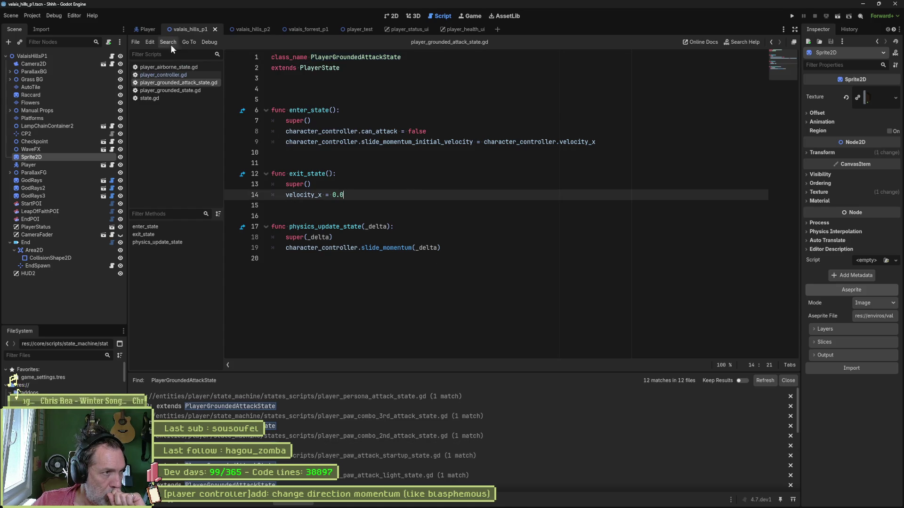
pyautogui.click(147, 29)
# - Expand GroundedAttack under StateMachine in the Scene dock and open PawAttackStartup's script
pyautogui.scroll(-3, 84, 250)
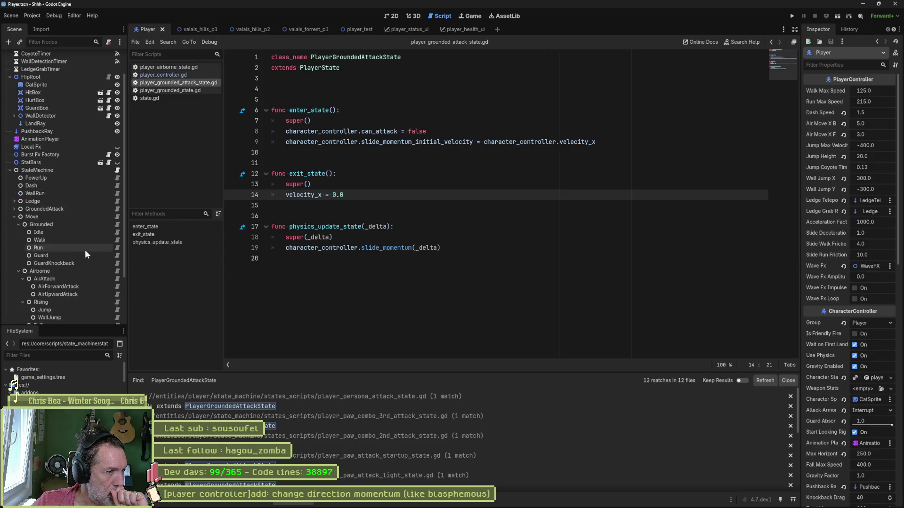
pyautogui.scroll(-2, 85, 252)
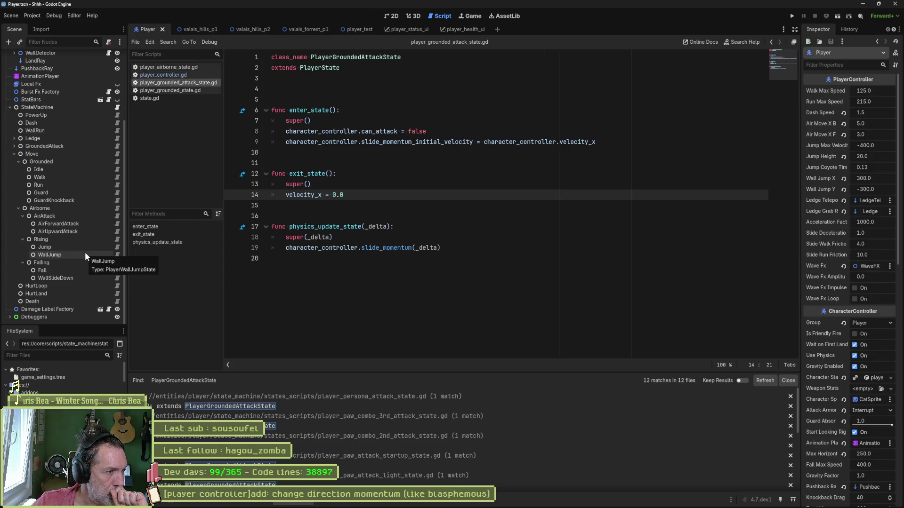
pyautogui.click(13, 146)
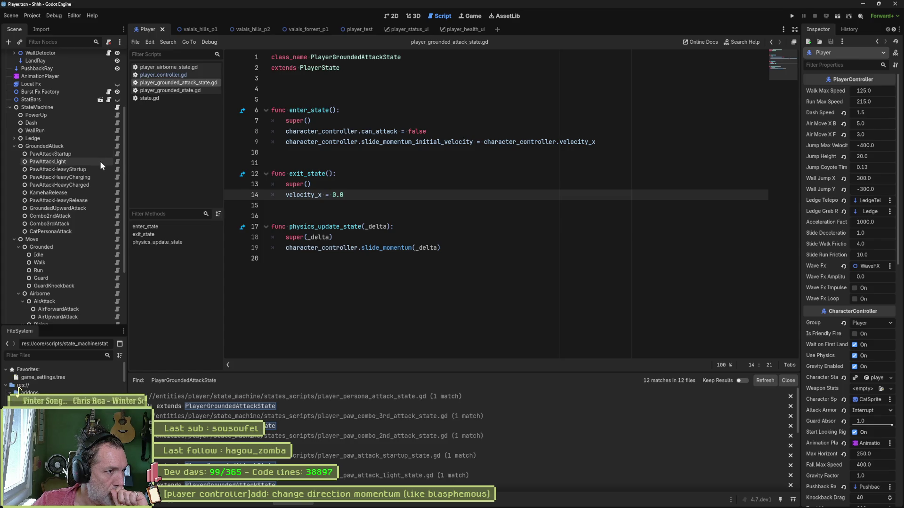
pyautogui.click(117, 154)
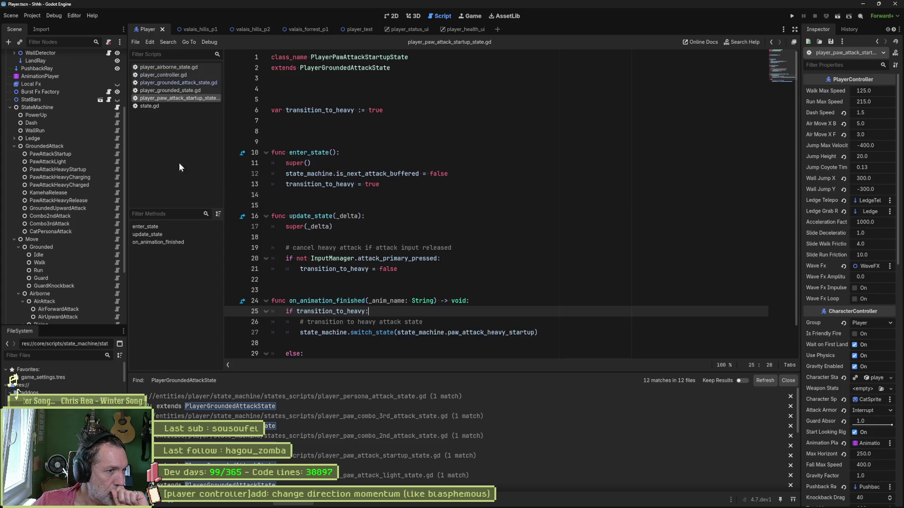
# - Remove the extra blank lines around var transition_to_heavy in the paw attack startup script
pyautogui.click(373, 99)
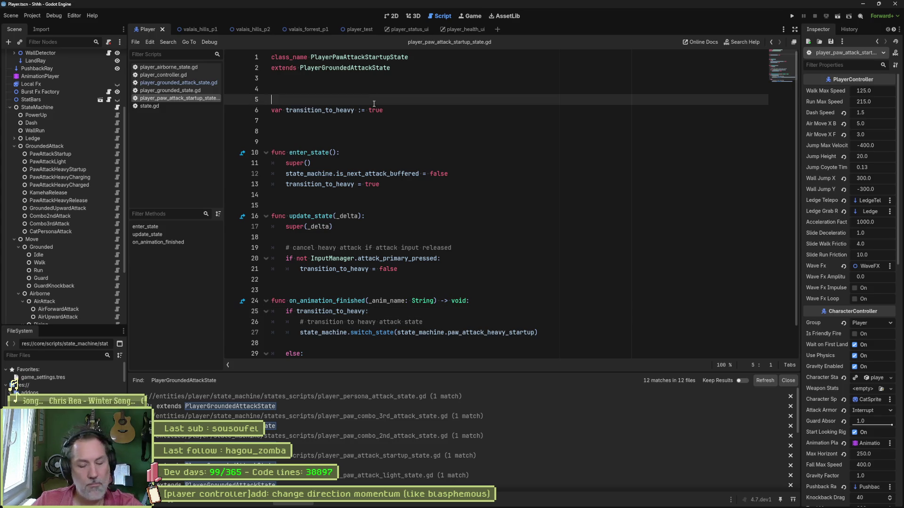
pyautogui.press('BackSpace')
pyautogui.press('BackSpace')
pyautogui.press('Down')
pyautogui.press('Down')
pyautogui.press('Delete')
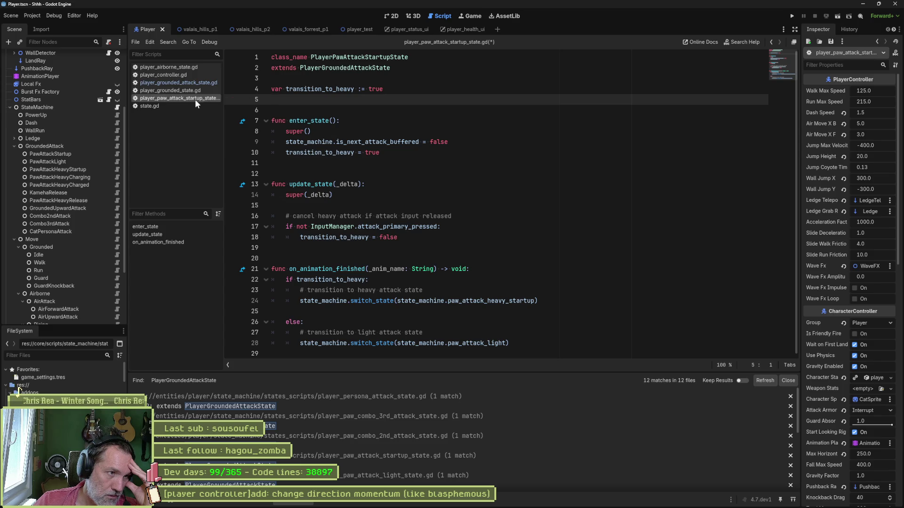
# - Close player_grounded_state.gd, review the grounded attack state script, then return to player_controller.gd
pyautogui.click(183, 92)
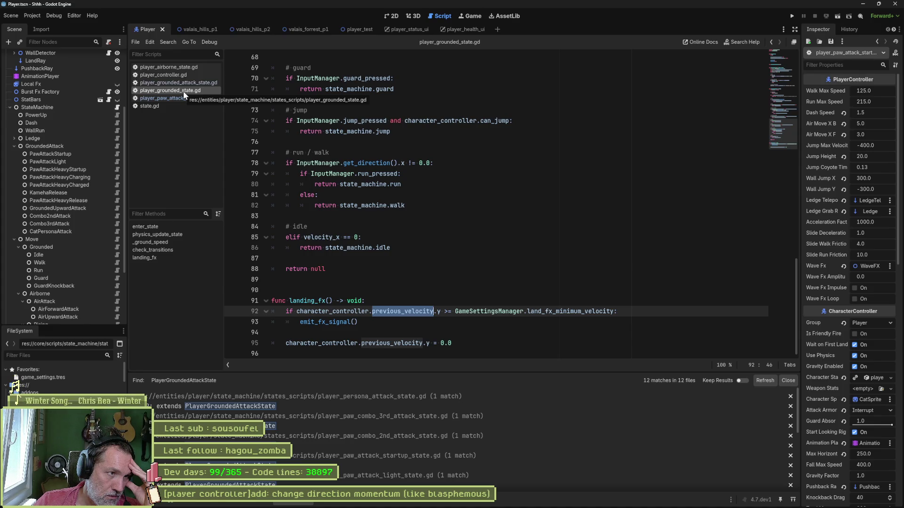
pyautogui.middleClick(183, 91)
pyautogui.click(180, 81)
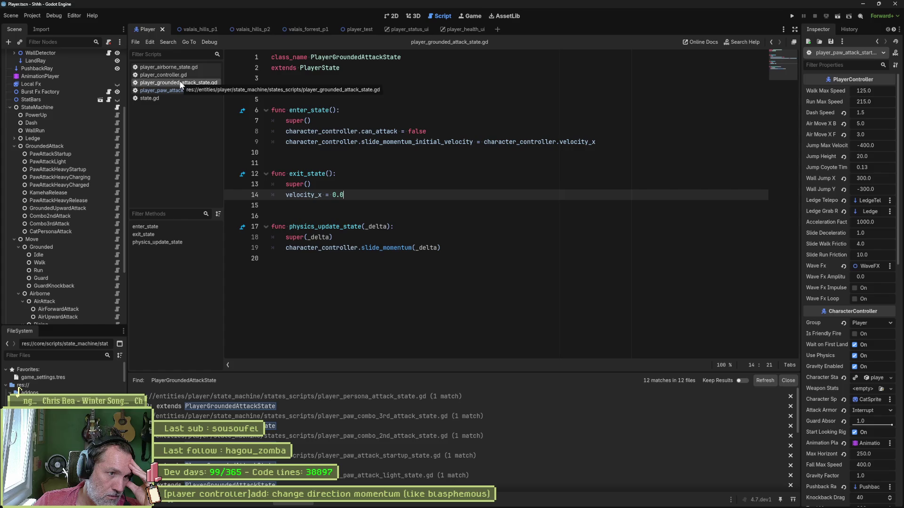
pyautogui.moveTo(312, 227); pyautogui.dragTo(309, 248)
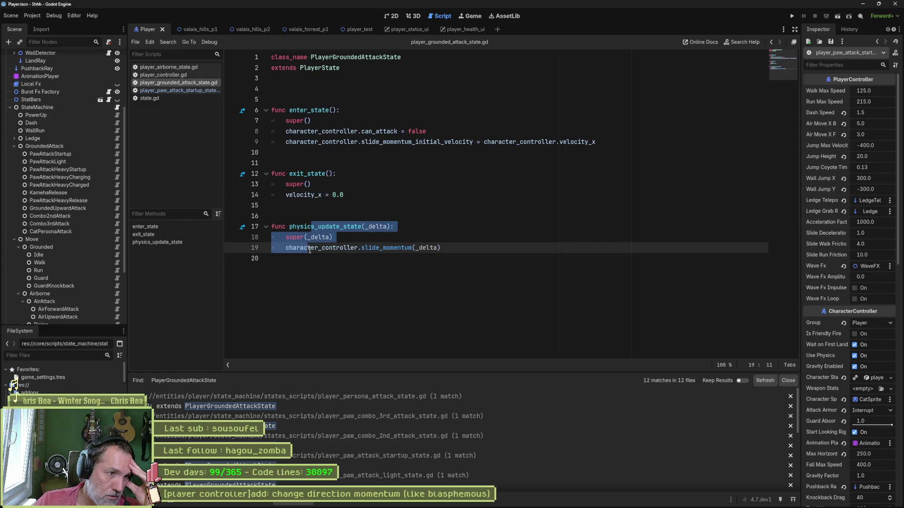
pyautogui.click(193, 91)
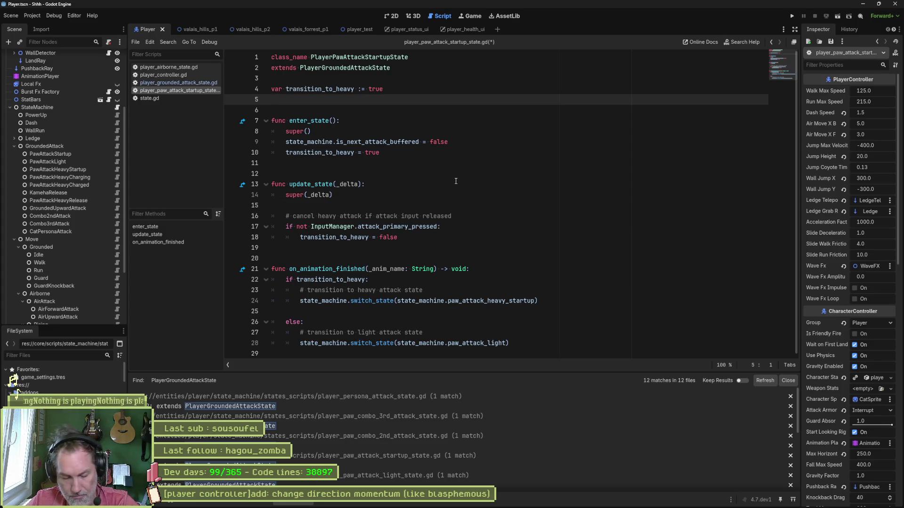
pyautogui.click(179, 83)
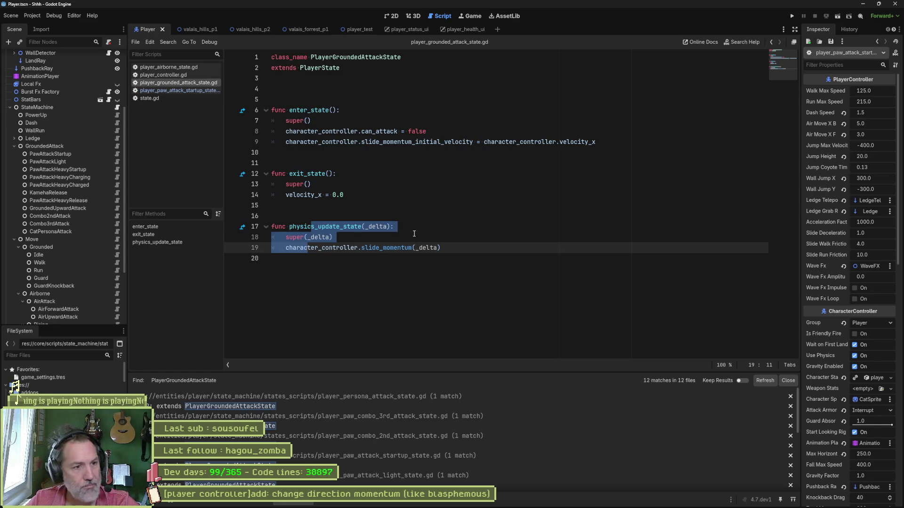
pyautogui.click(178, 76)
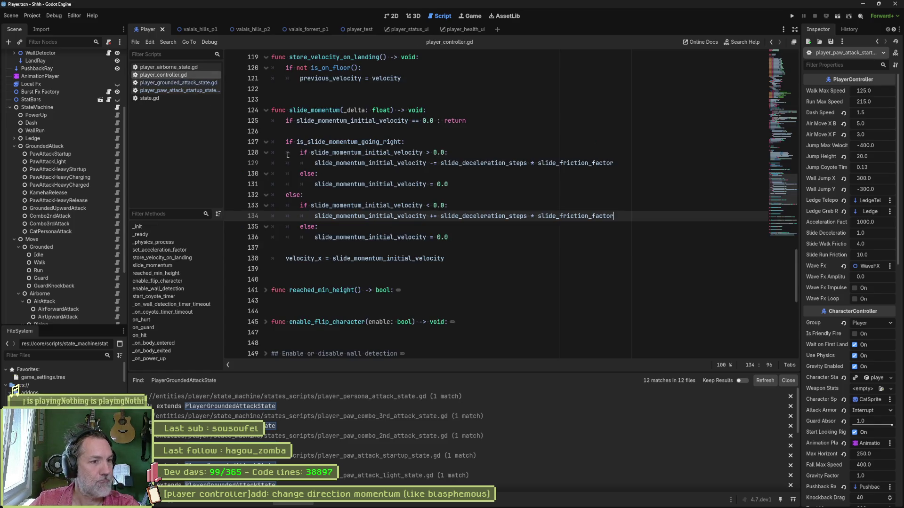
# - Insert print_debug(self, " sliding velocity ", velocity_x) at the start of slide_momentum and save
pyautogui.click(447, 111)
pyautogui.press('Return')
pyautogui.write('print_debug(')
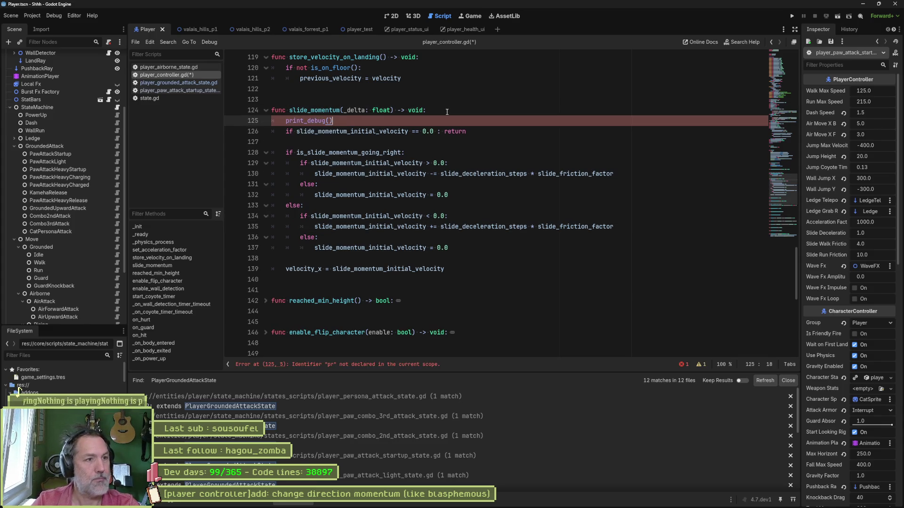
pyautogui.press('Return')
pyautogui.write('"')
pyautogui.press('BackSpace')
pyautogui.write('self, ')
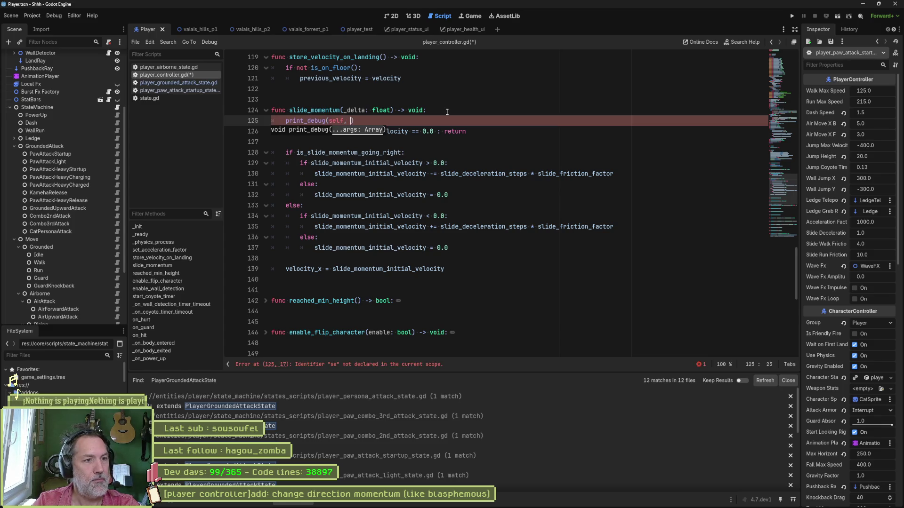
pyautogui.write('sliding')
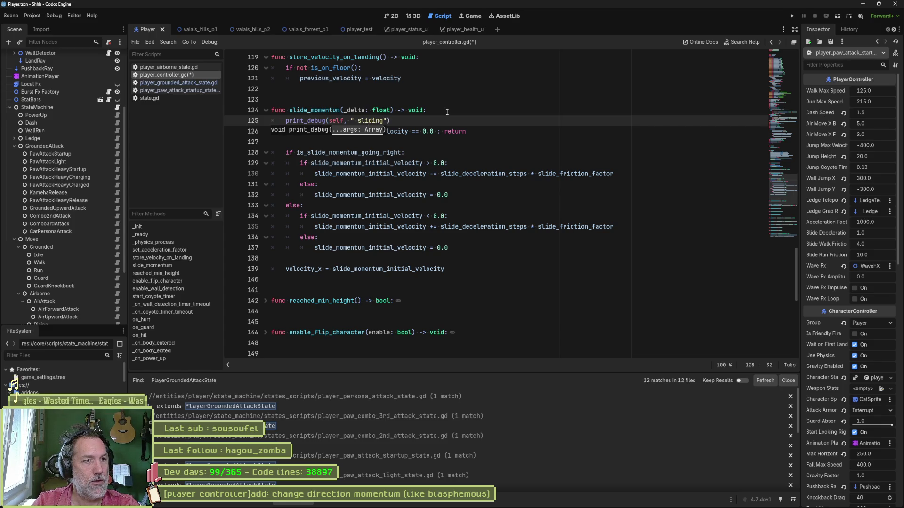
pyautogui.write(' velocity ')
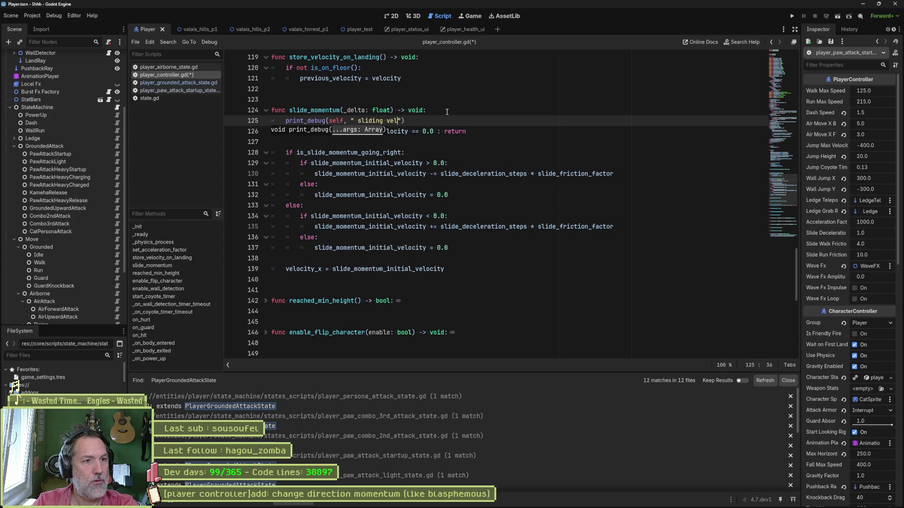
pyautogui.write('": ')
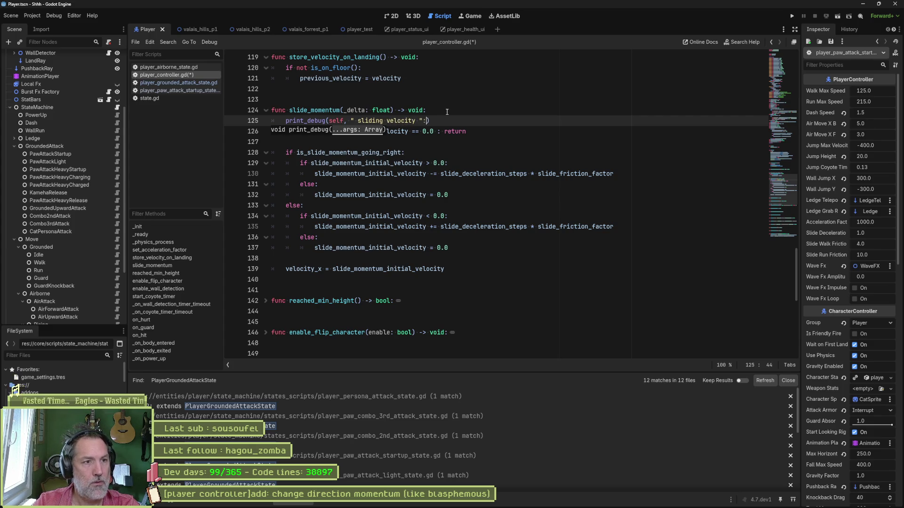
pyautogui.write('velo')
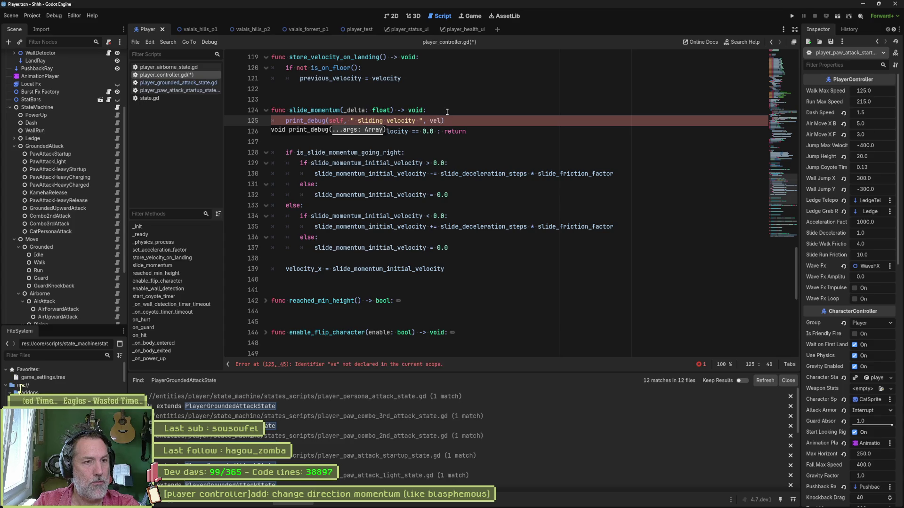
pyautogui.press('Return')
pyautogui.hotkey('ctrl', 's')
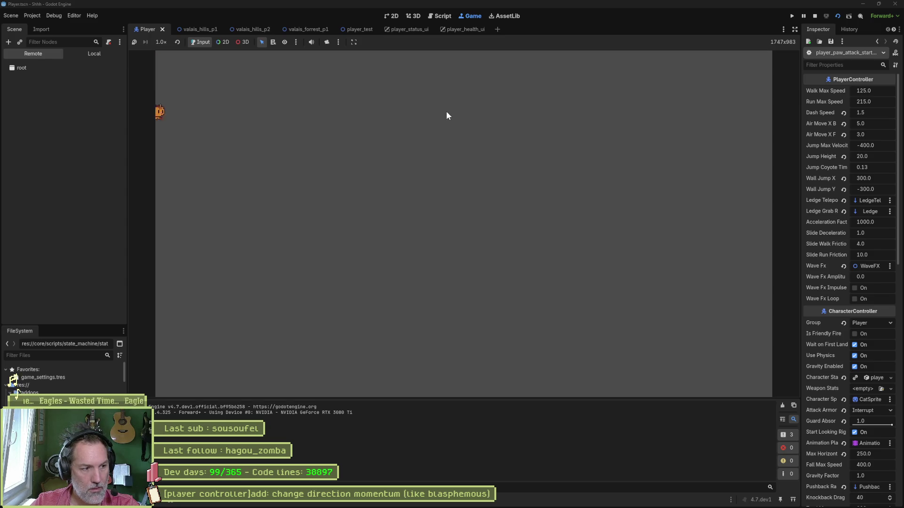
# - Stop the running game and run it in the valais_hills_p1 level
pyautogui.press('F8')
pyautogui.click(193, 29)
pyautogui.press('F5')
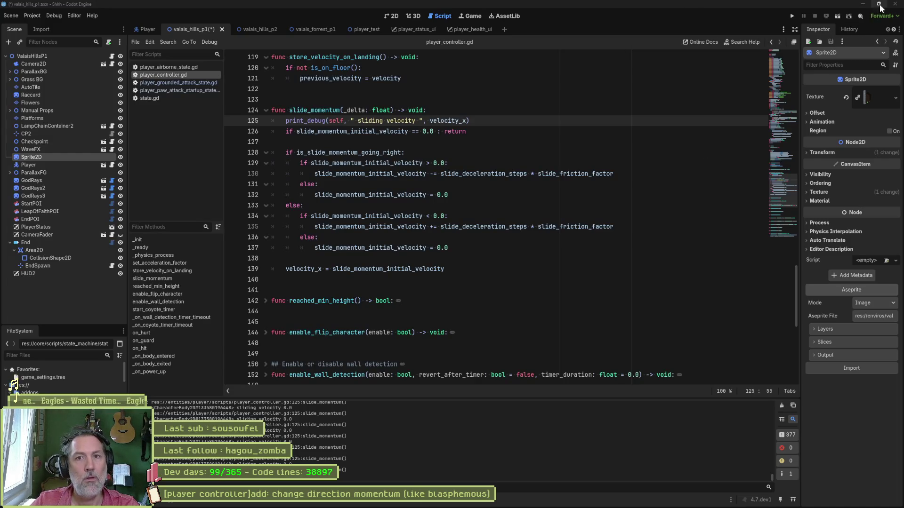
# - Restore the editor window, move it up and make it taller, then rerun and stop the game
pyautogui.click(879, 4)
pyautogui.moveTo(592, 97)
pyautogui.mouseDown()
pyautogui.moveTo(577, 21)
pyautogui.moveTo(596, 6)
pyautogui.mouseUp()
pyautogui.moveTo(518, 320); pyautogui.dragTo(509, 397)
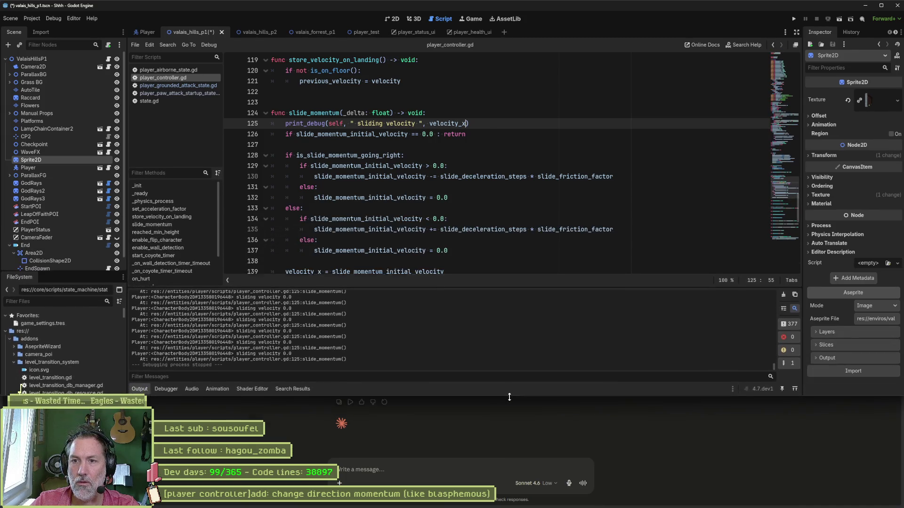
pyautogui.click(499, 199)
pyautogui.press('F5')
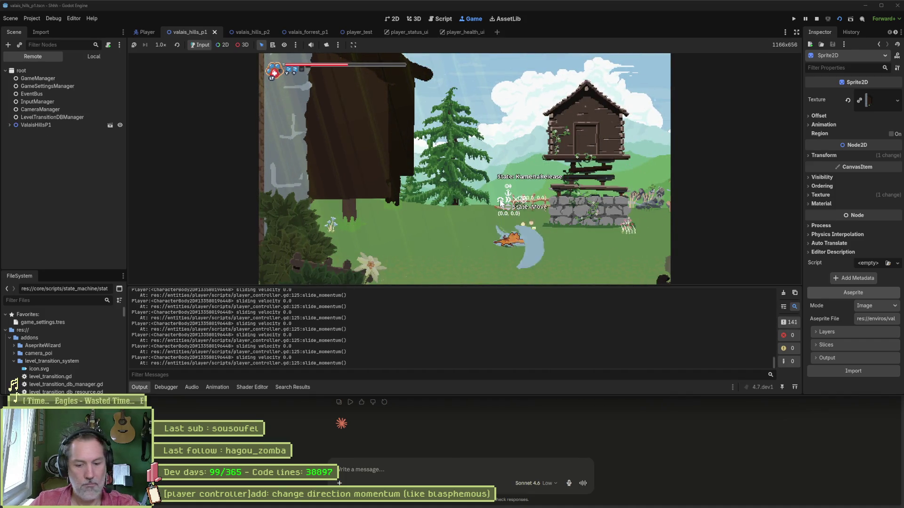
pyautogui.press('F8')
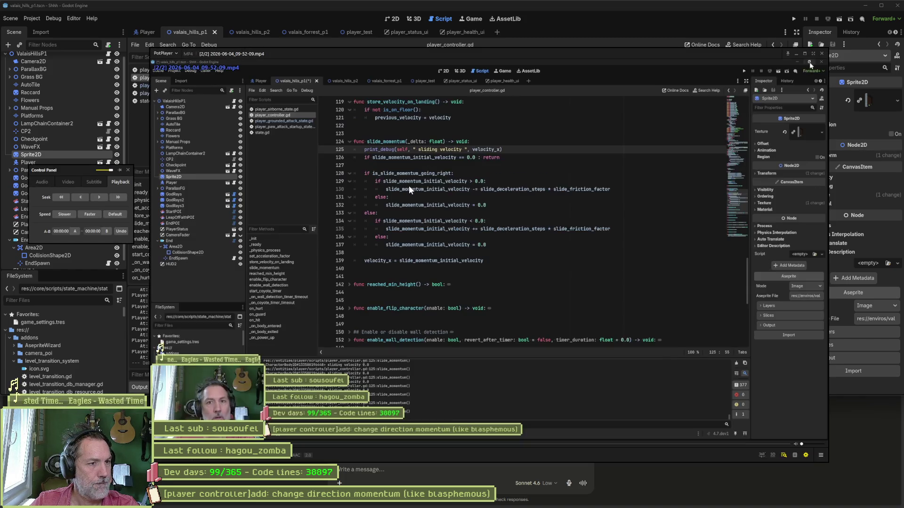
# - Seek the PotPlayer recording to the playtest, pause, and step forward frame by frame through the velocity logs
pyautogui.click(556, 444)
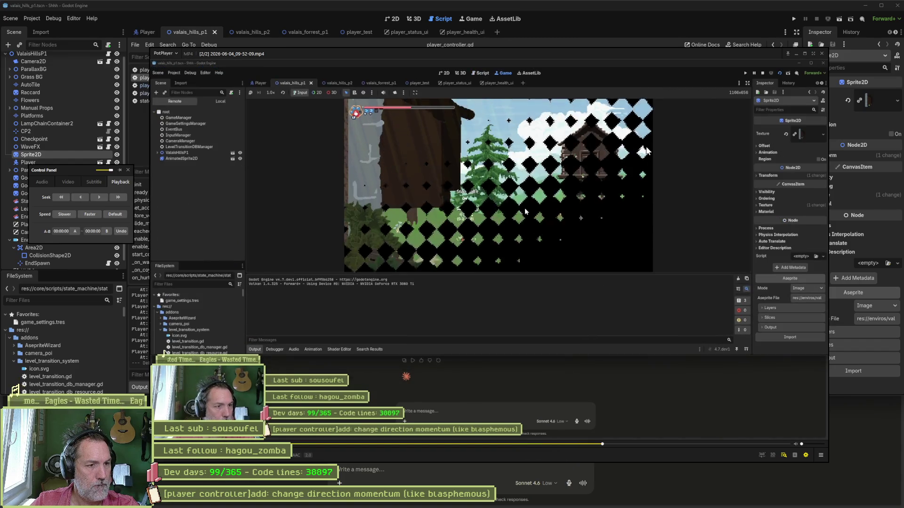
pyautogui.click(641, 148)
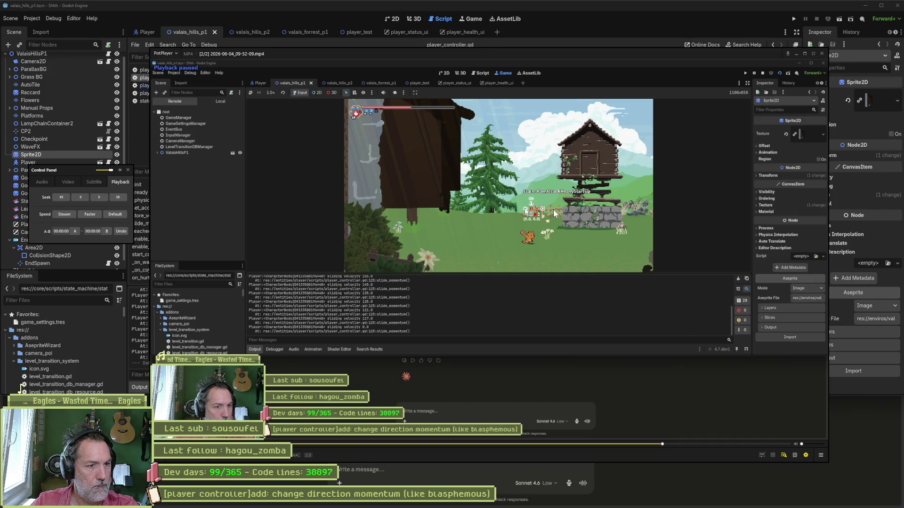
pyautogui.press('f')
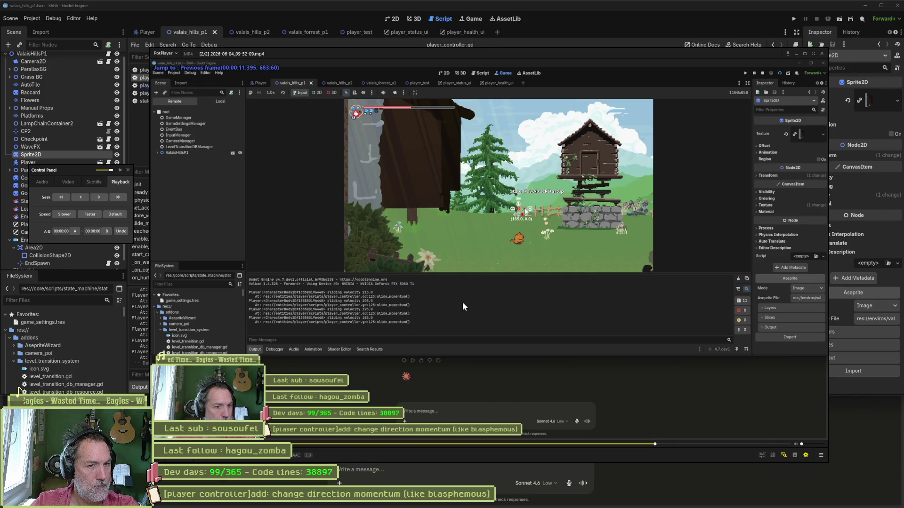
pyautogui.press('f')
pyautogui.press('f')
pyautogui.press('f')
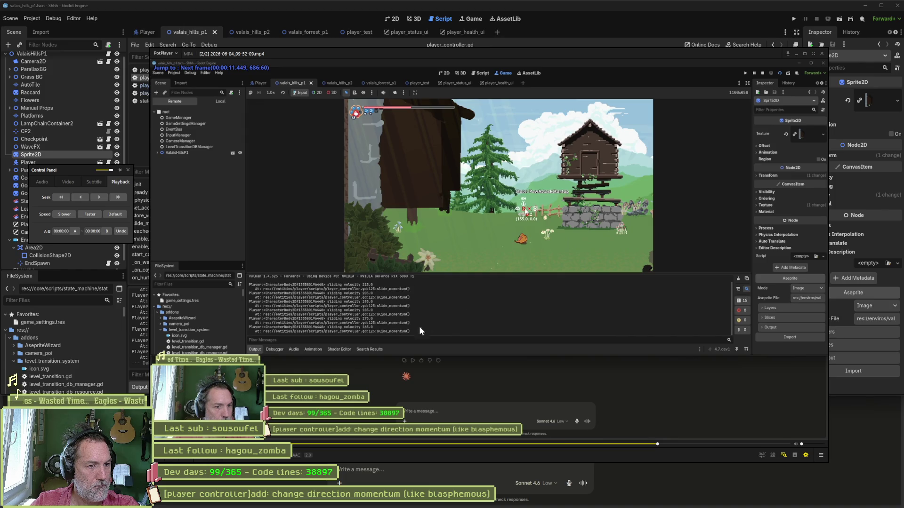
pyautogui.press('f')
pyautogui.press('f')
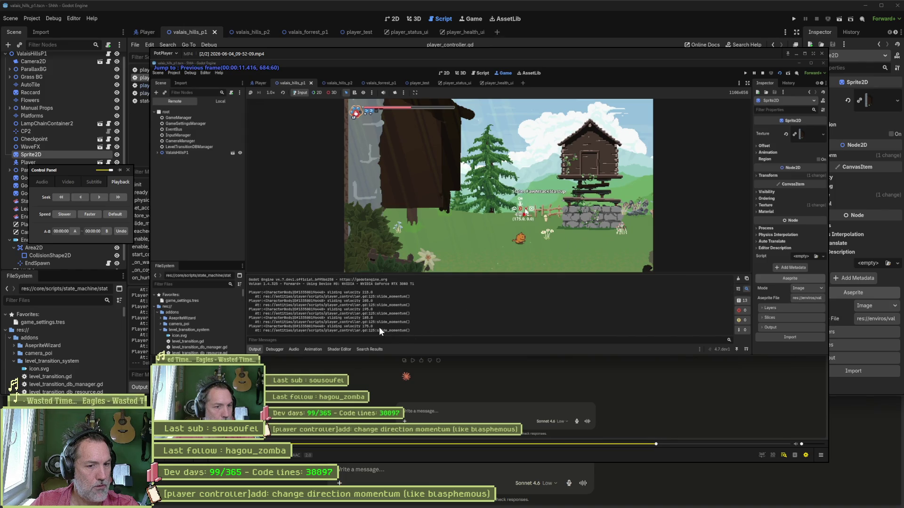
pyautogui.press('f')
pyautogui.press('f')
pyautogui.press('f')
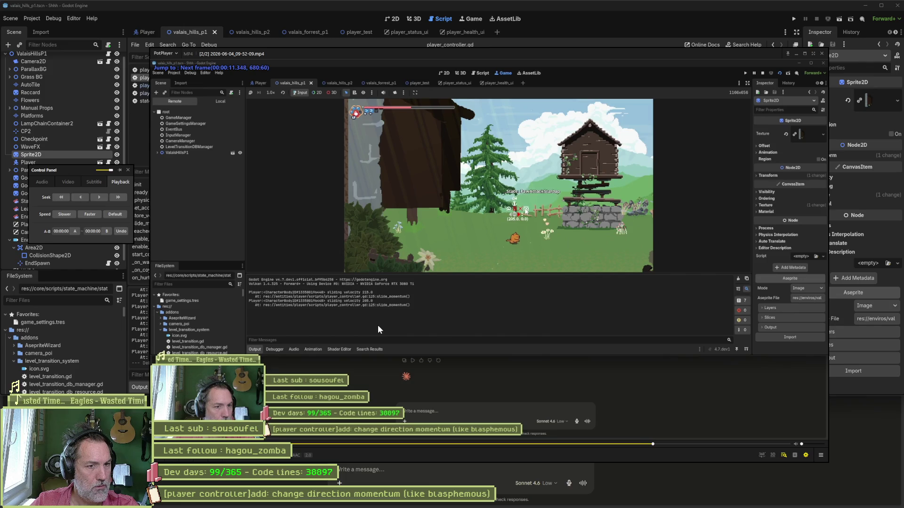
pyautogui.press('f')
pyautogui.press('f')
pyautogui.press('f')
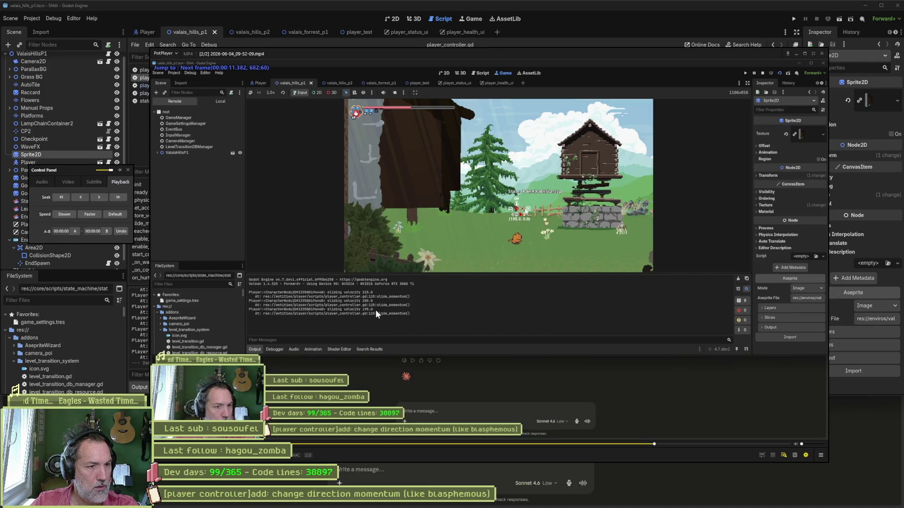
pyautogui.press('f')
pyautogui.press('f')
pyautogui.press('f')
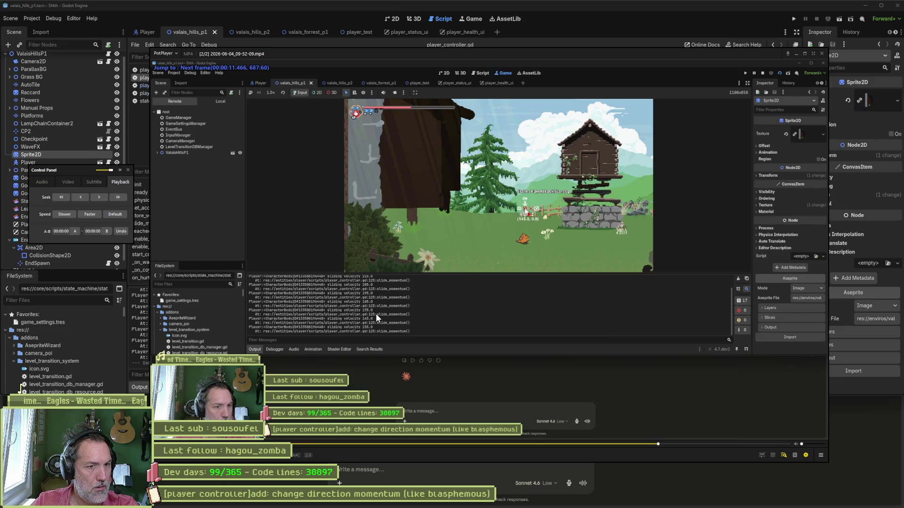
# - Step back and forth around the 117.0 velocity log, then return to Godot
pyautogui.press('f')
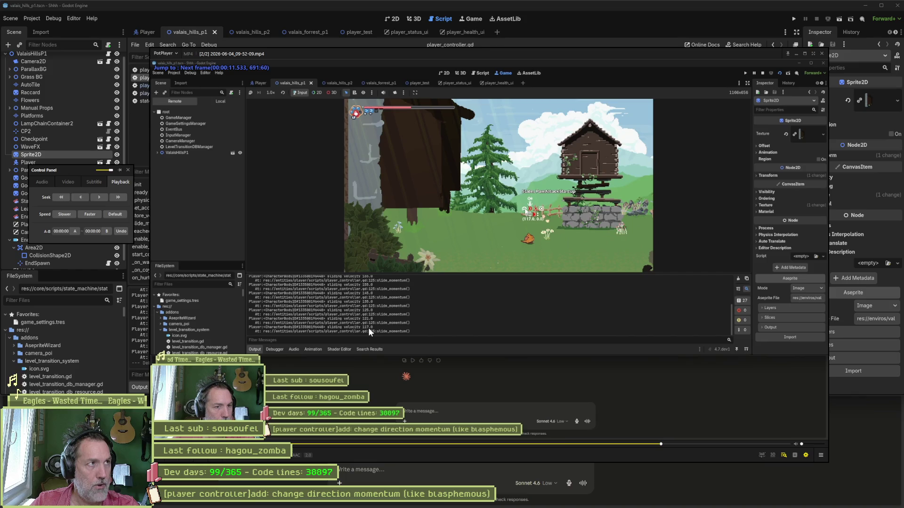
pyautogui.press('f')
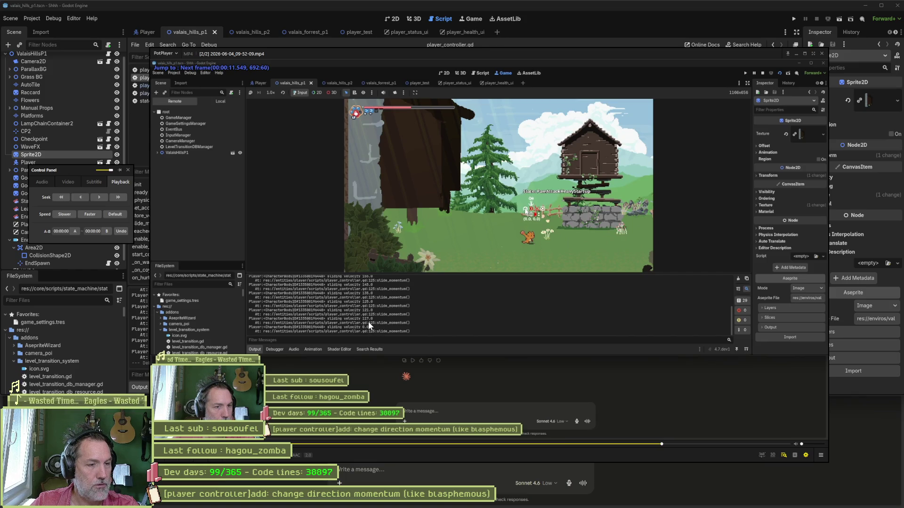
pyautogui.press('d')
pyautogui.press('d')
pyautogui.press('d')
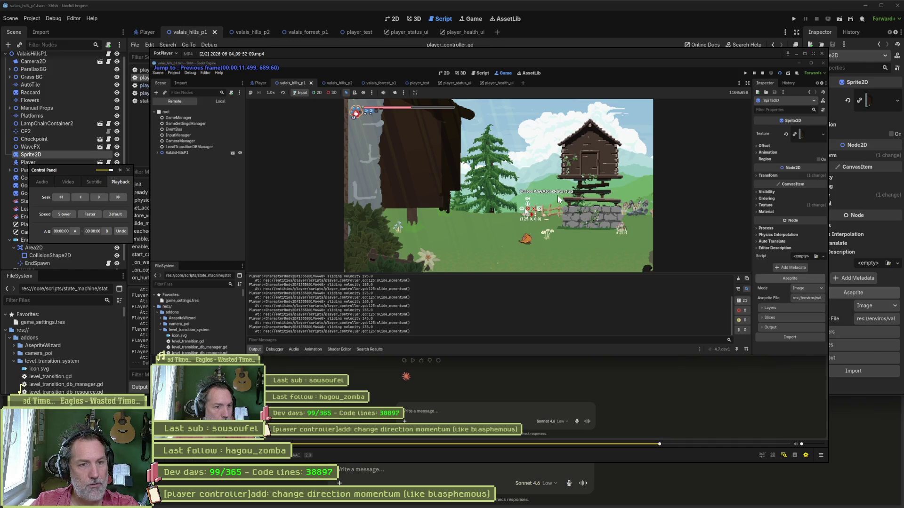
pyautogui.press('f')
pyautogui.press('f')
pyautogui.press('f')
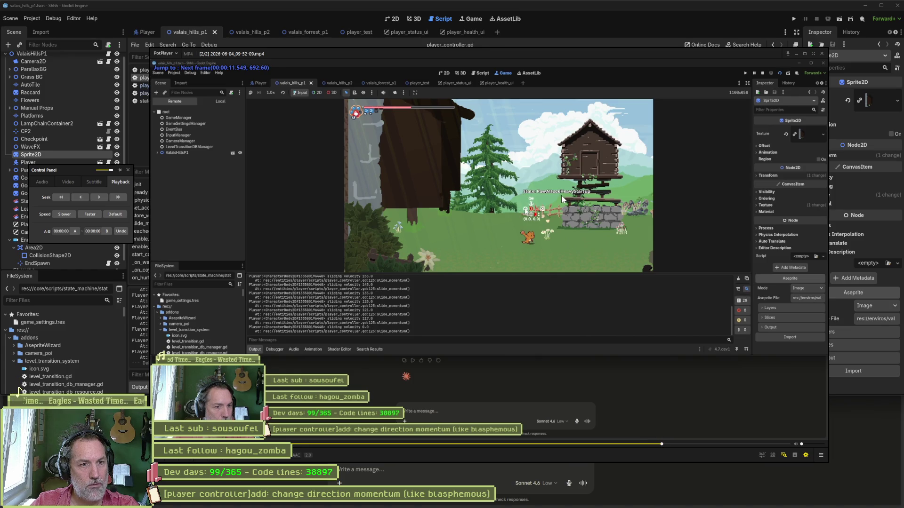
pyautogui.press('f')
pyautogui.press('f')
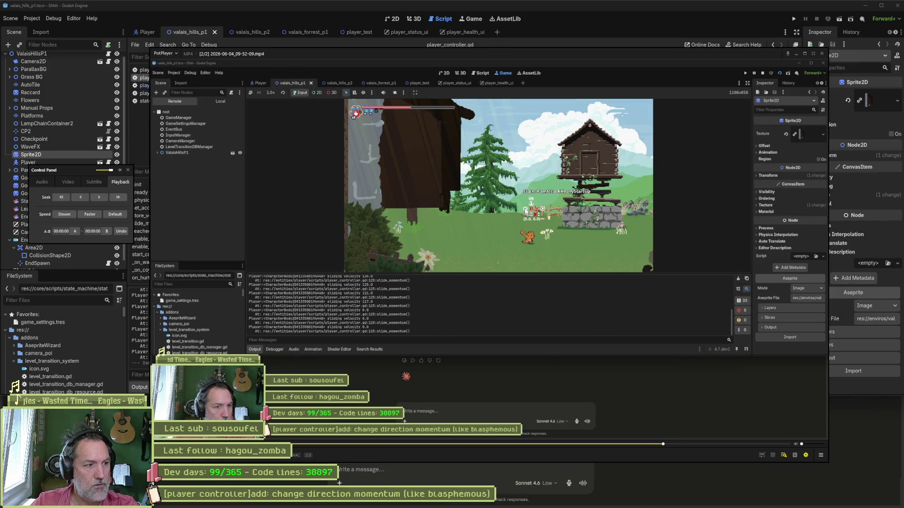
pyautogui.hotkey('alt', 'Tab')
pyautogui.click(498, 462)
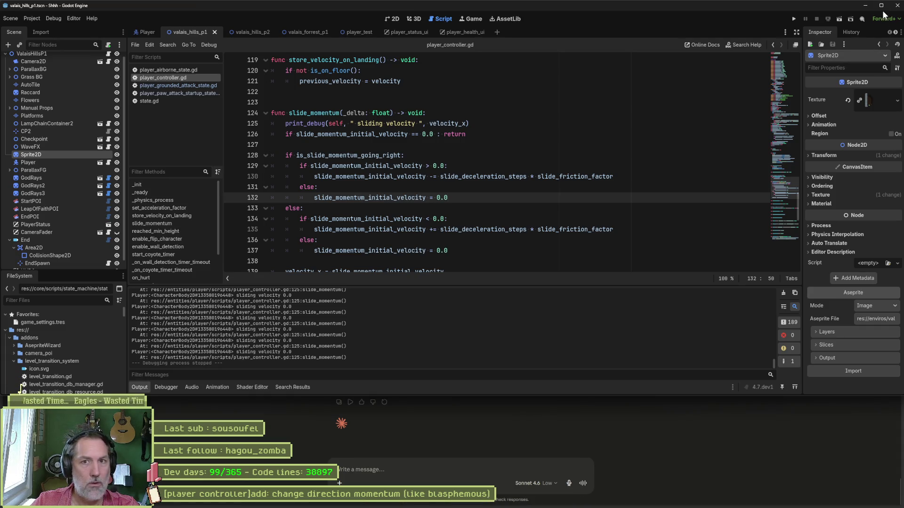
# - Comment out velocity_x = 0.0 in the heavy attack startup script's enter_state
pyautogui.click(880, 5)
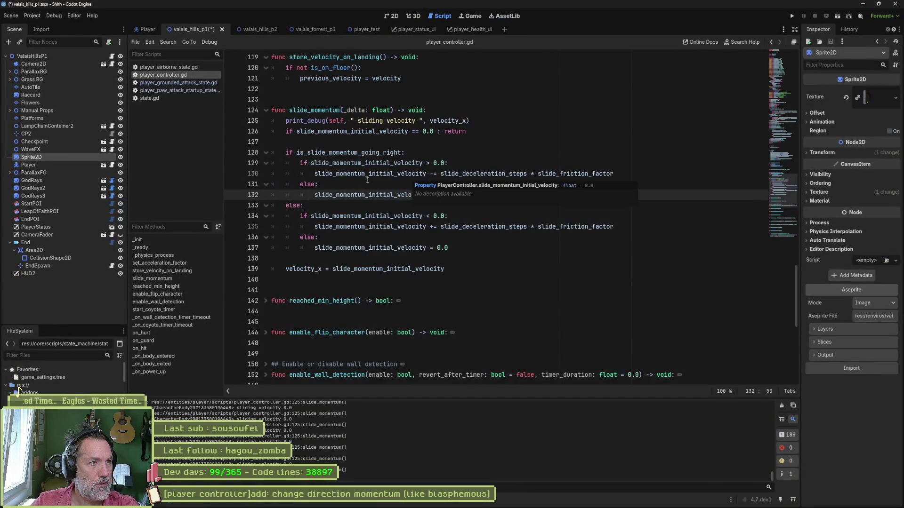
pyautogui.hotkey('ctrl', 'shift', 'Tab')
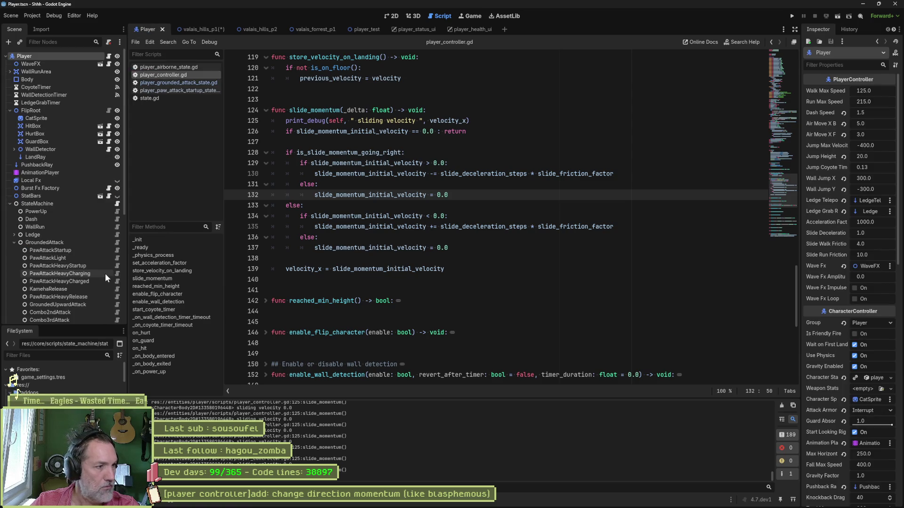
pyautogui.click(116, 266)
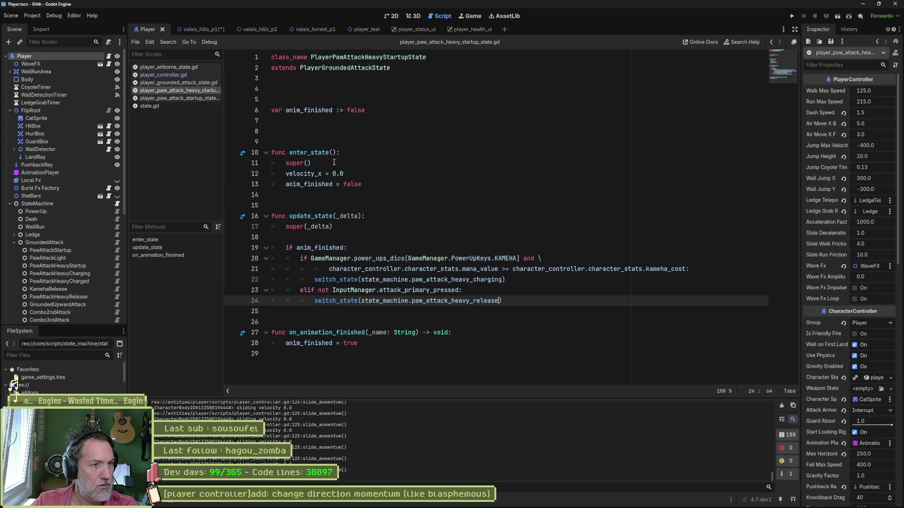
pyautogui.click(348, 174)
pyautogui.press('Home')
pyautogui.write('#')
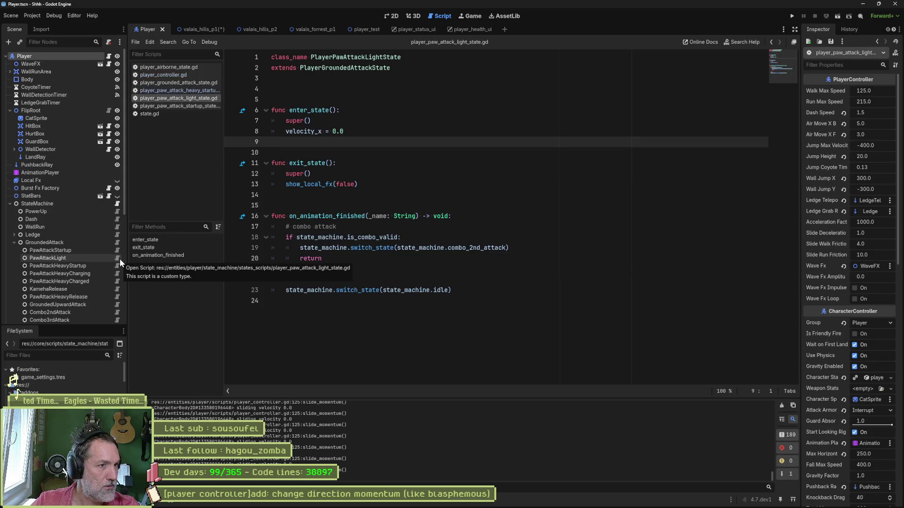
# - Comment out velocity_x = 0.0 on line 8 of the light paw attack script, save, and test-run
pyautogui.click(289, 132)
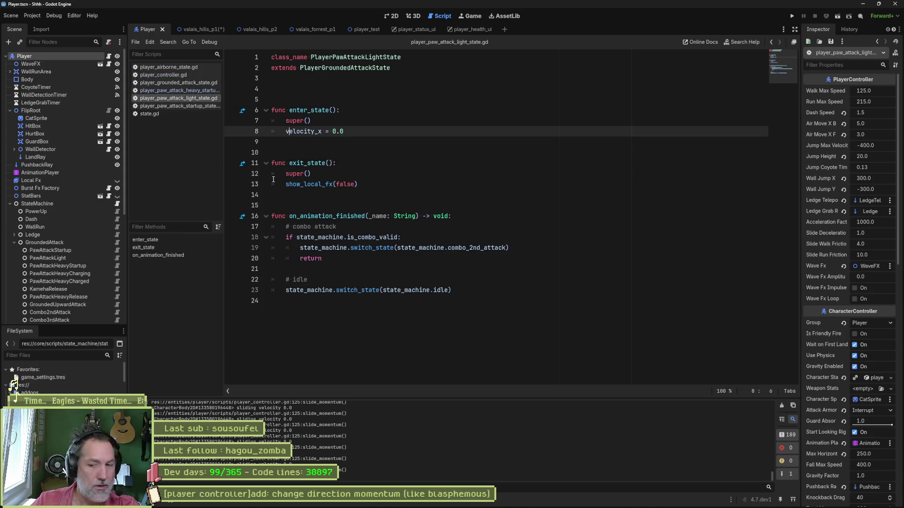
pyautogui.write('#')
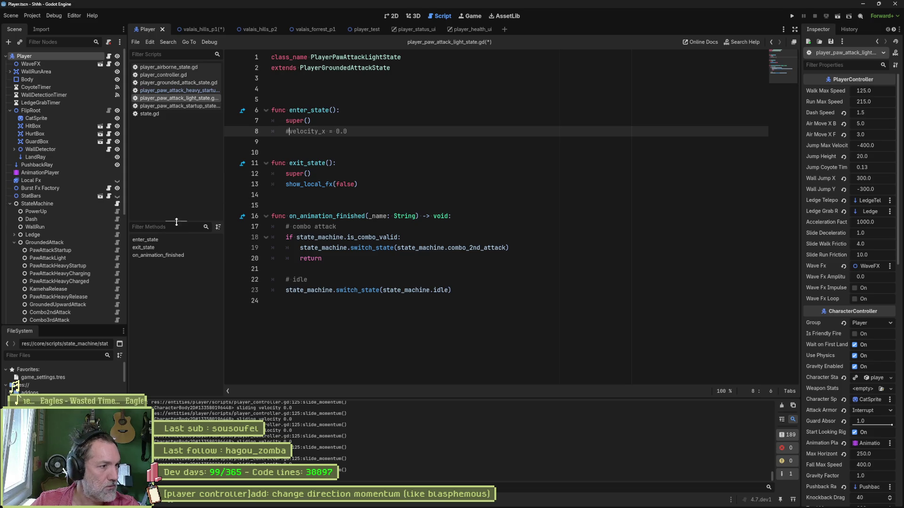
pyautogui.hotkey('ctrl', 's')
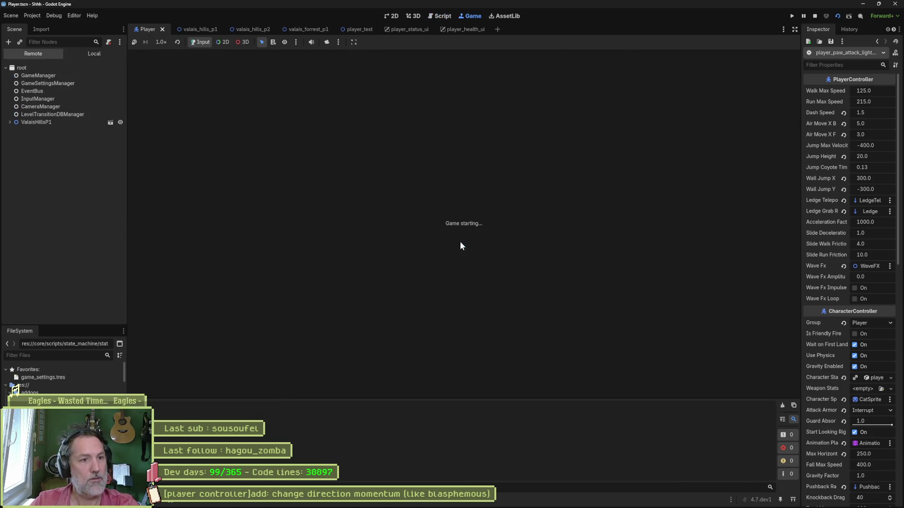
pyautogui.press('F8')
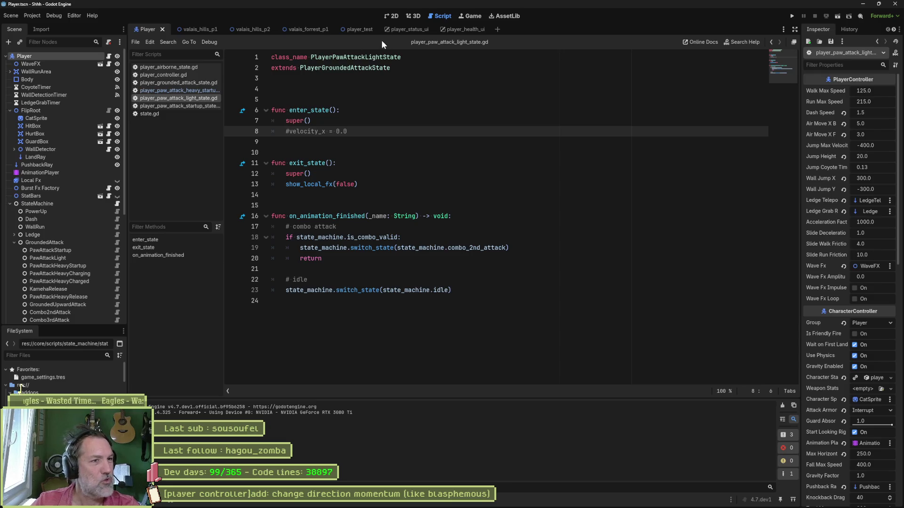
# - Append * _delta to the slide_momentum deceleration lines 130 and 135 in player_controller.gd
pyautogui.click(194, 83)
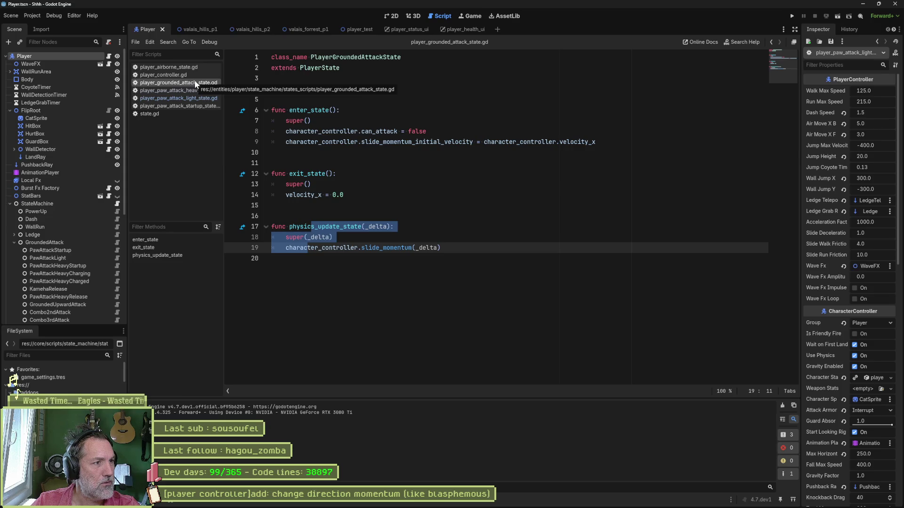
pyautogui.click(160, 74)
pyautogui.click(635, 174)
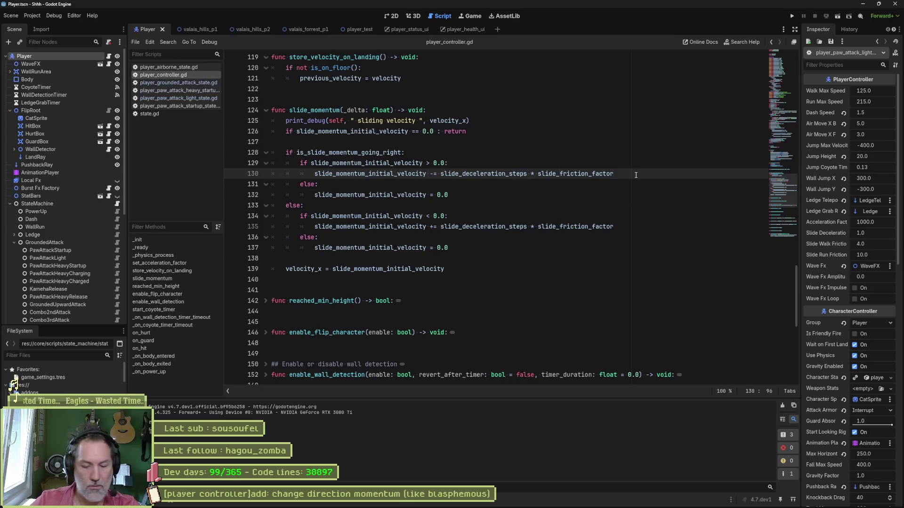
pyautogui.write(' * _delta')
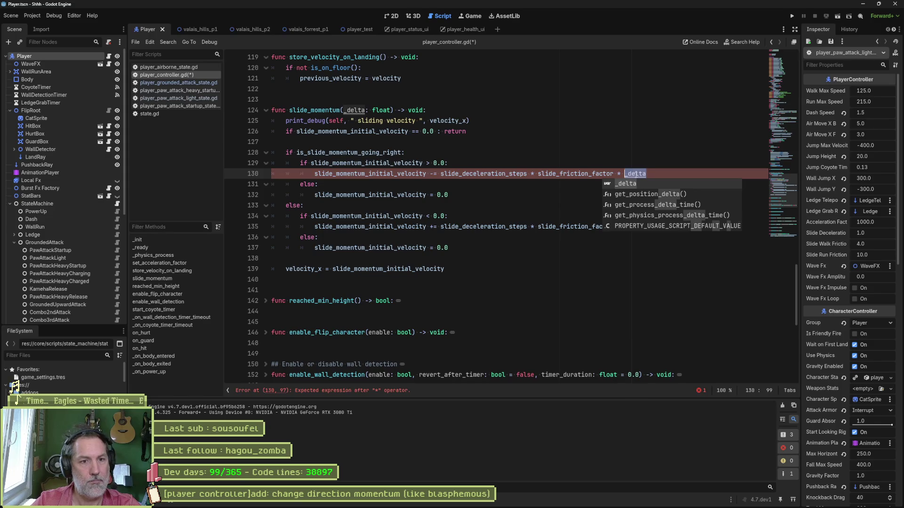
pyautogui.click(645, 228)
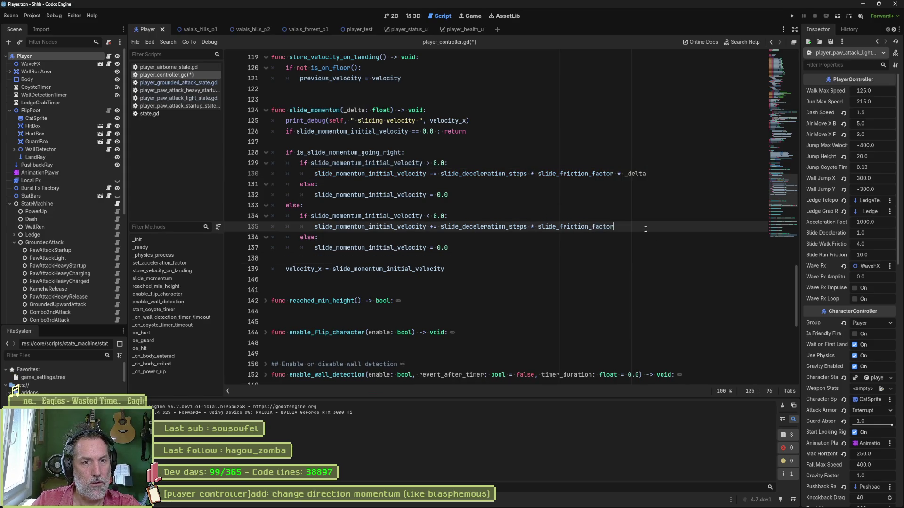
pyautogui.write('* _delta')
# - Test-run the current scene, then run and stop the valais_hills_p1 level
pyautogui.press('F6')
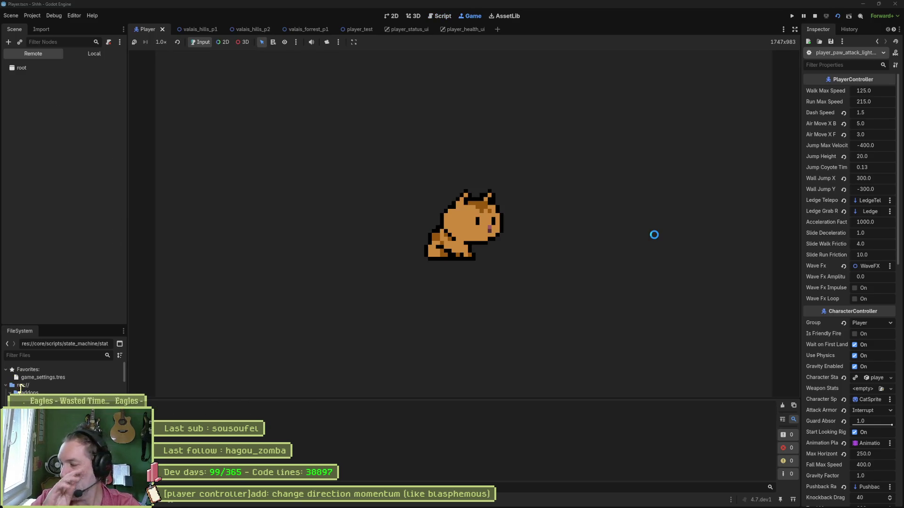
pyautogui.press('F8')
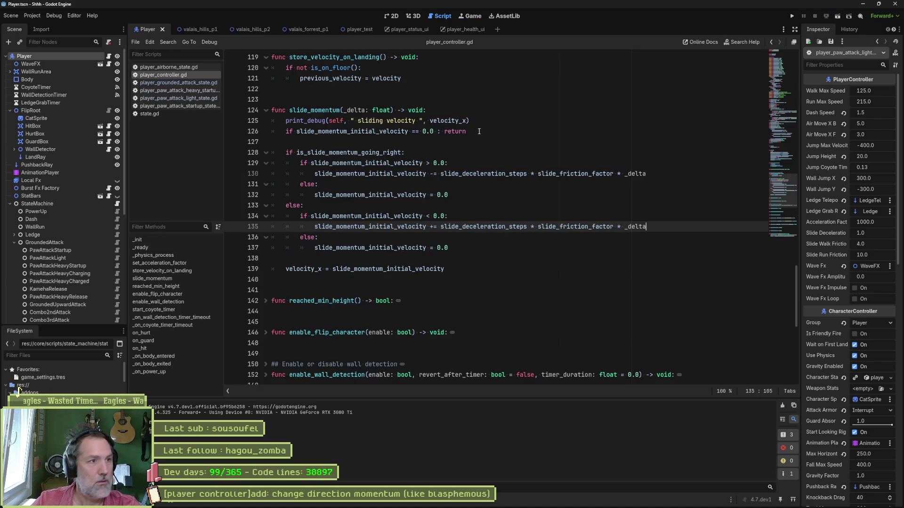
pyautogui.click(214, 28)
pyautogui.press('F6')
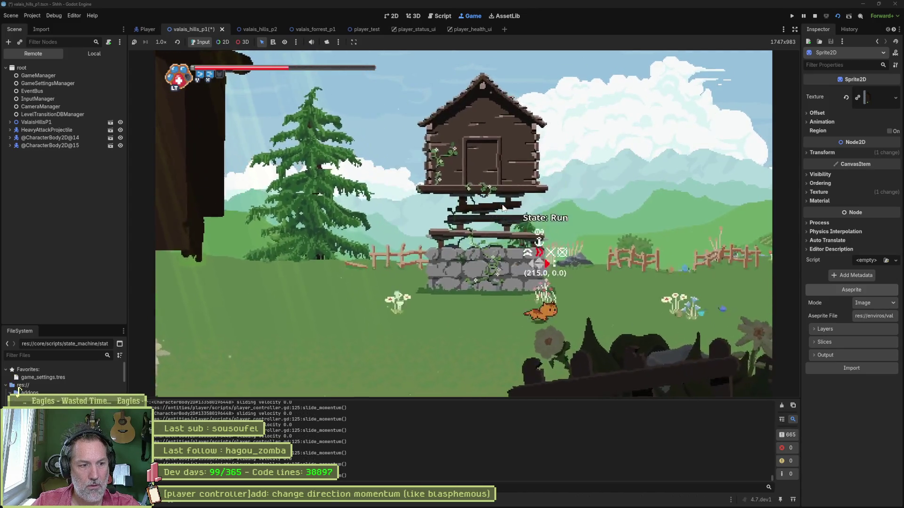
pyautogui.press('F8')
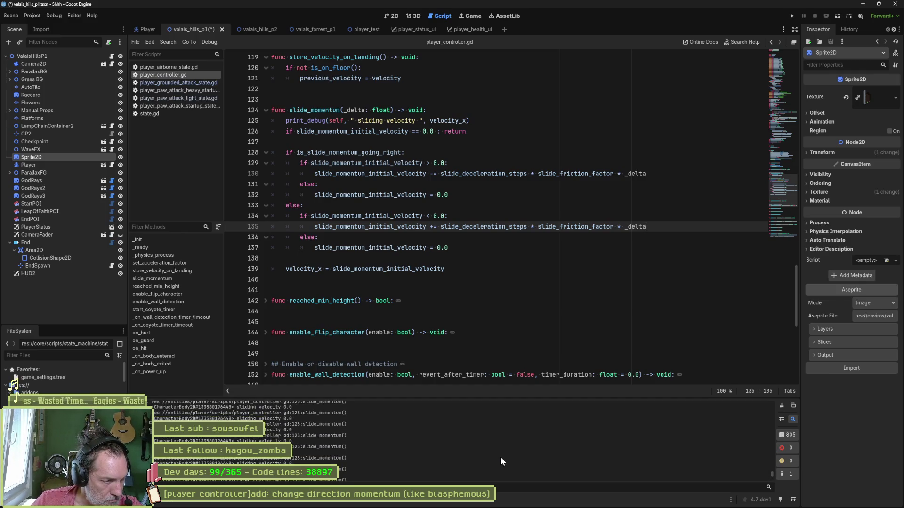
# - Scroll through the Output panel's sliding velocity prints, then open player_grounded_attack_state.gd at line 14
pyautogui.scroll(15, 497, 456)
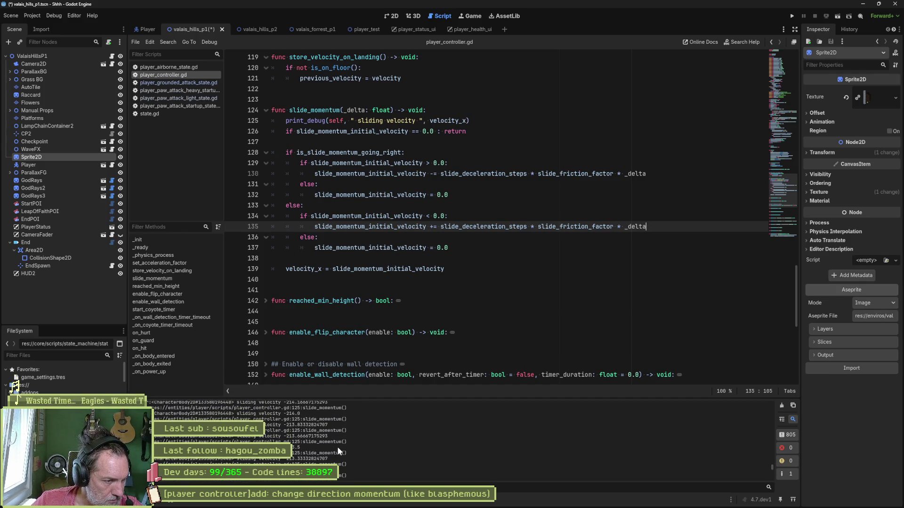
pyautogui.scroll(-2, 332, 462)
pyautogui.scroll(-4, 299, 422)
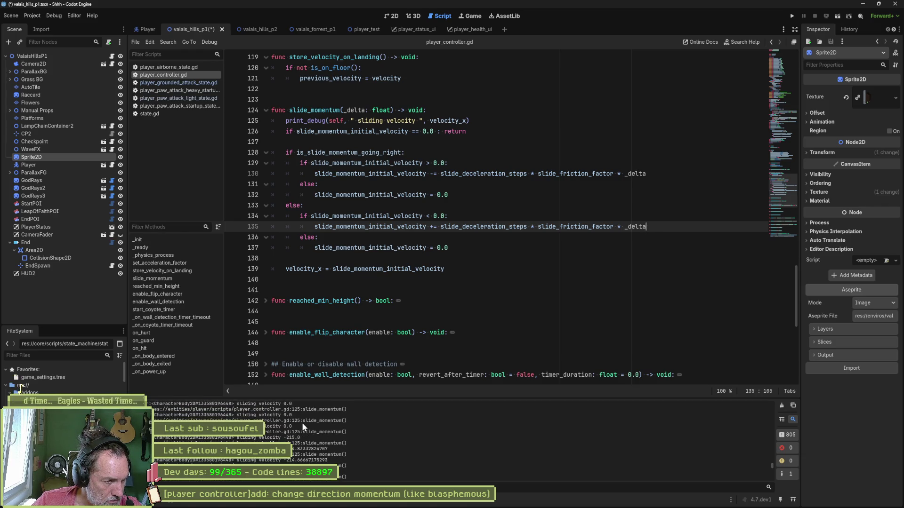
pyautogui.scroll(-7, 303, 428)
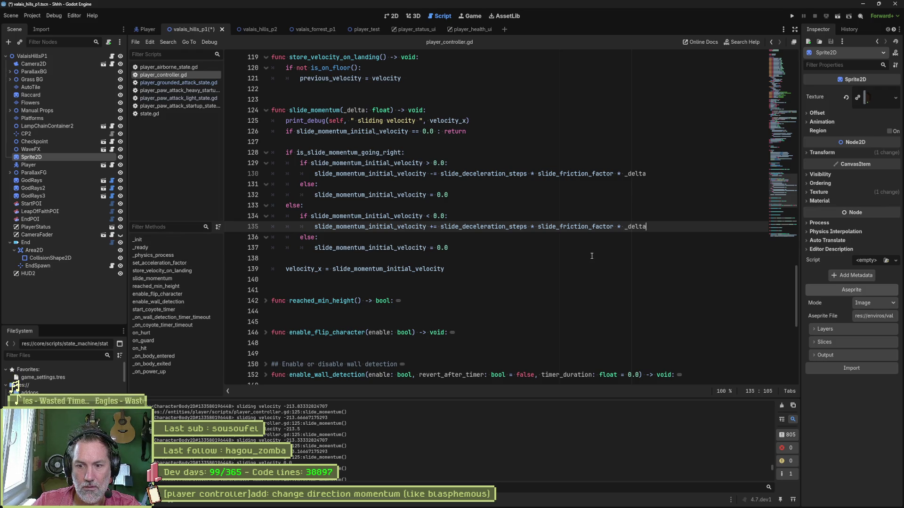
pyautogui.click(195, 83)
pyautogui.click(476, 199)
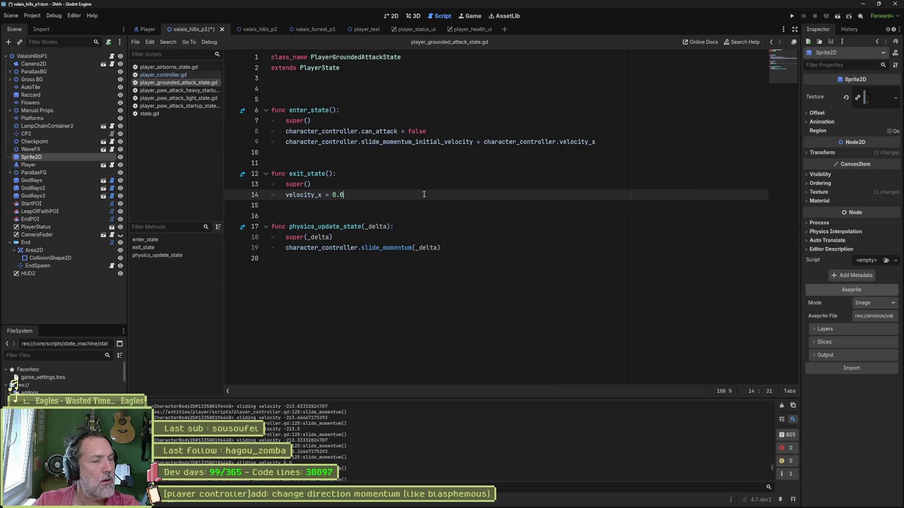
# - Delete the extra blank line before update_state in the PawAttackHeavyCharging script
pyautogui.click(172, 91)
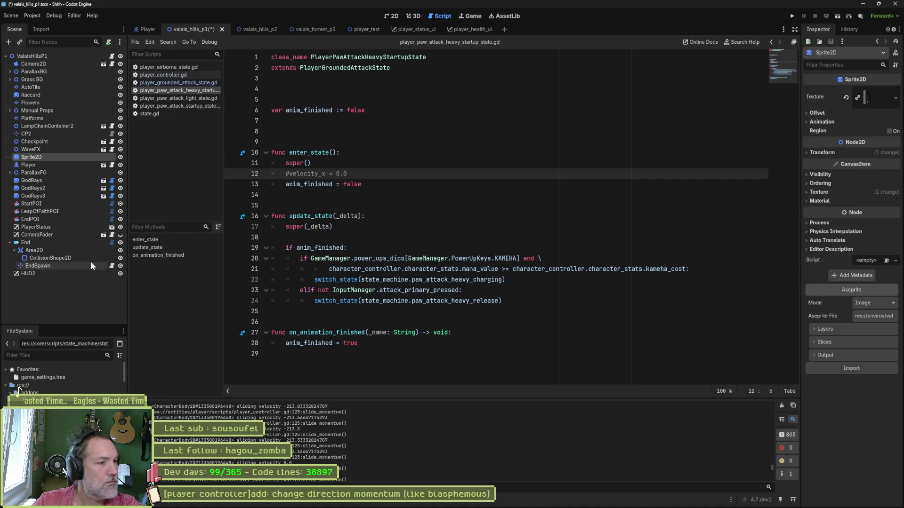
pyautogui.click(145, 29)
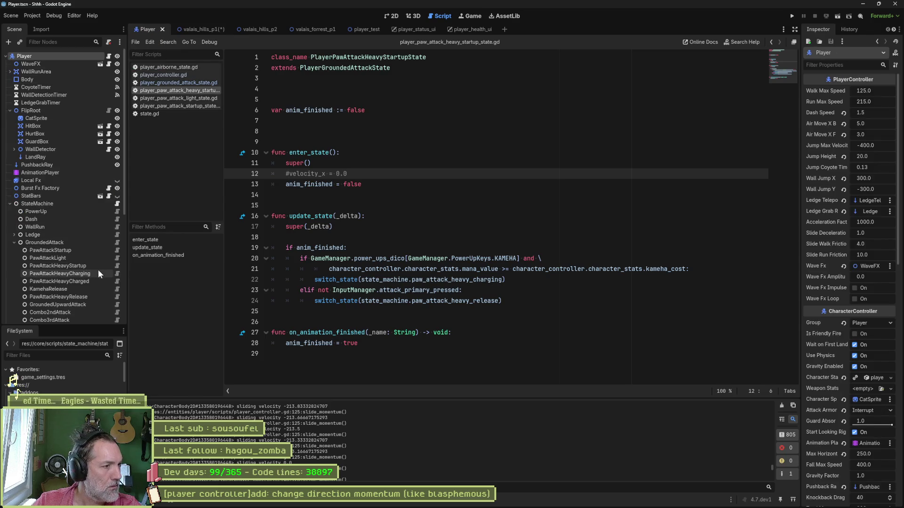
pyautogui.click(117, 273)
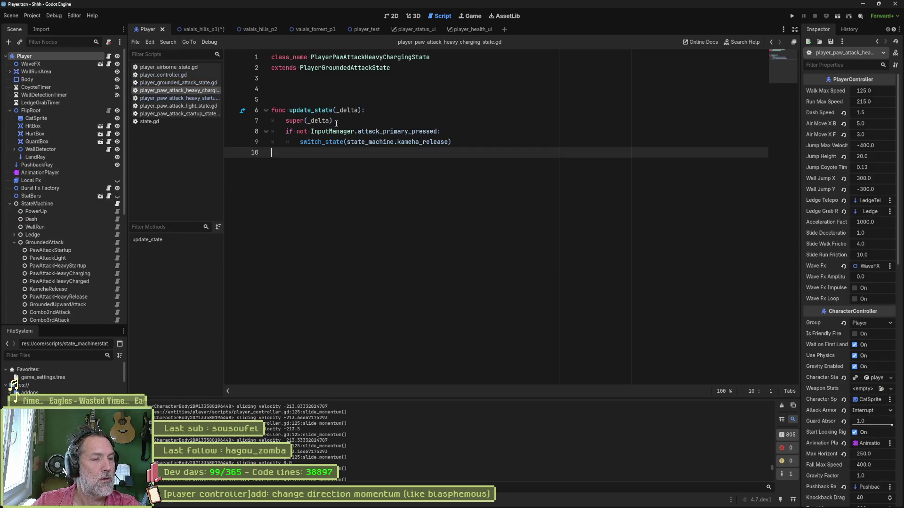
pyautogui.click(325, 96)
pyautogui.press('Delete')
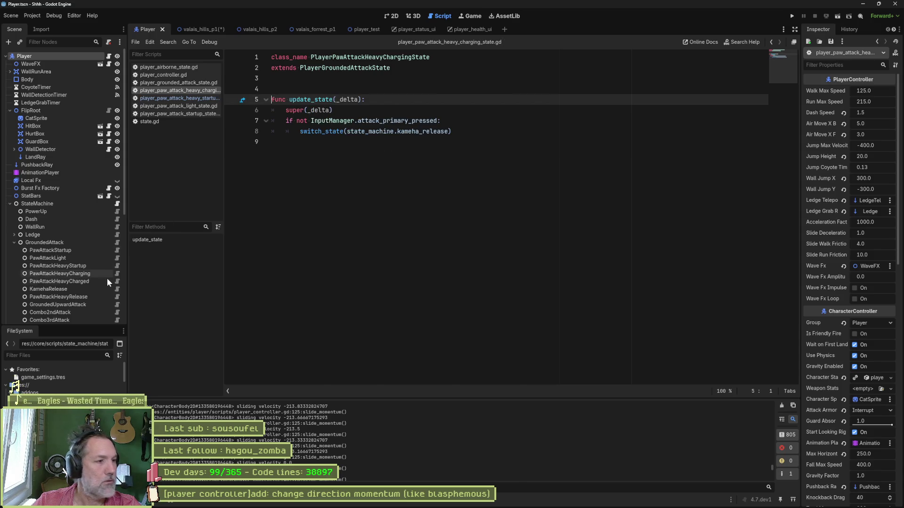
# - Delete the blank lines above and below anim_finished in the PawAttackHeavyStartup script
pyautogui.click(117, 266)
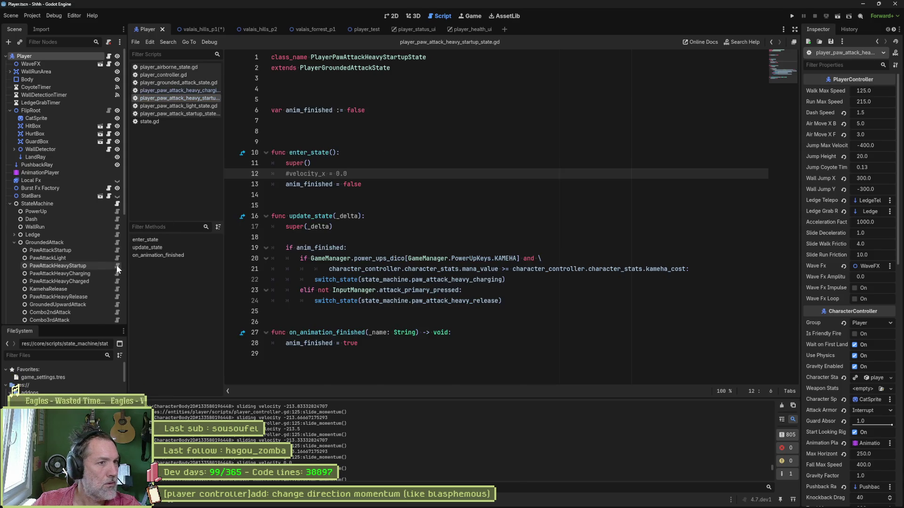
pyautogui.click(311, 131)
pyautogui.click(312, 93)
pyautogui.press('BackSpace')
pyautogui.press('BackSpace')
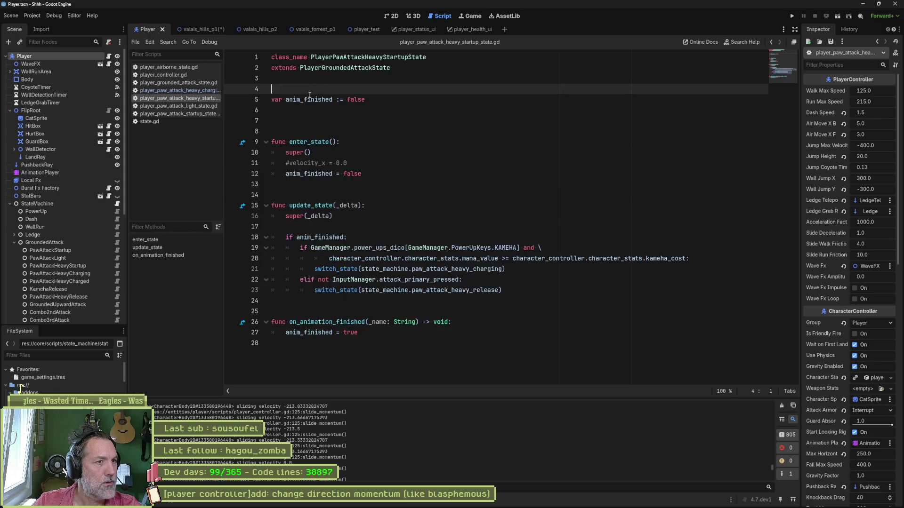
pyautogui.click(311, 110)
pyautogui.press('Delete')
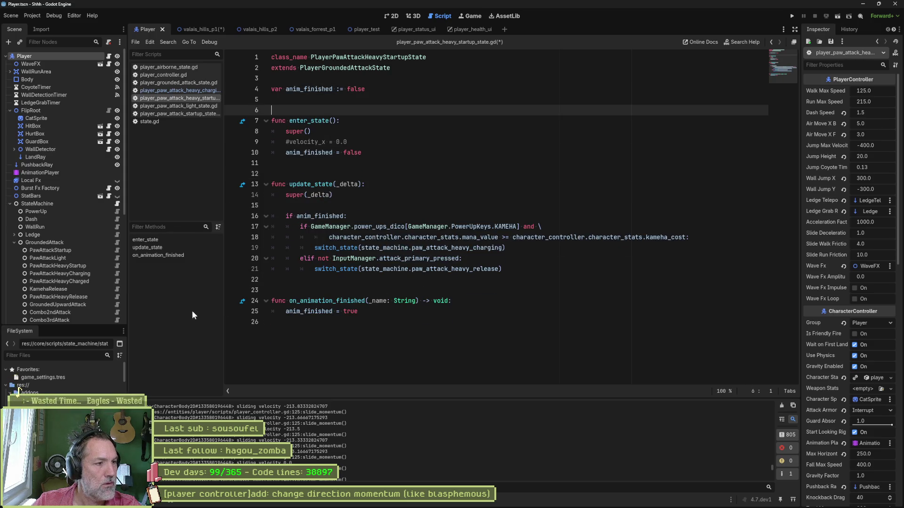
# - Trim the PawAttackLight script to a single blank line before enter_state
pyautogui.click(117, 250)
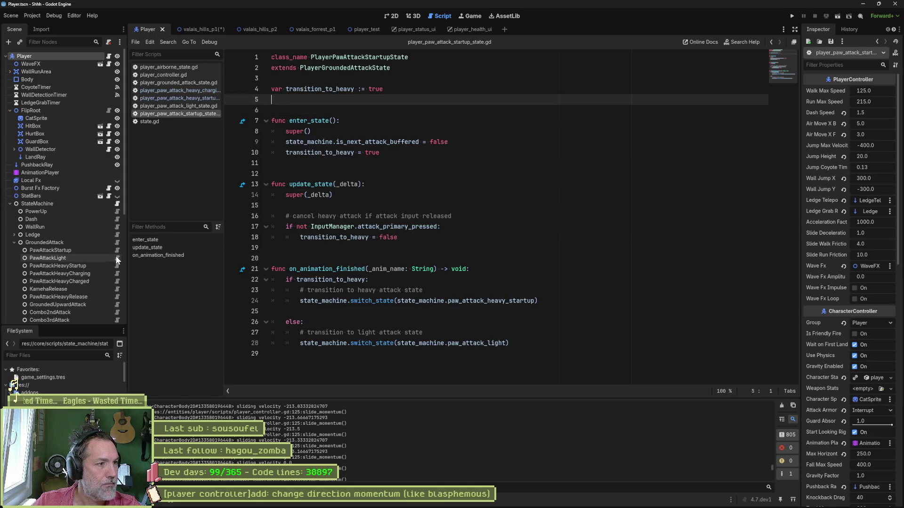
pyautogui.click(116, 257)
pyautogui.click(323, 80)
pyautogui.press('Delete')
pyautogui.press('Delete')
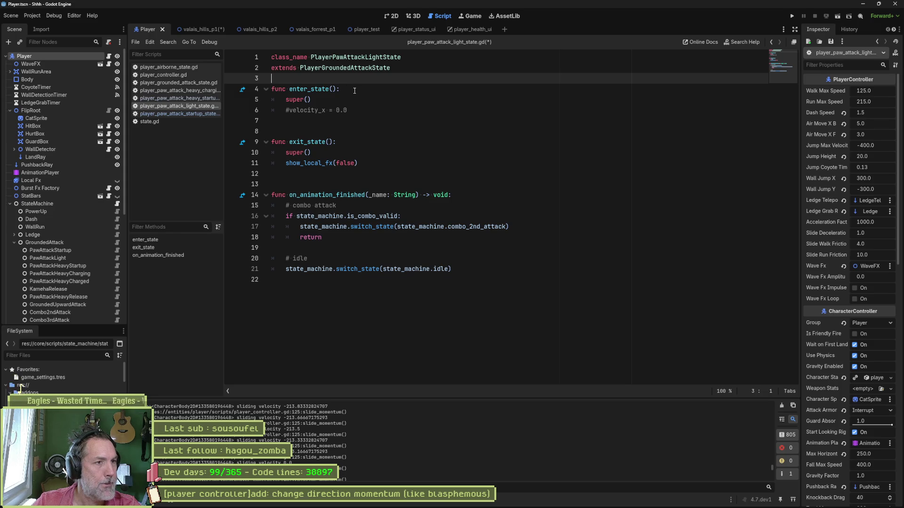
pyautogui.press('Return')
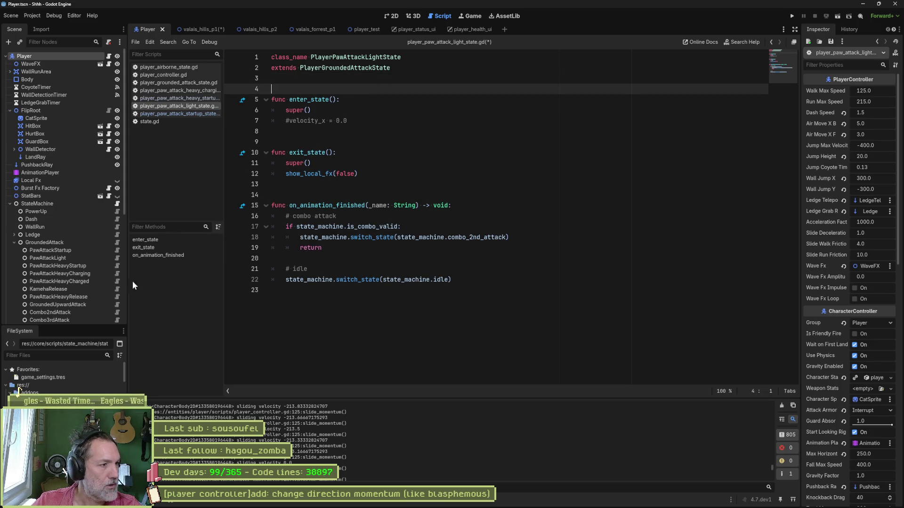
# - Open the HeavyStartup, HeavyCharging, HeavyCharged and KamehaRelease state scripts in turn
pyautogui.click(117, 264)
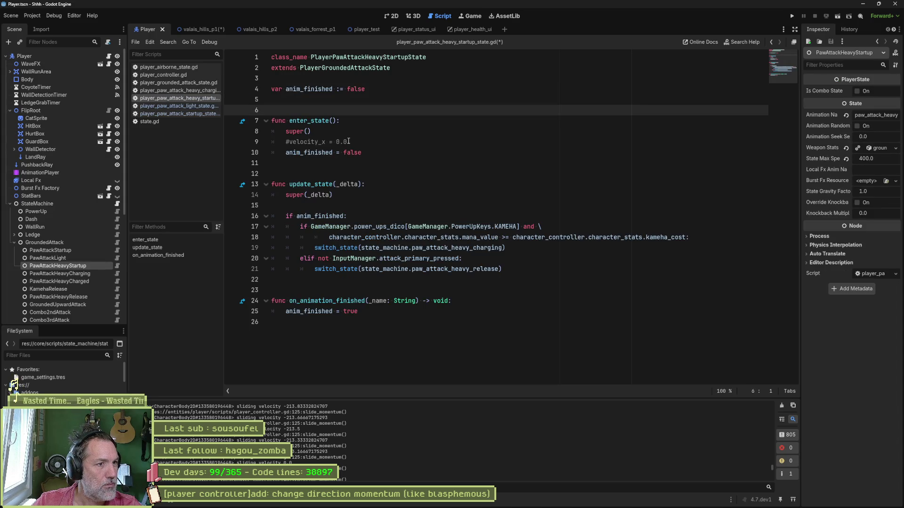
pyautogui.click(102, 272)
pyautogui.click(118, 273)
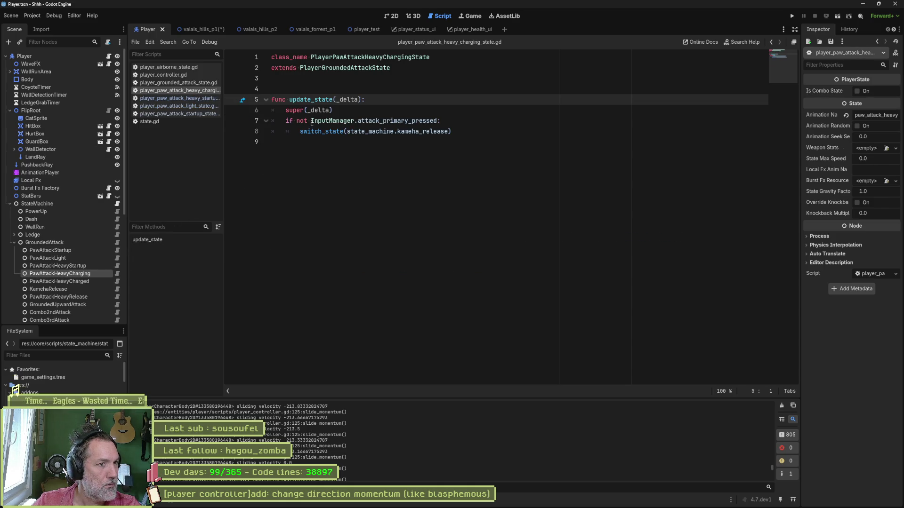
pyautogui.click(95, 282)
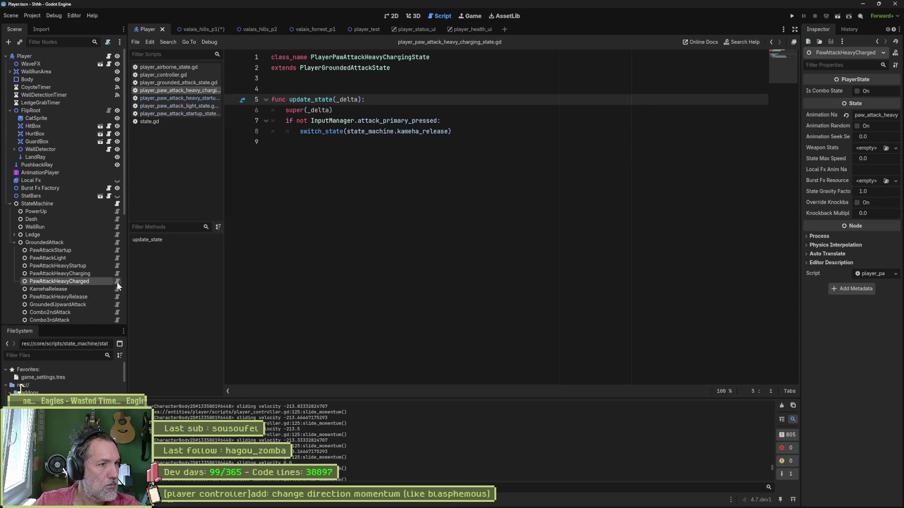
pyautogui.click(117, 281)
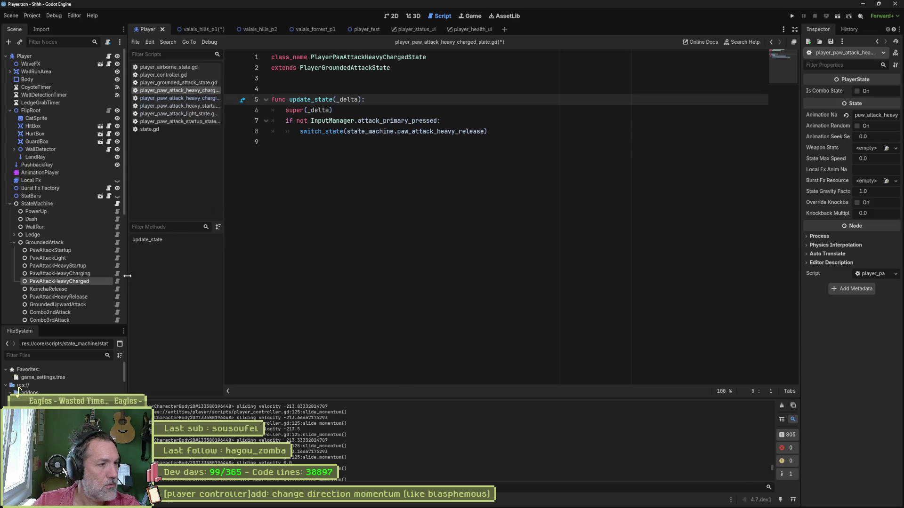
pyautogui.click(97, 289)
pyautogui.click(117, 289)
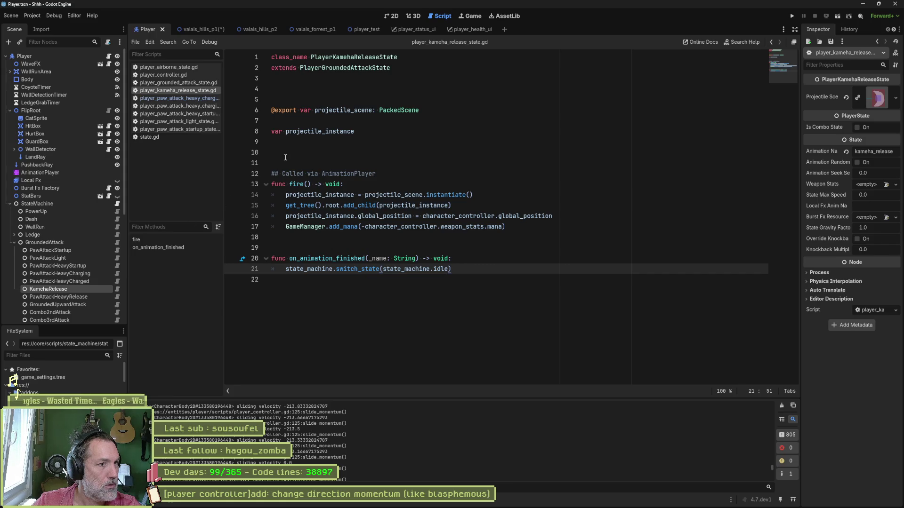
# - Delete the surplus blank lines in player_kameha_release_state.gd
pyautogui.click(327, 88)
pyautogui.press('Delete')
pyautogui.click(303, 136)
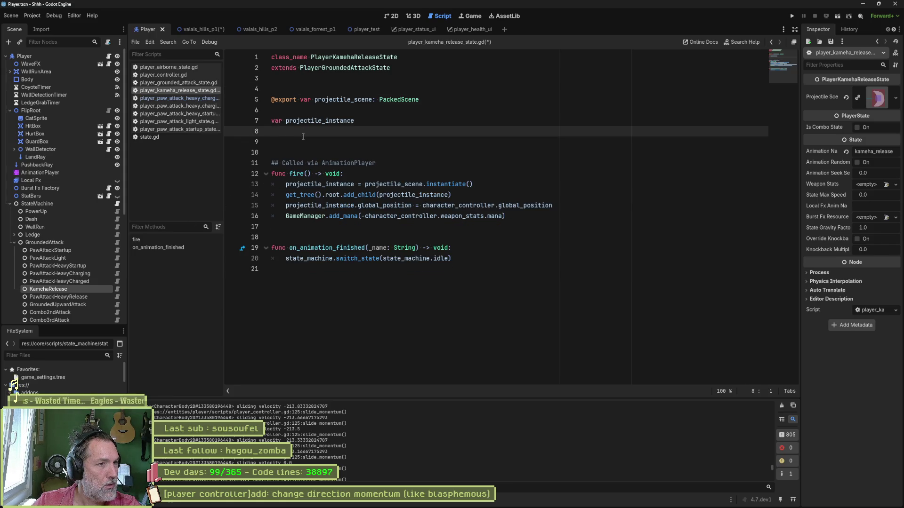
pyautogui.click(311, 80)
pyautogui.press('Delete')
pyautogui.click(423, 131)
pyautogui.press('Delete')
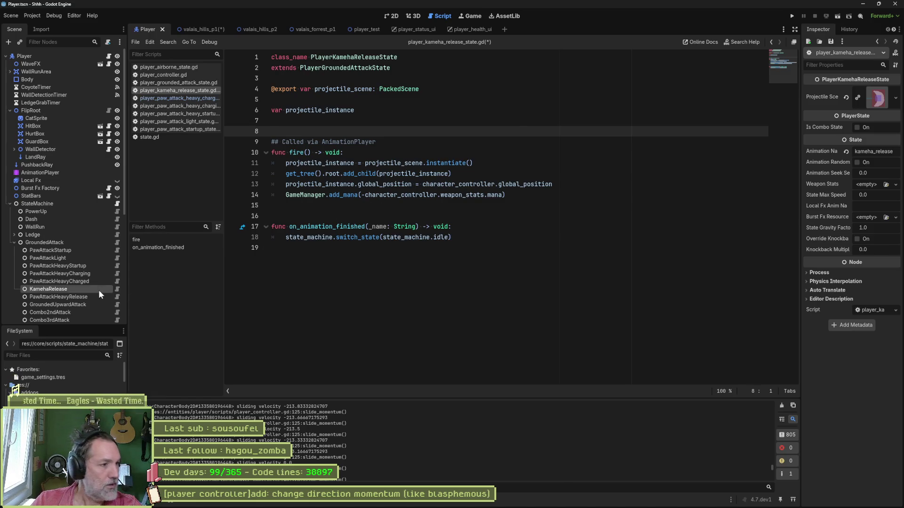
# - Delete empty line 4 in the PawAttackHeavyRelease script, then open GroundedUpwardAttack's script
pyautogui.scroll(-3, 99, 294)
pyautogui.click(87, 231)
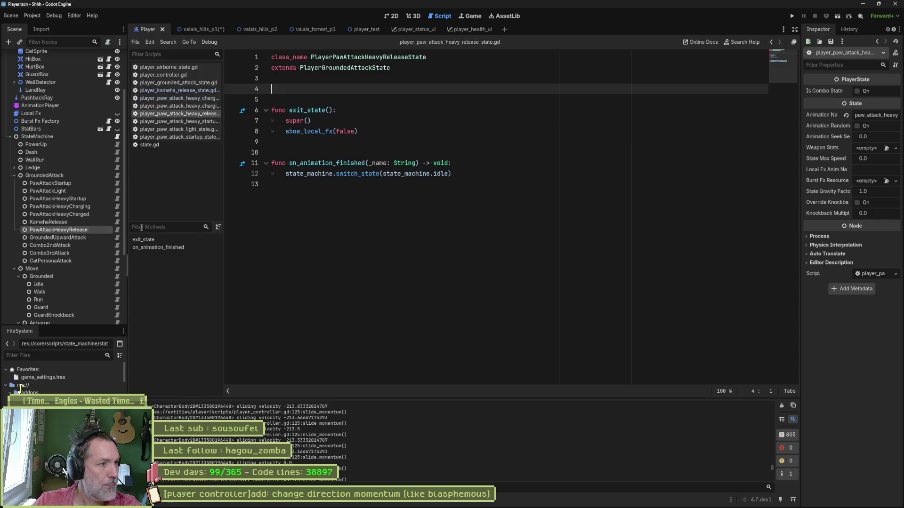
pyautogui.hotkey('ctrl', 'shift', 'k')
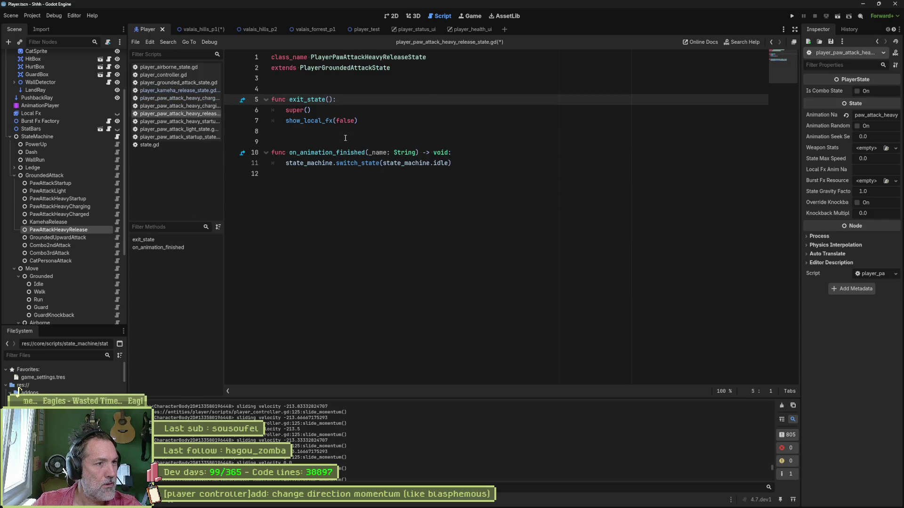
pyautogui.click(98, 238)
pyautogui.click(117, 237)
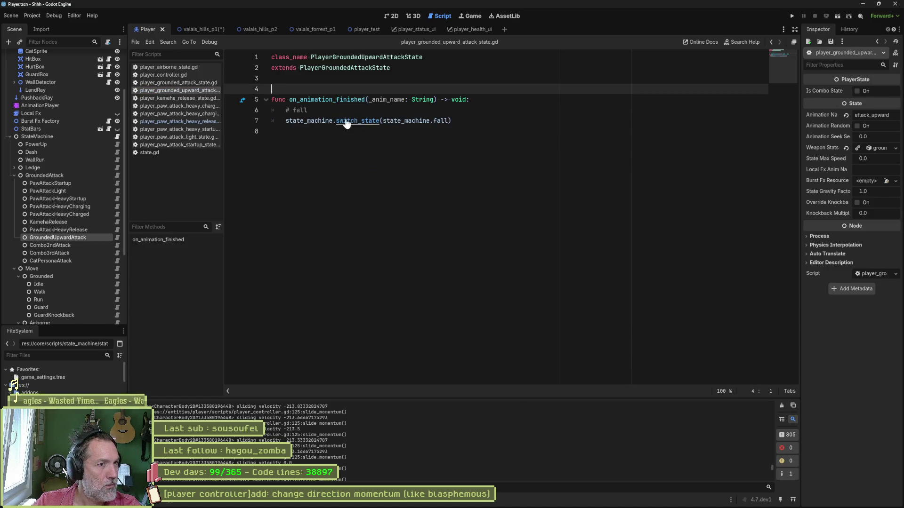
# - In the Combo2ndAttack script, comment out velocity_x = 0.0 and delete empty line 5
pyautogui.click(120, 245)
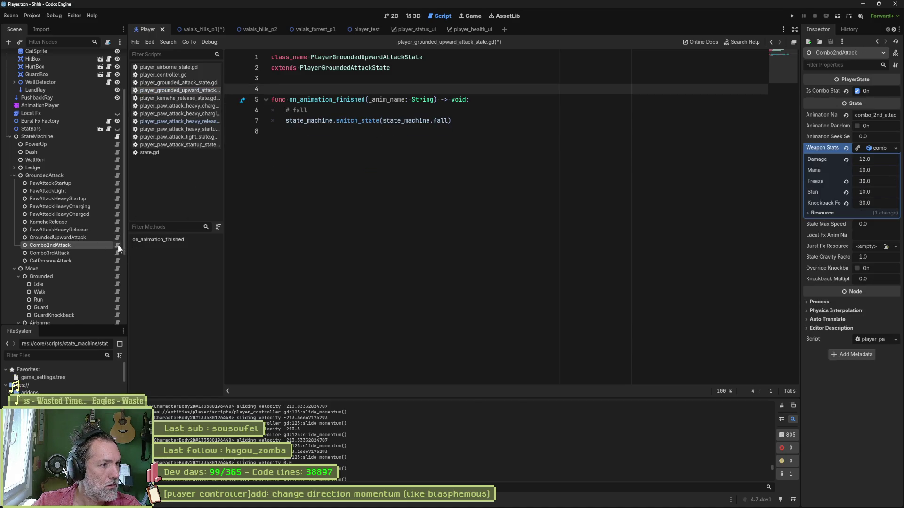
pyautogui.click(118, 245)
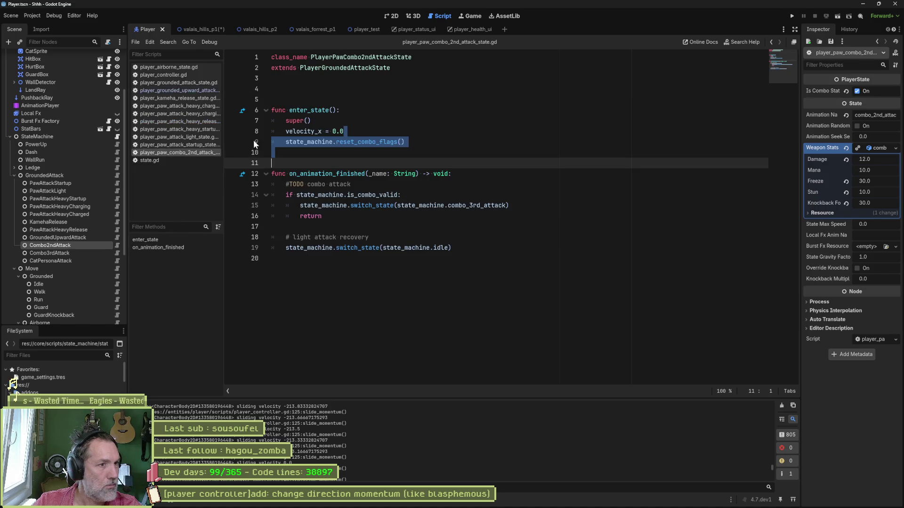
pyautogui.click(287, 132)
pyautogui.press('Left')
pyautogui.write('#')
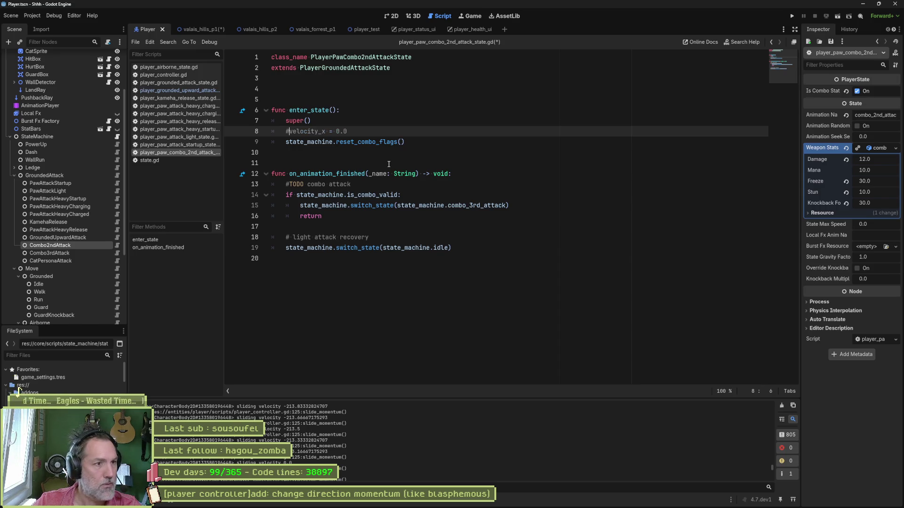
pyautogui.click(313, 99)
pyautogui.press('Delete')
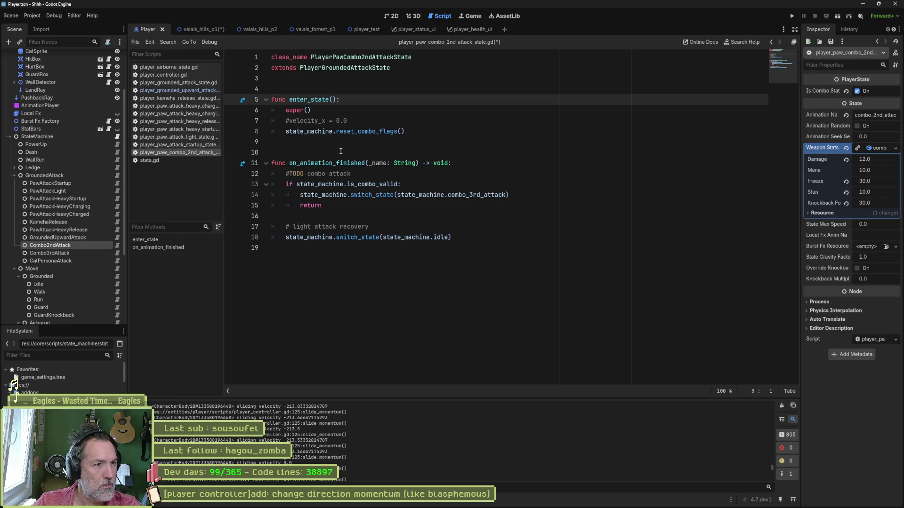
# - In the Combo3rdAttack script, comment out velocity_x = 0.0 and delete empty line 5
pyautogui.click(94, 253)
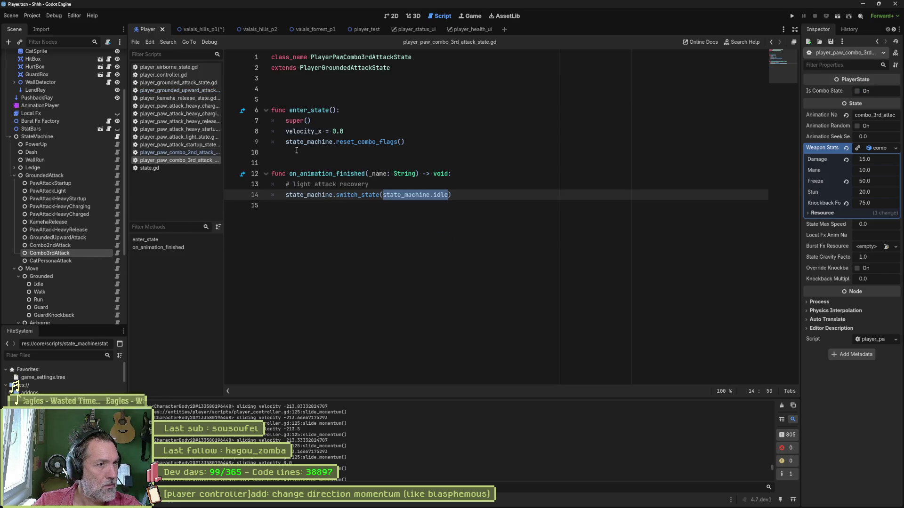
pyautogui.click(288, 133)
pyautogui.write('#')
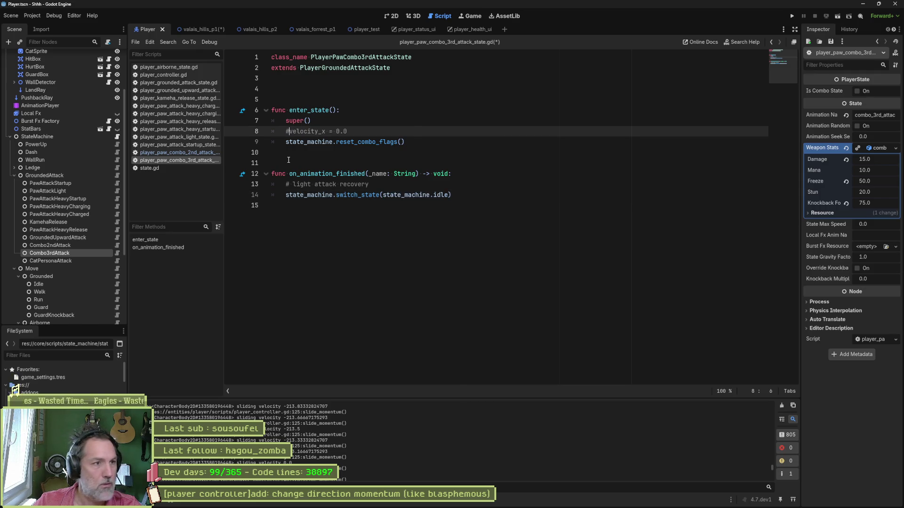
pyautogui.click(296, 98)
pyautogui.press('Delete')
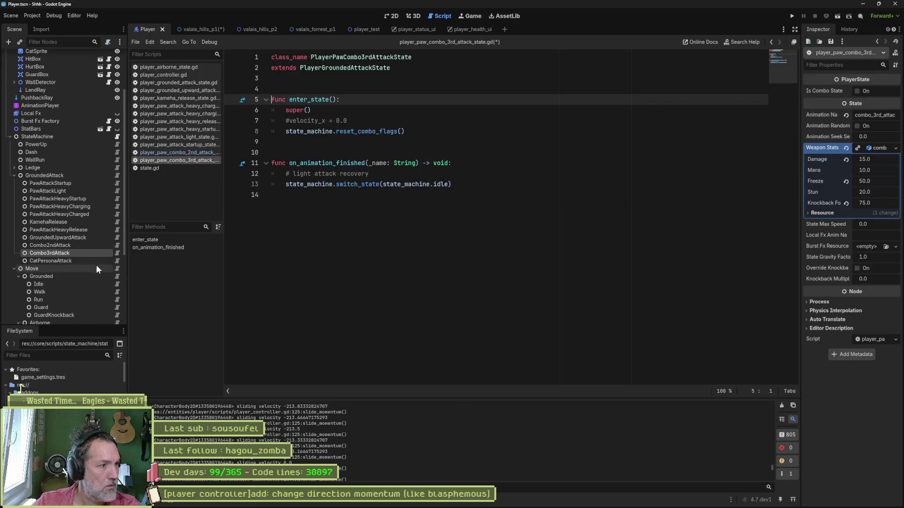
# - Remove the blank lines above the exports and before enter_state in CatPersonaAttack, and save
pyautogui.click(70, 261)
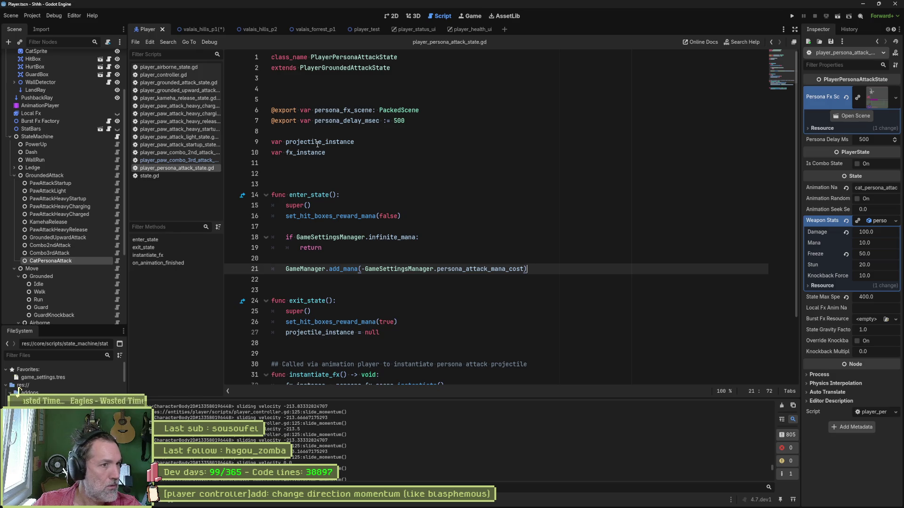
pyautogui.click(310, 98)
pyautogui.click(310, 90)
pyautogui.press('Delete')
pyautogui.press('Delete')
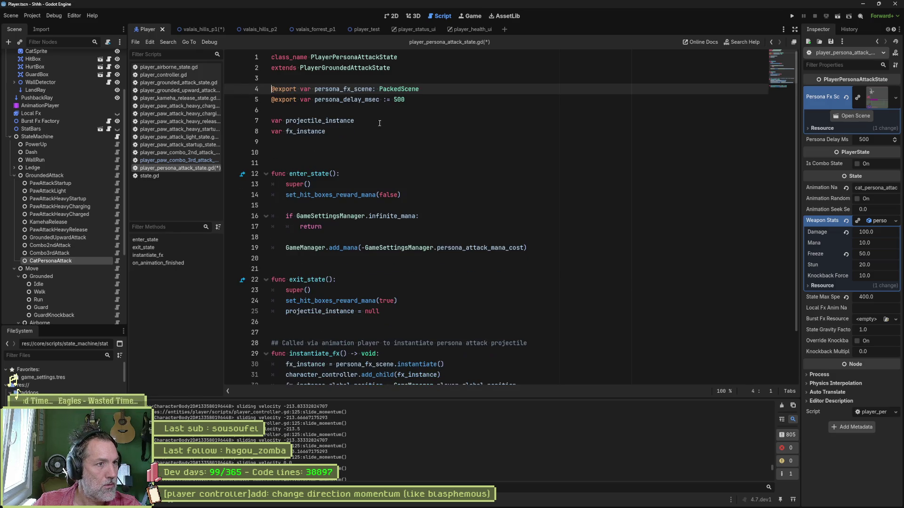
pyautogui.click(403, 147)
pyautogui.press('Delete')
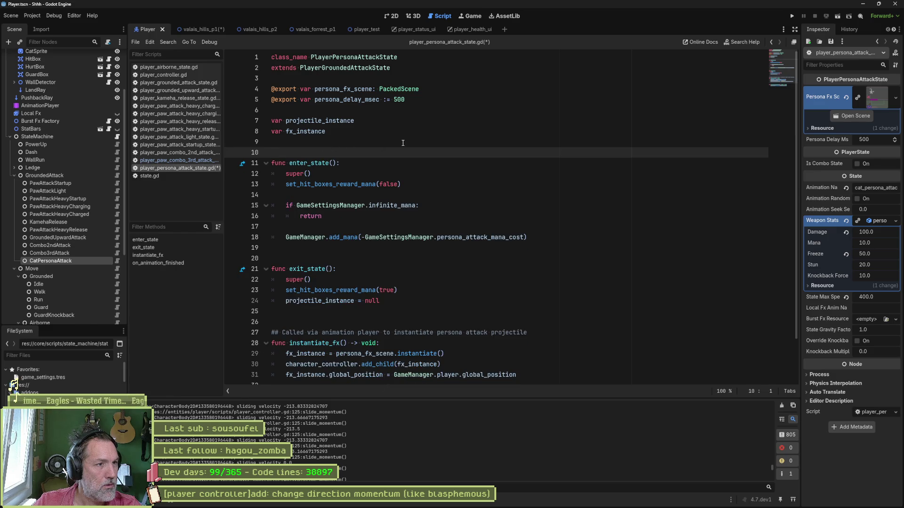
pyautogui.scroll(-2, 372, 187)
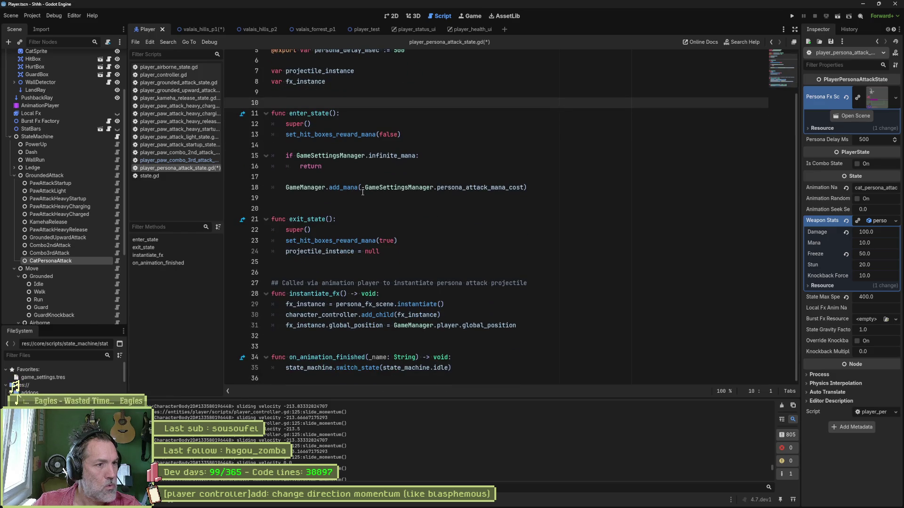
pyautogui.hotkey('ctrl', 's')
pyautogui.click(106, 267)
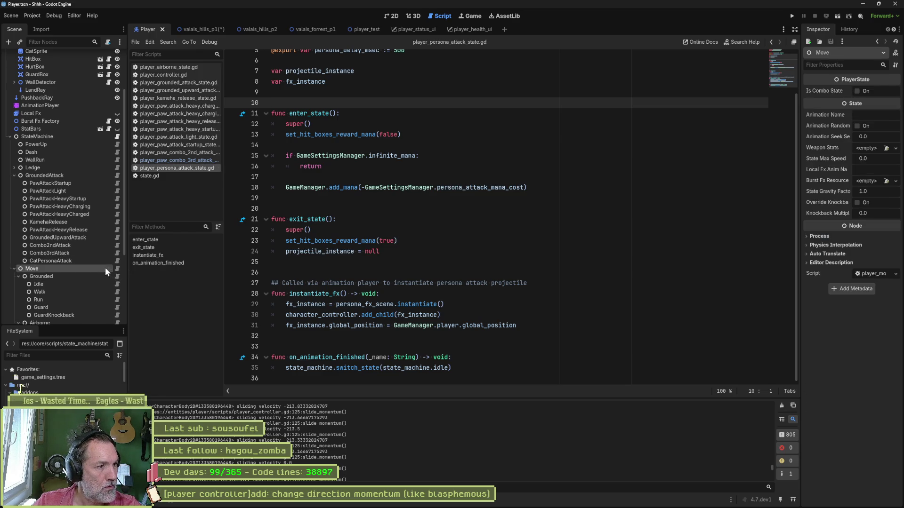
# - Review the Move, Grounded and Idle state scripts, checking Grounded's enter_state function
pyautogui.click(118, 267)
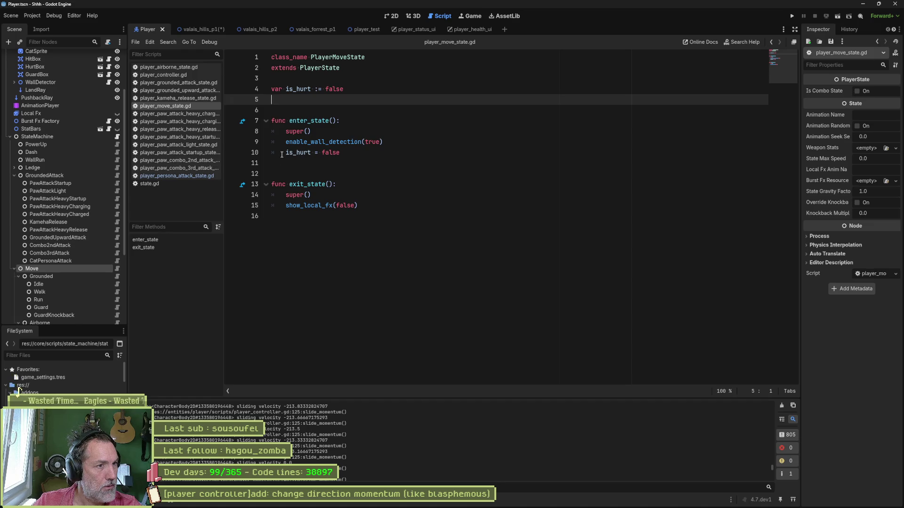
pyautogui.click(97, 277)
pyautogui.click(117, 277)
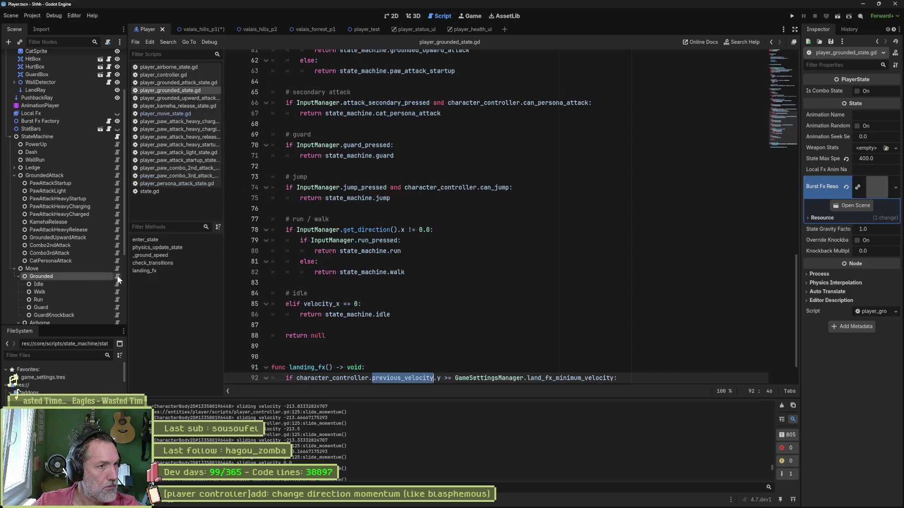
pyautogui.click(150, 241)
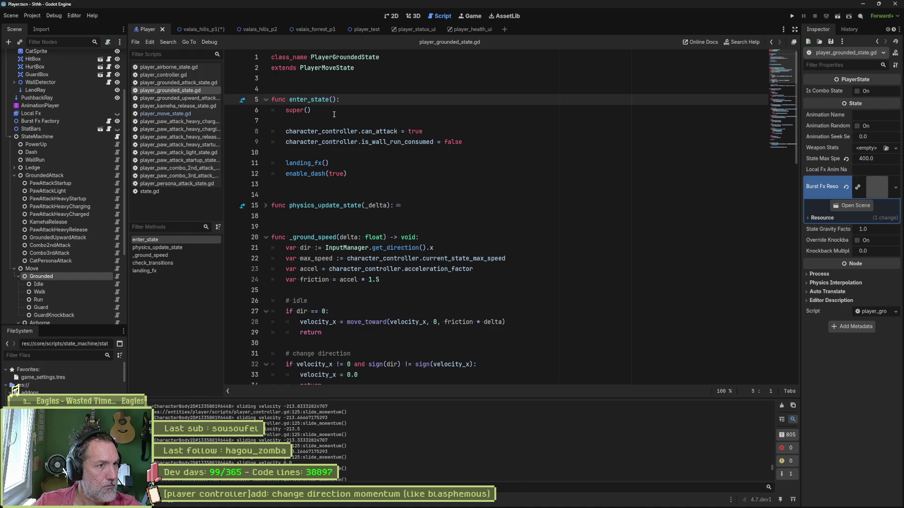
pyautogui.click(88, 285)
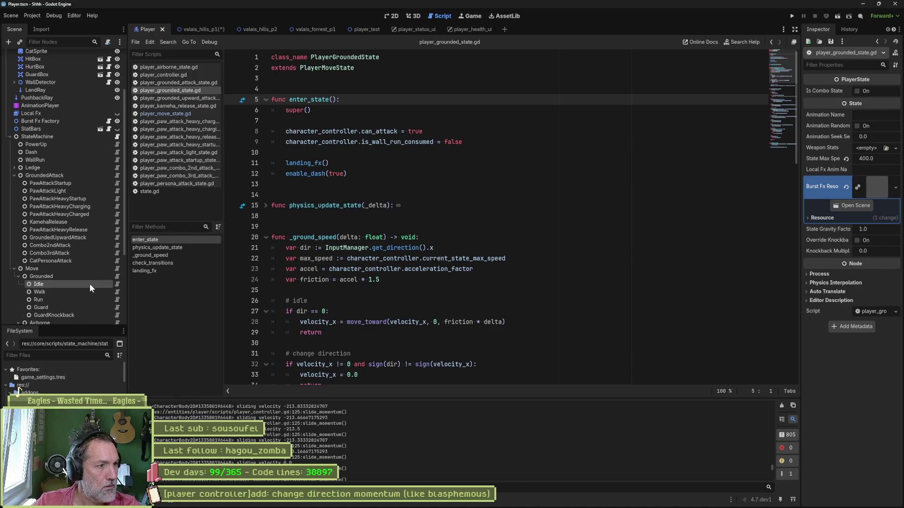
pyautogui.click(116, 284)
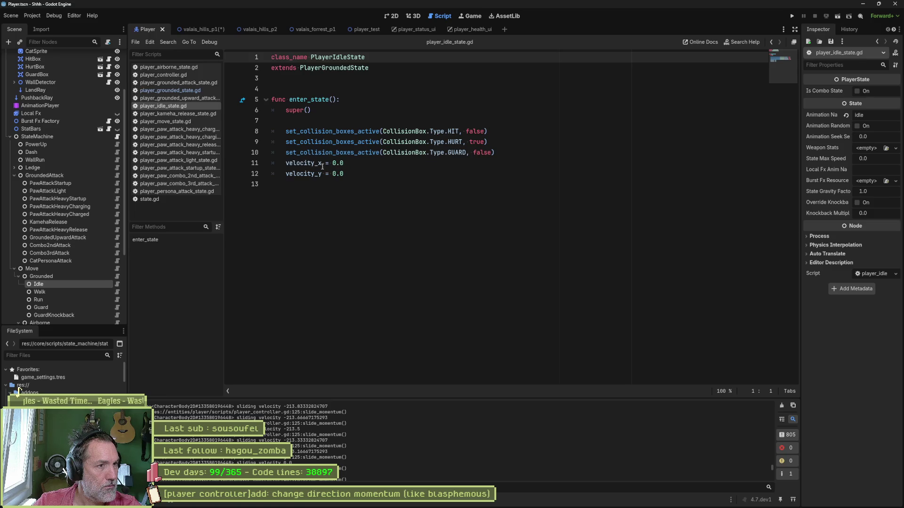
# - Step through the Walk, Run and Guard state scripts
pyautogui.click(84, 289)
pyautogui.click(116, 291)
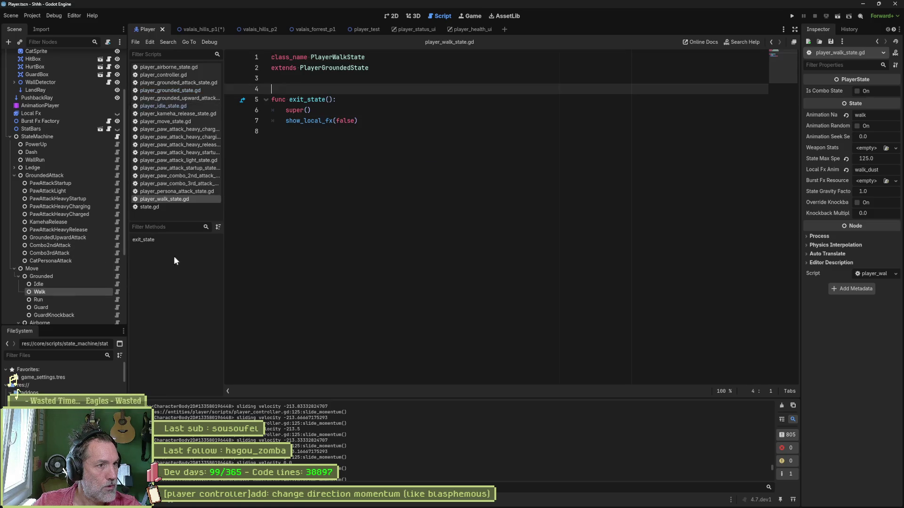
pyautogui.click(99, 300)
pyautogui.click(118, 302)
pyautogui.click(100, 308)
pyautogui.click(117, 308)
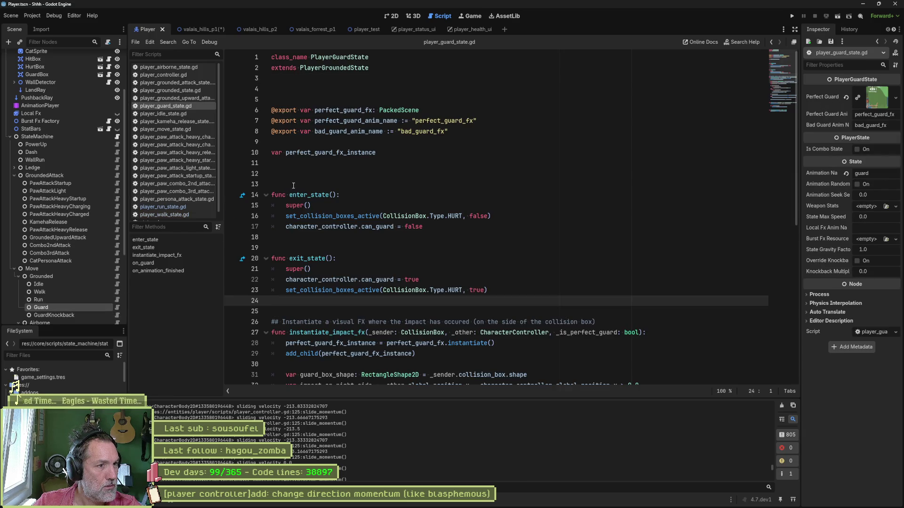
# - Trim the Guard script's surplus blank lines above the exports and before enter_state
pyautogui.click(292, 78)
pyautogui.press('Delete')
pyautogui.press('Delete')
pyautogui.click(318, 153)
pyautogui.press('BackSpace')
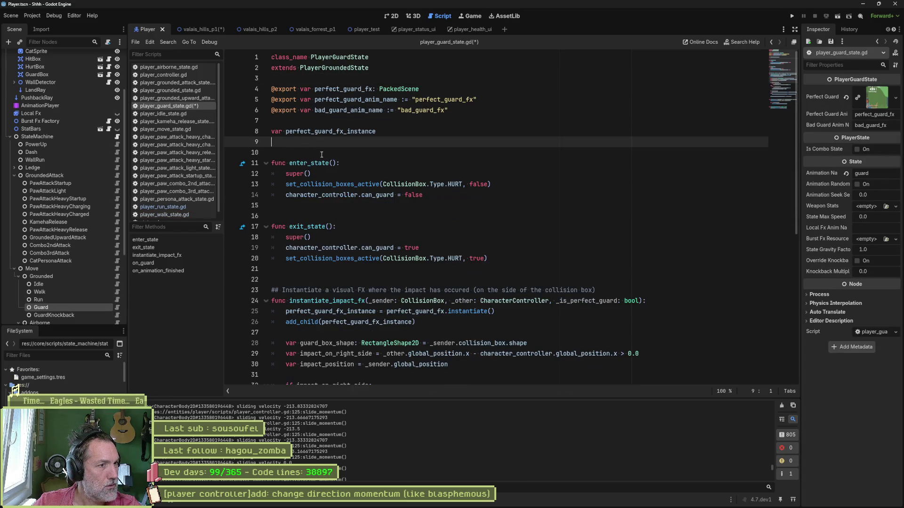
# - Delete the blank line 5 in the GuardKnockback state script
pyautogui.scroll(-5, 106, 255)
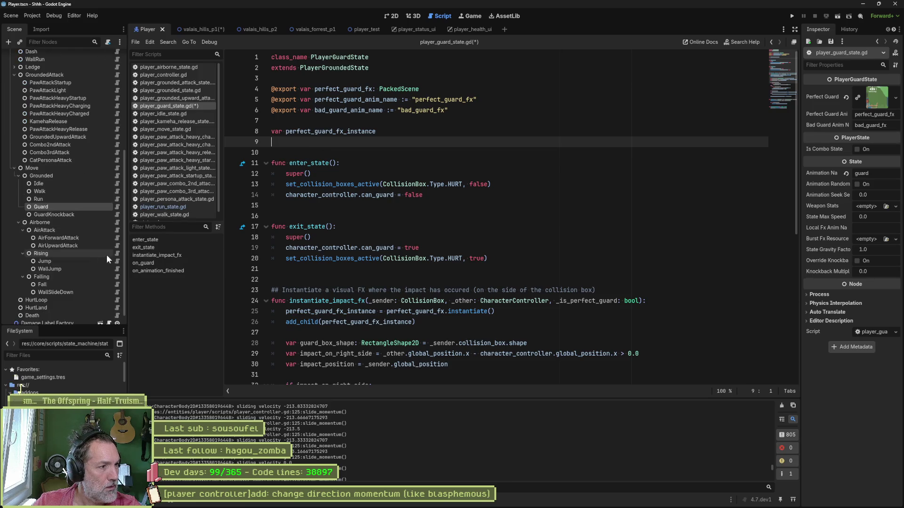
pyautogui.click(118, 214)
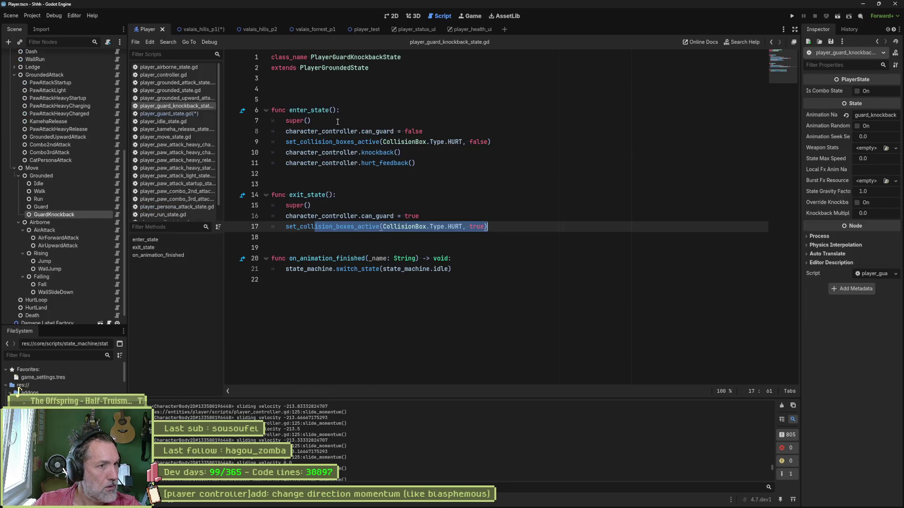
pyautogui.click(337, 96)
pyautogui.press('Delete')
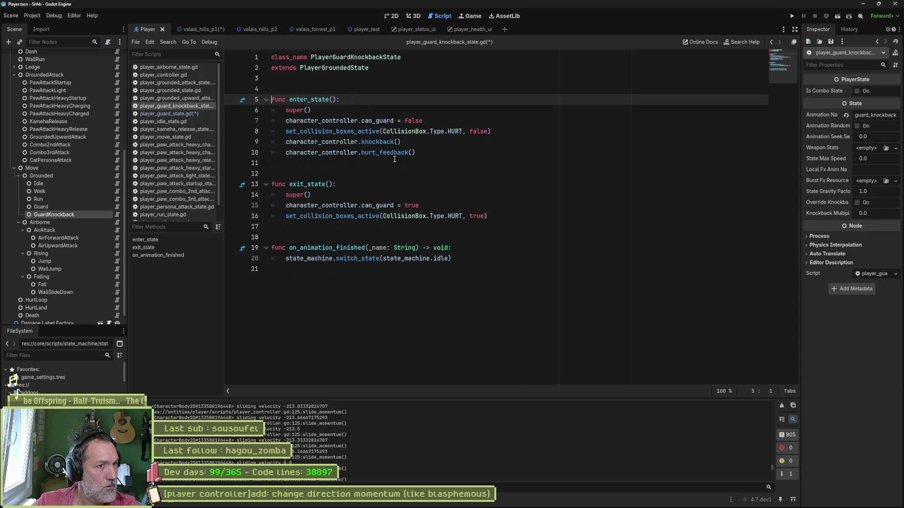
# - Inspect the Airborne script's enter_state, then view the AirAttack state script
pyautogui.click(101, 222)
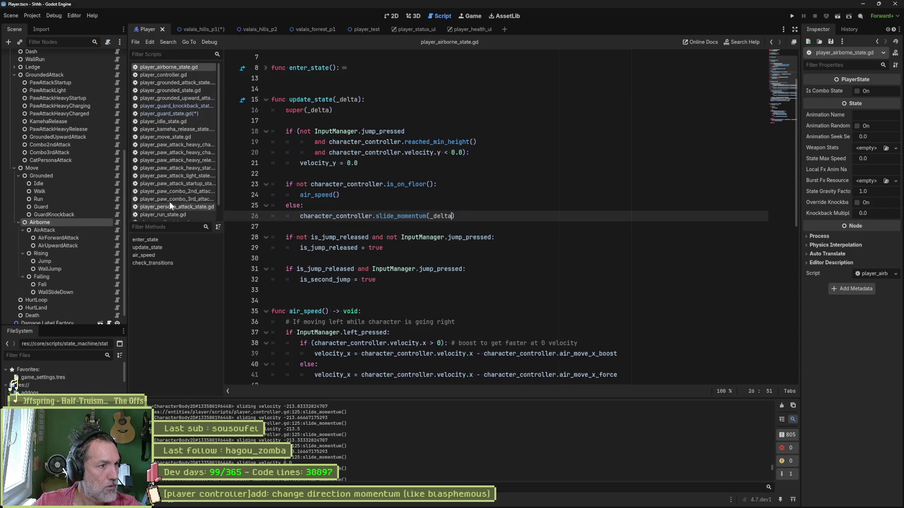
pyautogui.scroll(2, 283, 165)
pyautogui.click(266, 132)
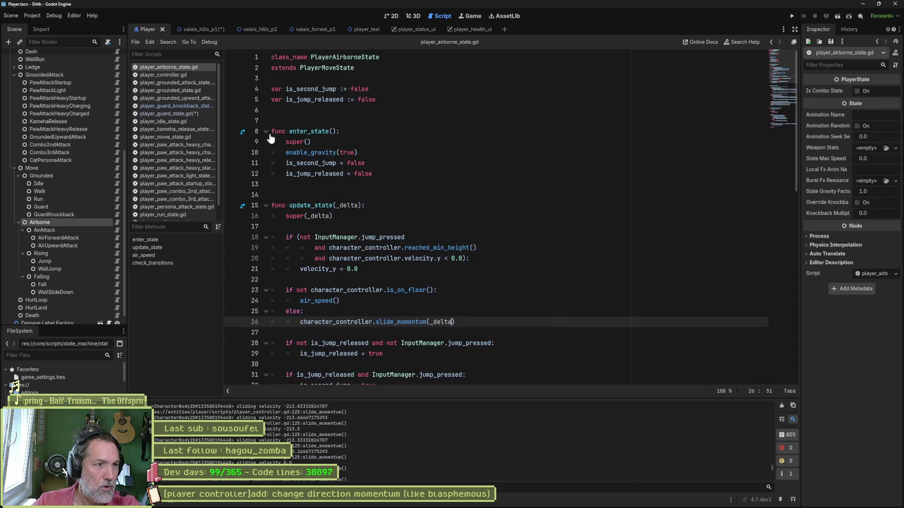
pyautogui.click(101, 230)
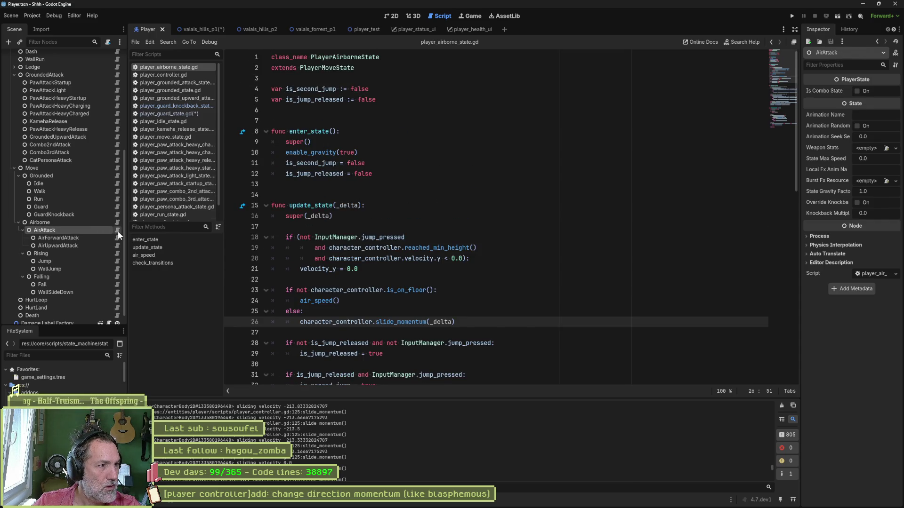
pyautogui.click(117, 230)
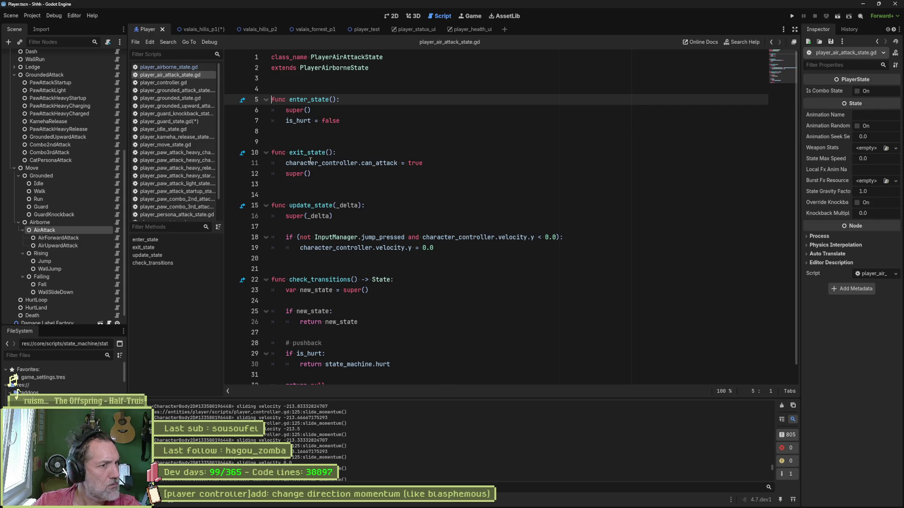
# - In AirForwardAttack, delete the blank line above enter_state and mark the line 7 velocity_x assignment
pyautogui.click(117, 237)
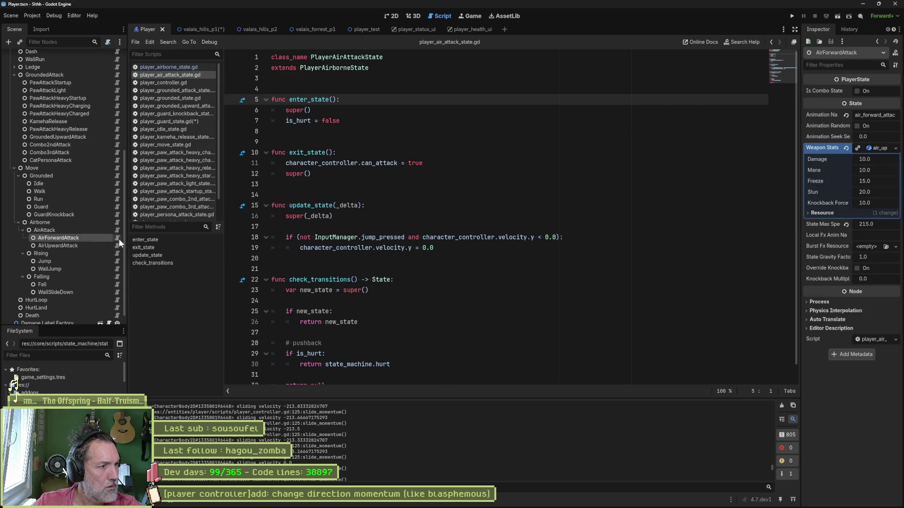
pyautogui.click(325, 98)
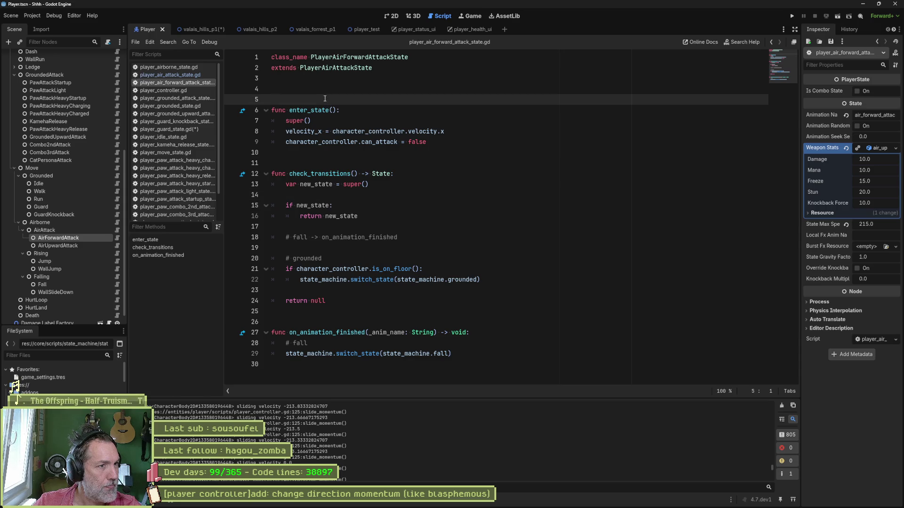
pyautogui.press('Delete')
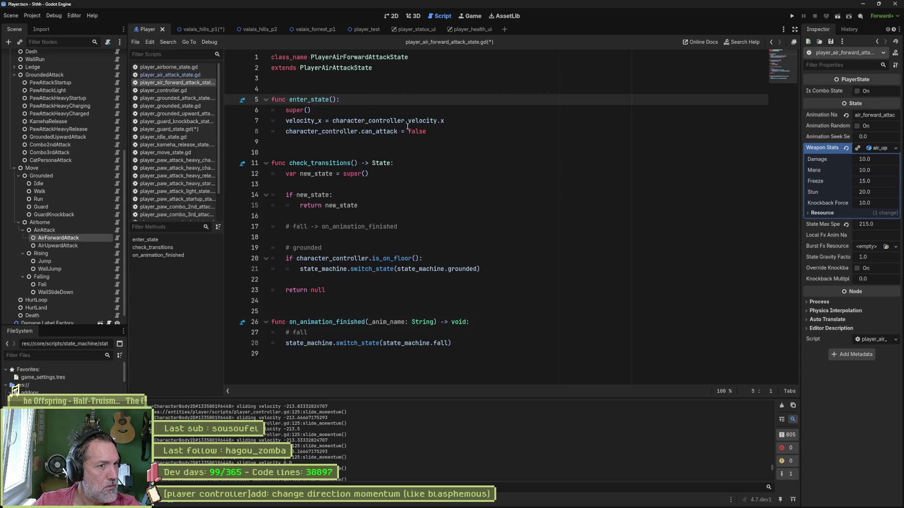
pyautogui.moveTo(445, 122); pyautogui.dragTo(285, 121)
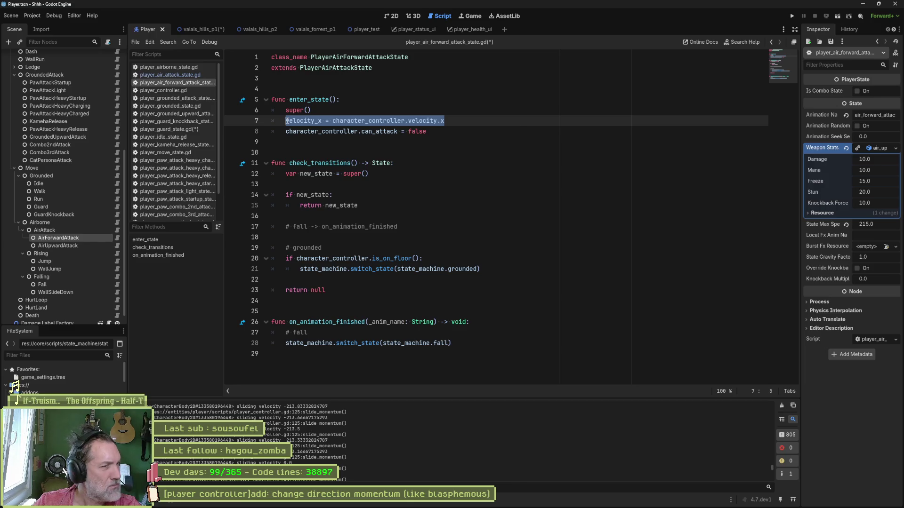
# - Open the AirUpwardAttack script, then the Rising state script
pyautogui.click(104, 246)
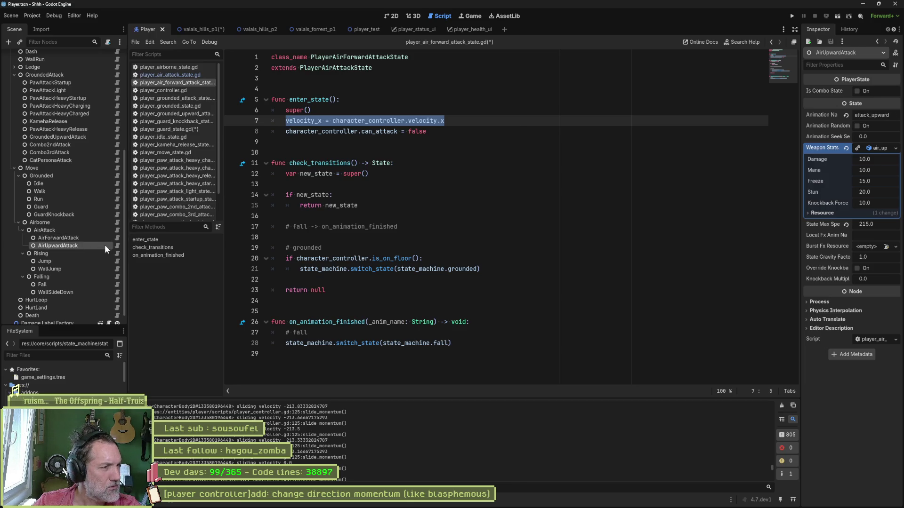
pyautogui.click(116, 246)
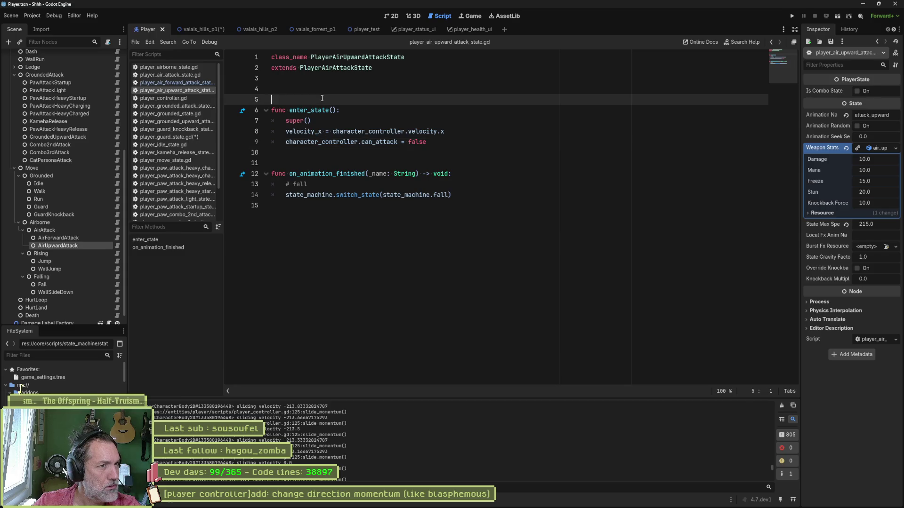
pyautogui.click(116, 254)
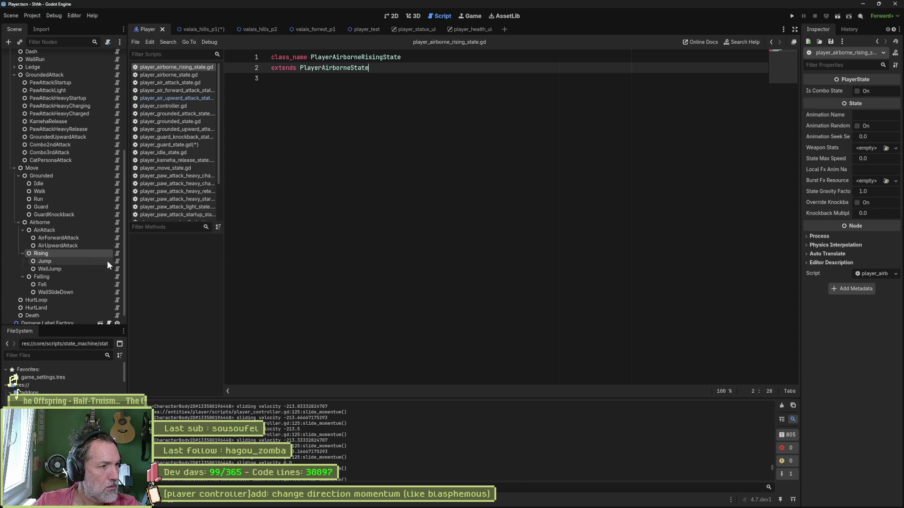
# - In the Jump state script, search the whole project for uses of curve_factor
pyautogui.click(114, 265)
pyautogui.click(106, 262)
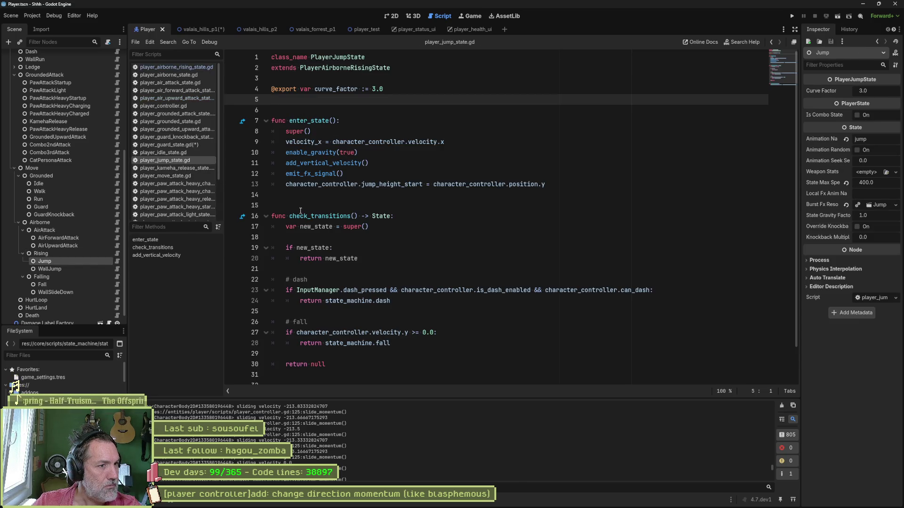
pyautogui.doubleClick(348, 89)
pyautogui.scroll(-2, 535, 165)
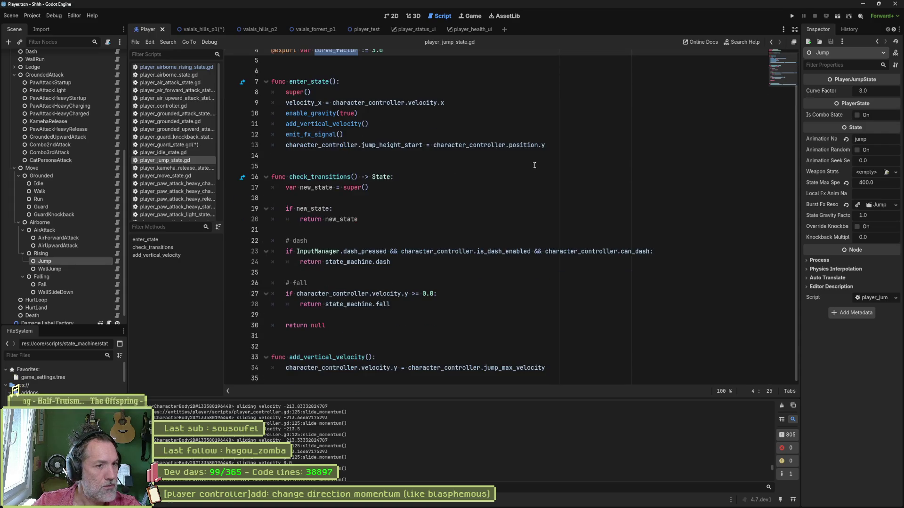
pyautogui.scroll(2, 538, 168)
pyautogui.hotkey('ctrl', 'shift', 'f')
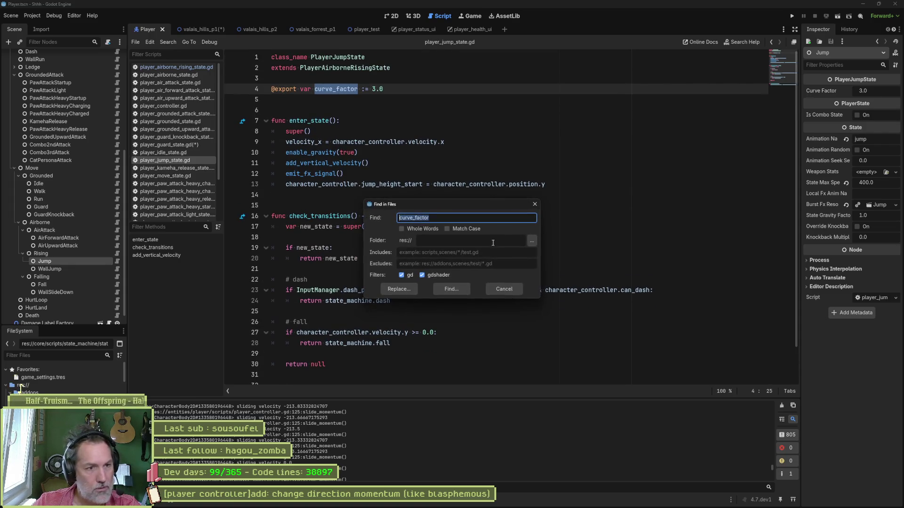
pyautogui.click(456, 286)
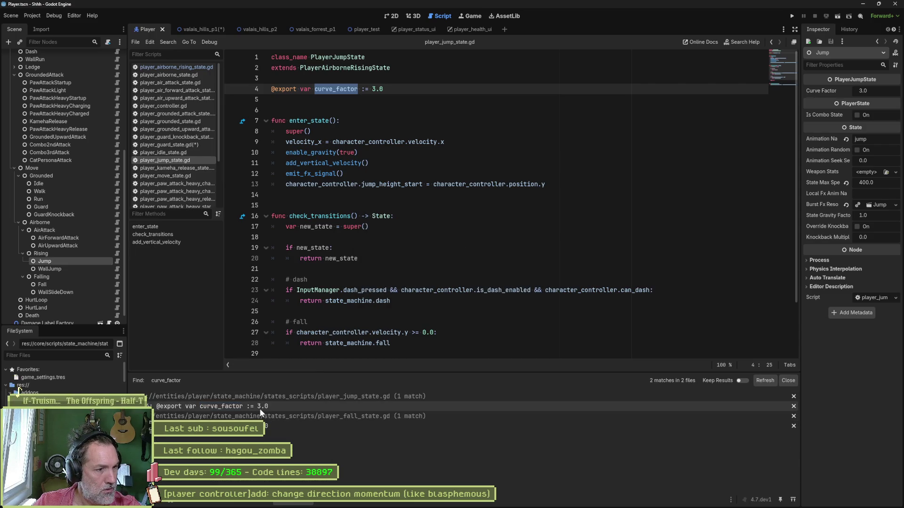
# - Delete the curve_factor export line and open the WallJump state script
pyautogui.hotkey('ctrl', 'shift', 'k')
pyautogui.hotkey('ctrl', 'shift', 'k')
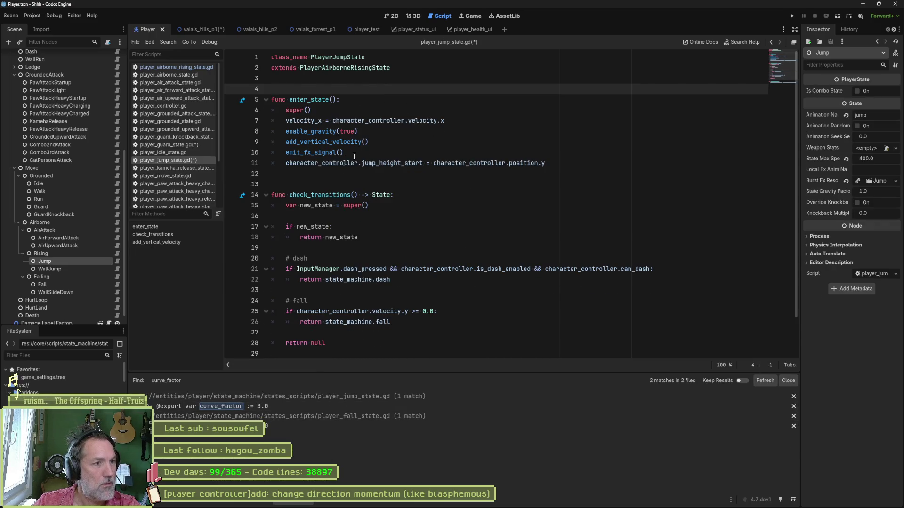
pyautogui.scroll(-2, 333, 245)
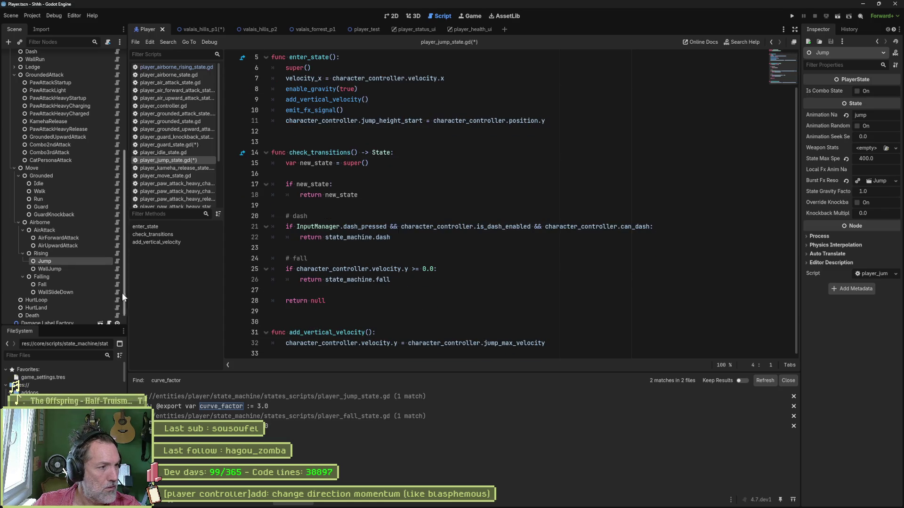
pyautogui.click(92, 269)
pyautogui.click(117, 268)
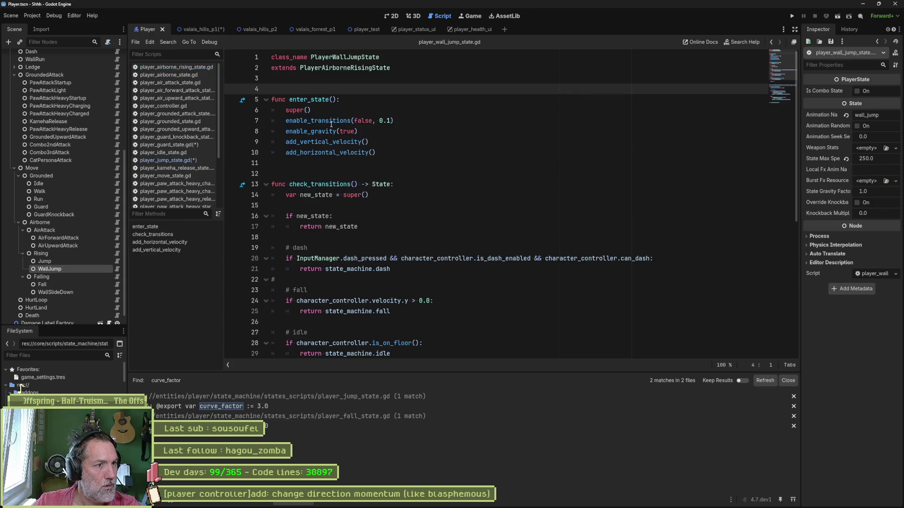
# - Review the Falling and Fall scripts' enter_state, then find WallSlideDown's blank line above enter_state
pyautogui.scroll(-10, 332, 182)
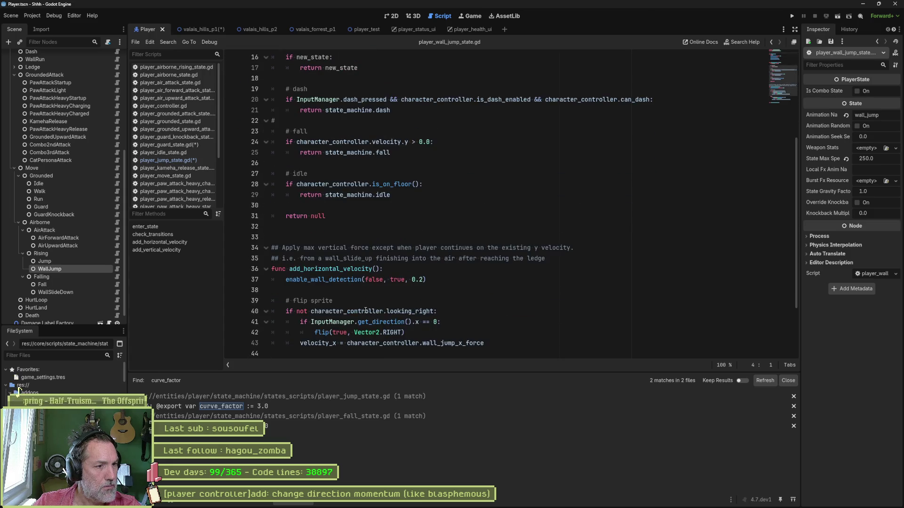
pyautogui.click(108, 276)
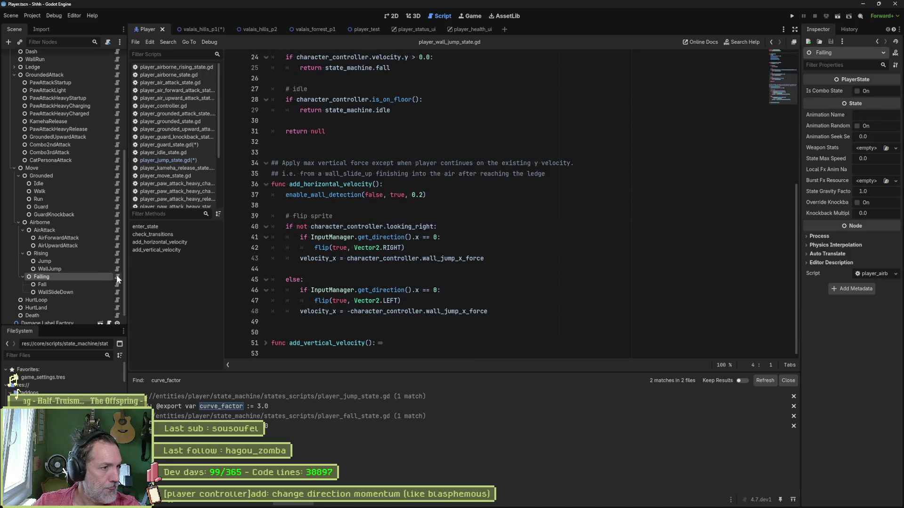
pyautogui.click(116, 277)
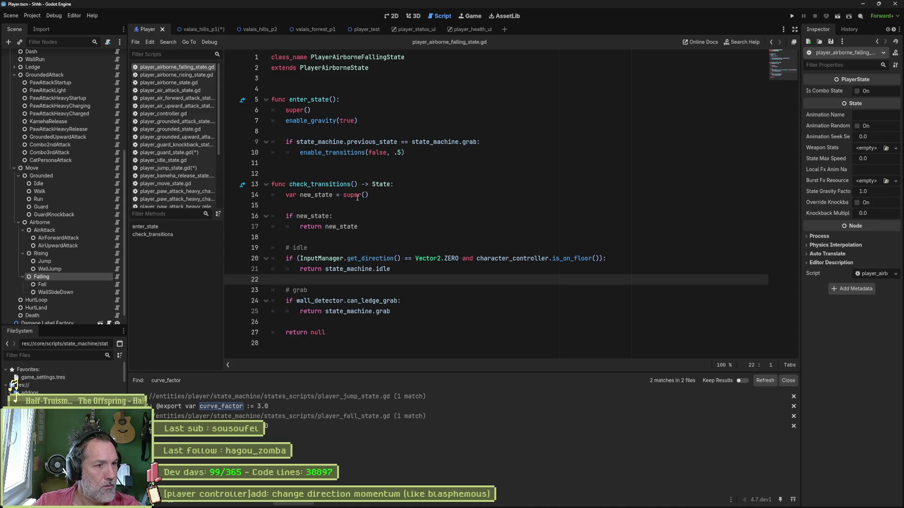
pyautogui.click(92, 285)
pyautogui.click(118, 282)
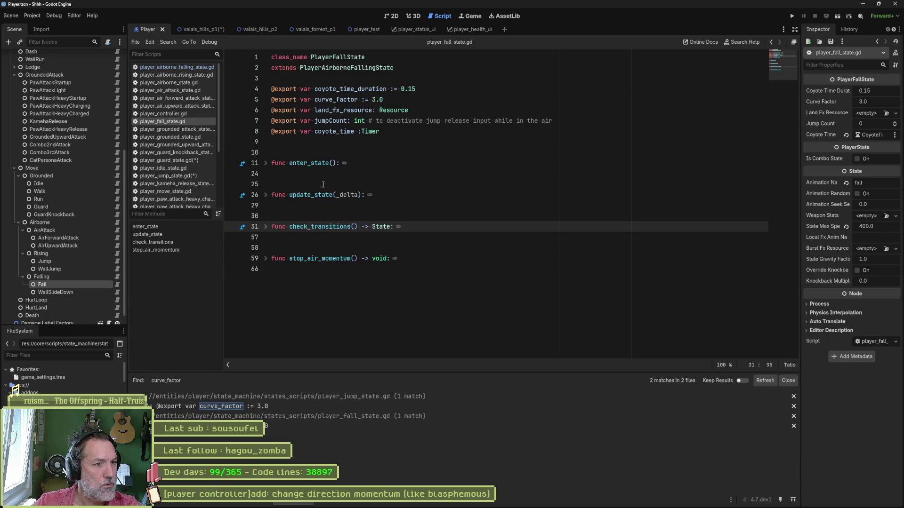
pyautogui.click(265, 163)
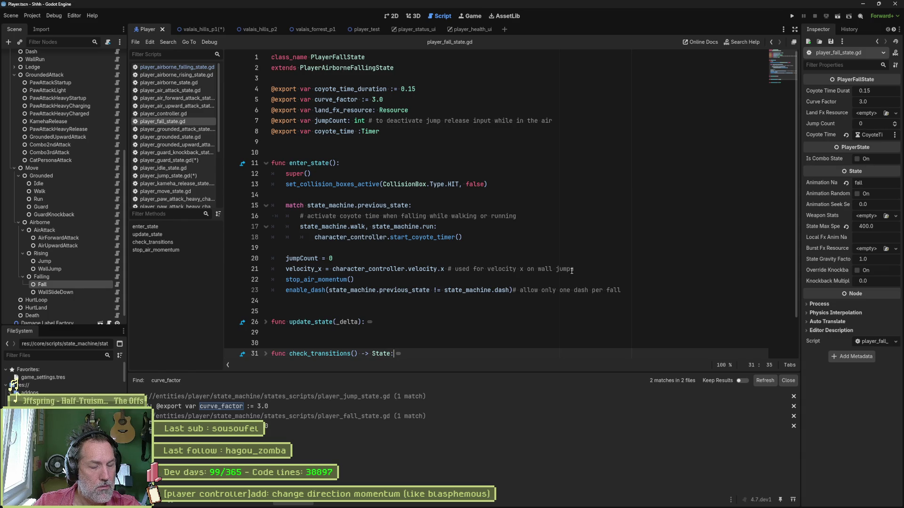
pyautogui.click(85, 292)
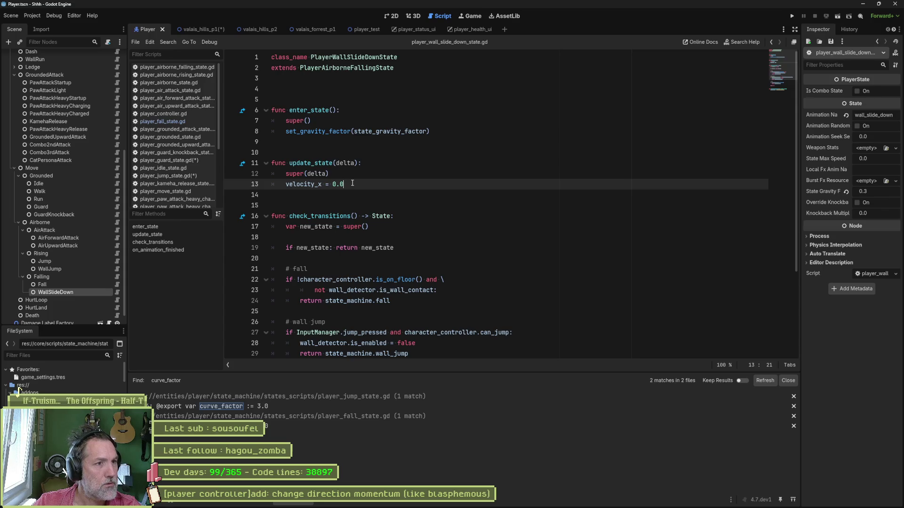
pyautogui.click(327, 99)
# - Remove WallSlideDown's blank line and HurtLoop's extra blank lines, marking force.x * direction on line 17
pyautogui.press('Delete')
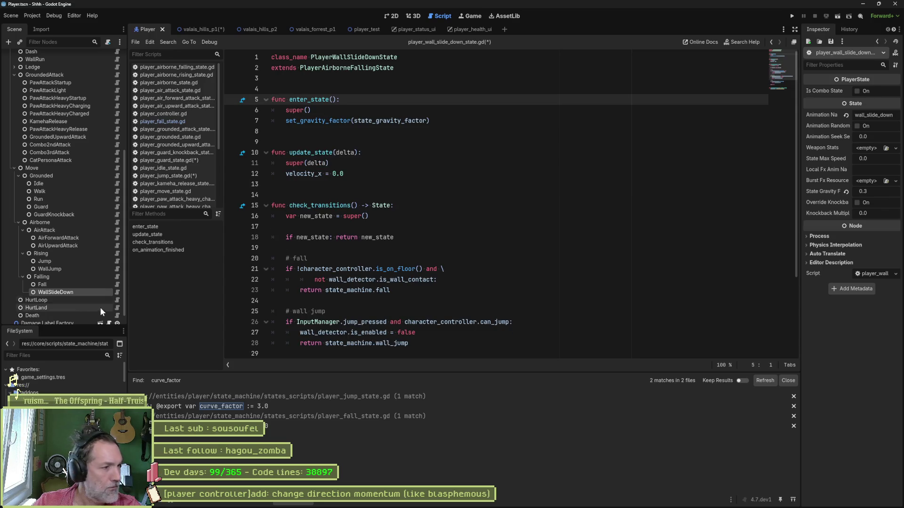
pyautogui.click(96, 301)
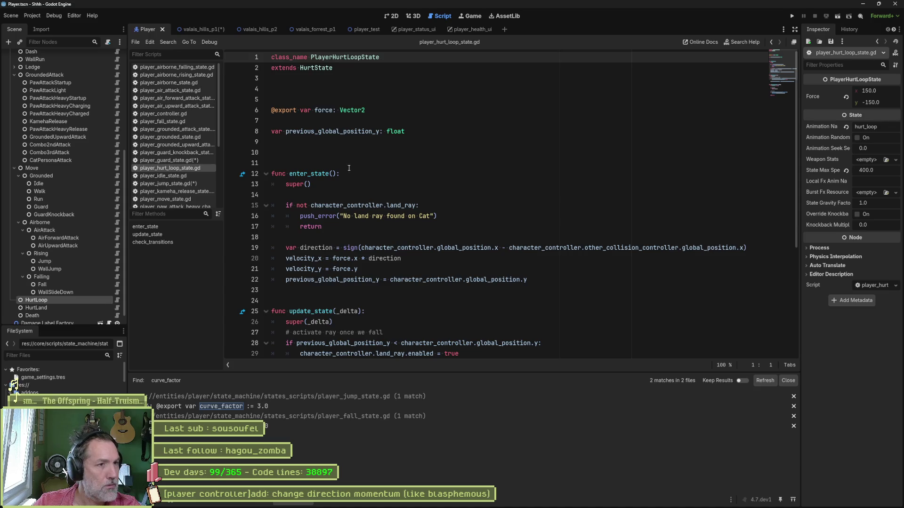
pyautogui.click(283, 89)
pyautogui.press('BackSpace')
pyautogui.press('BackSpace')
pyautogui.click(283, 141)
pyautogui.press('BackSpace')
pyautogui.moveTo(401, 227); pyautogui.dragTo(333, 227)
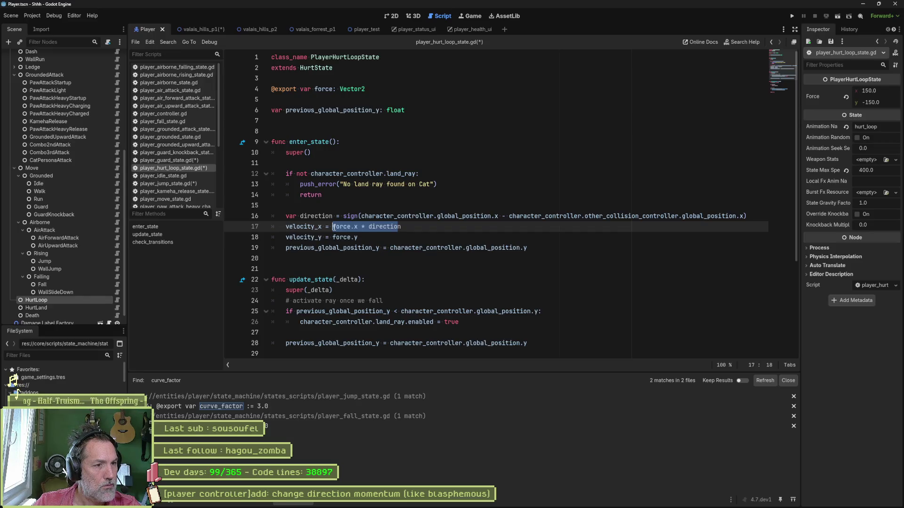
# - Delete the blank lines above the drag export in the HurtLand state script
pyautogui.scroll(-1, 97, 274)
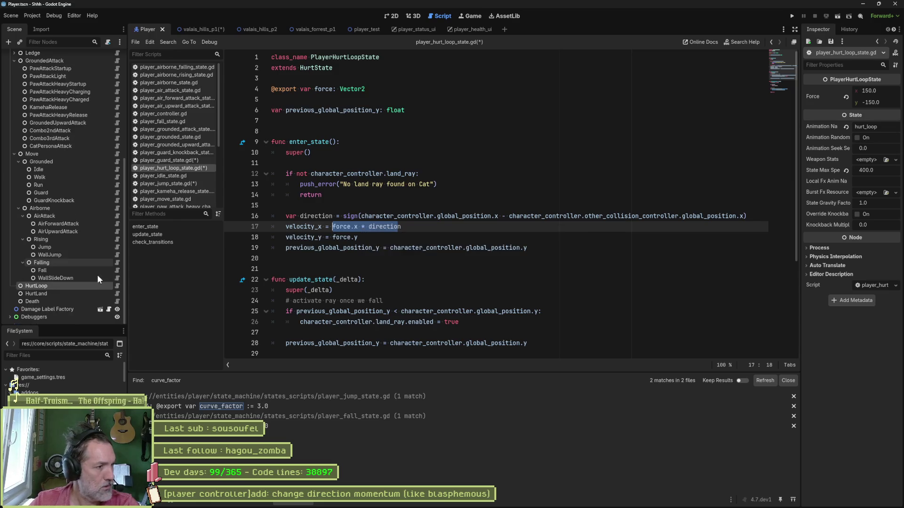
pyautogui.click(119, 293)
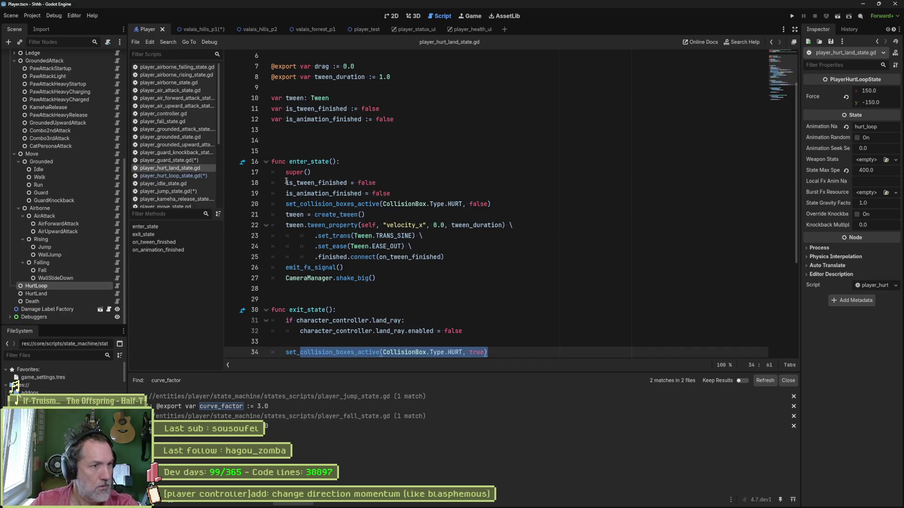
pyautogui.click(297, 129)
pyautogui.scroll(2, 296, 129)
pyautogui.click(330, 99)
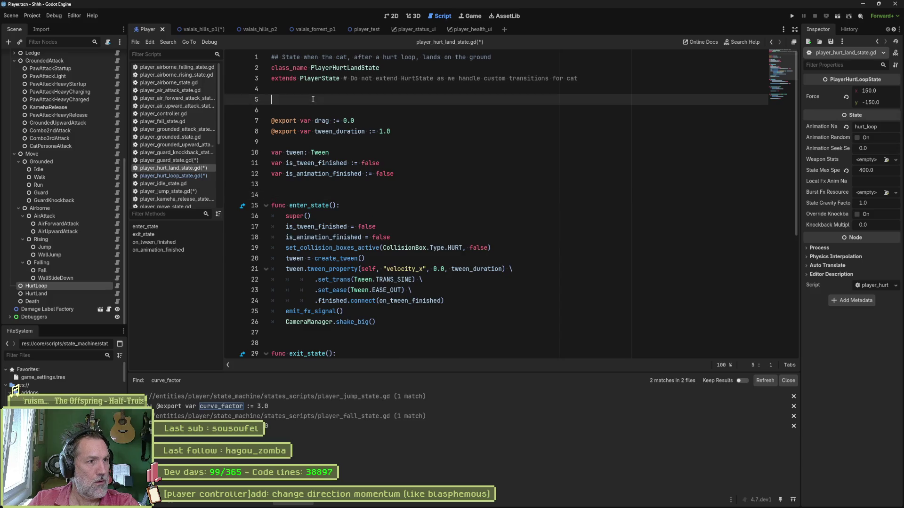
pyautogui.press('Delete')
pyautogui.press('Delete')
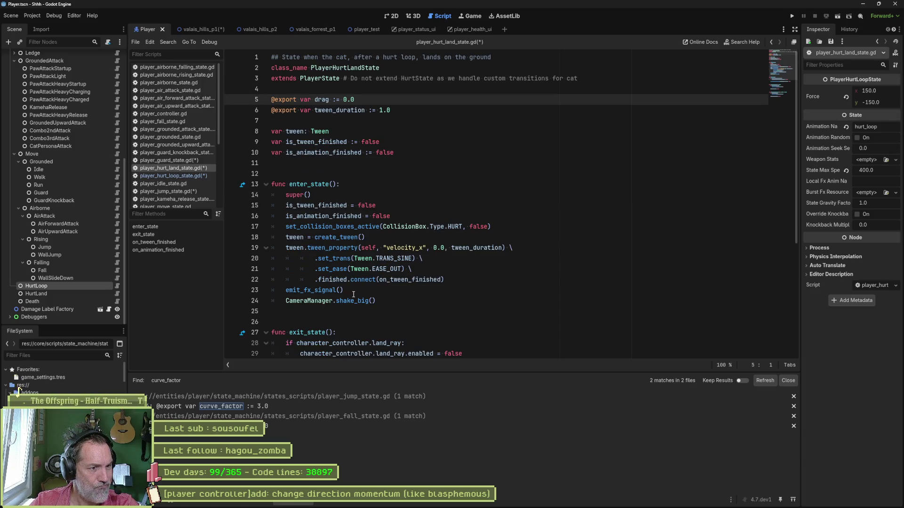
# - Delete the extra top blank line in player_death_state.gd, save it, and launch the game
pyautogui.click(105, 294)
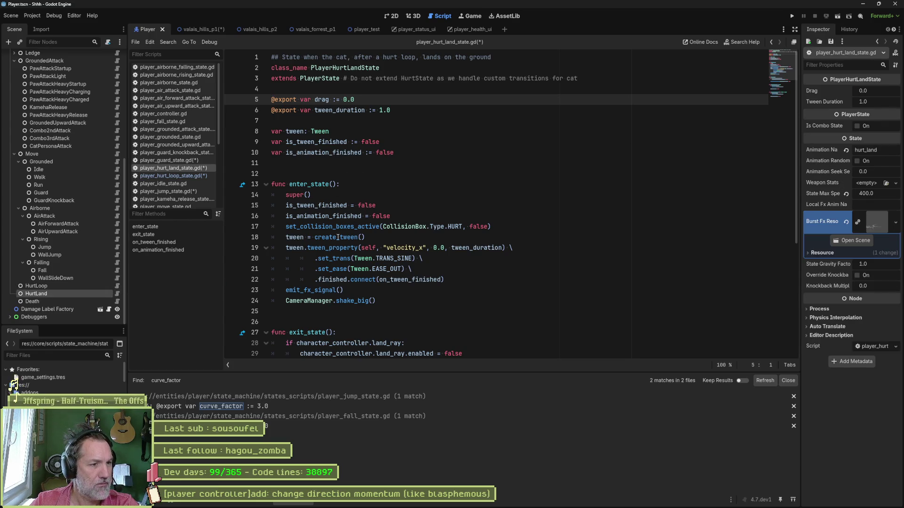
pyautogui.click(117, 302)
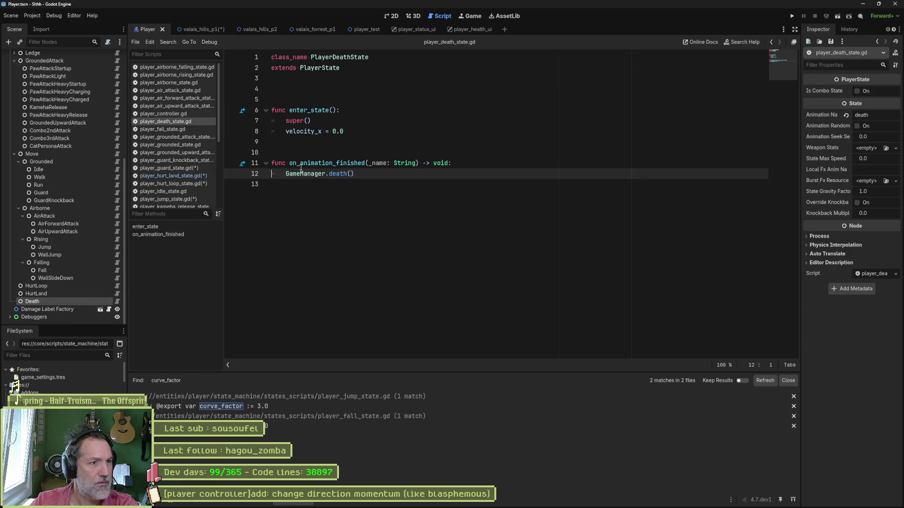
pyautogui.click(329, 78)
pyautogui.press('Delete')
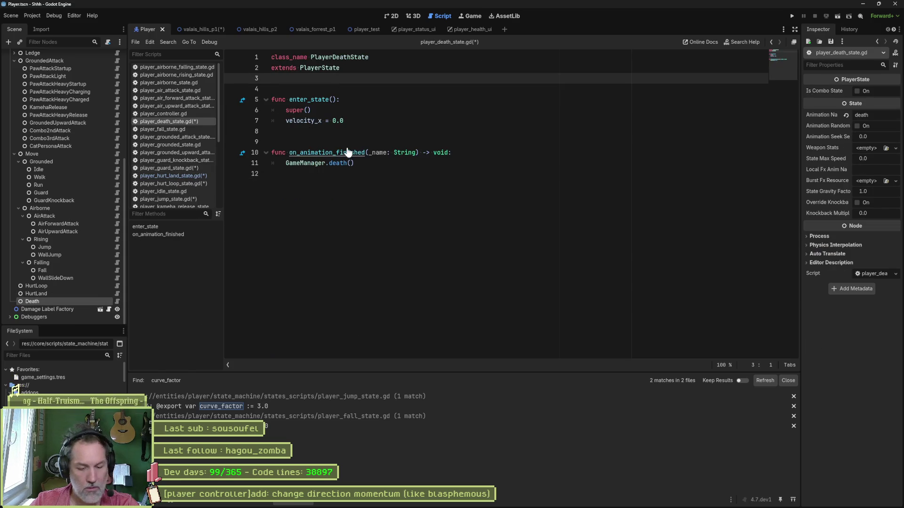
pyautogui.hotkey('ctrl', 's')
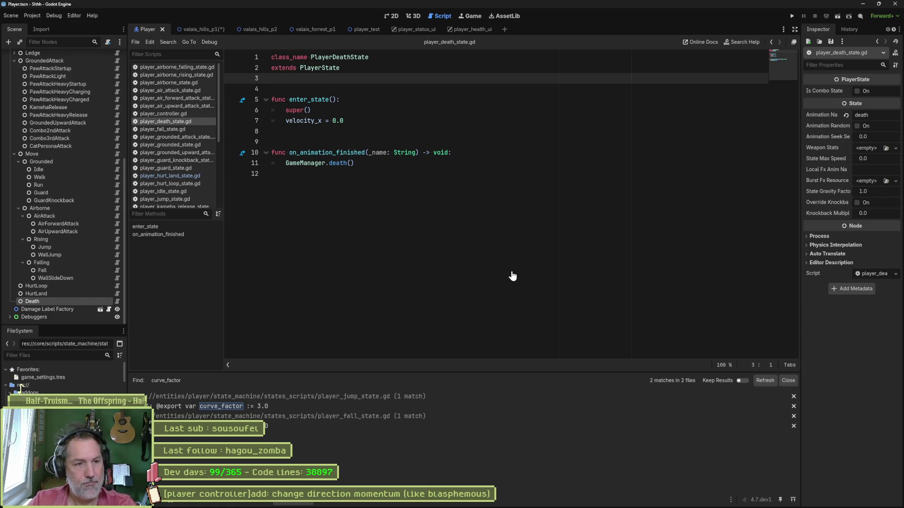
pyautogui.press('F5')
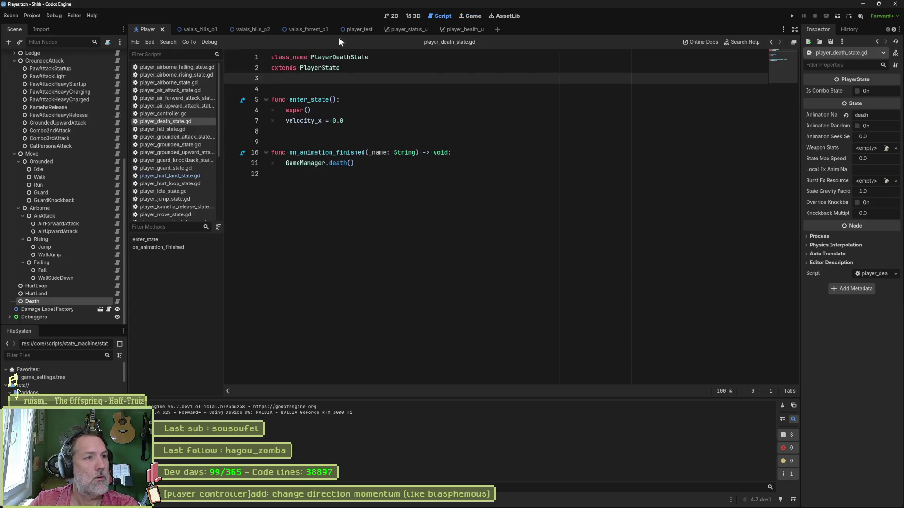
# - Run valais_hills_p1, make the cat walk, run, guard and fire a kameha attack, then stop
pyautogui.click(192, 29)
pyautogui.press('F5')
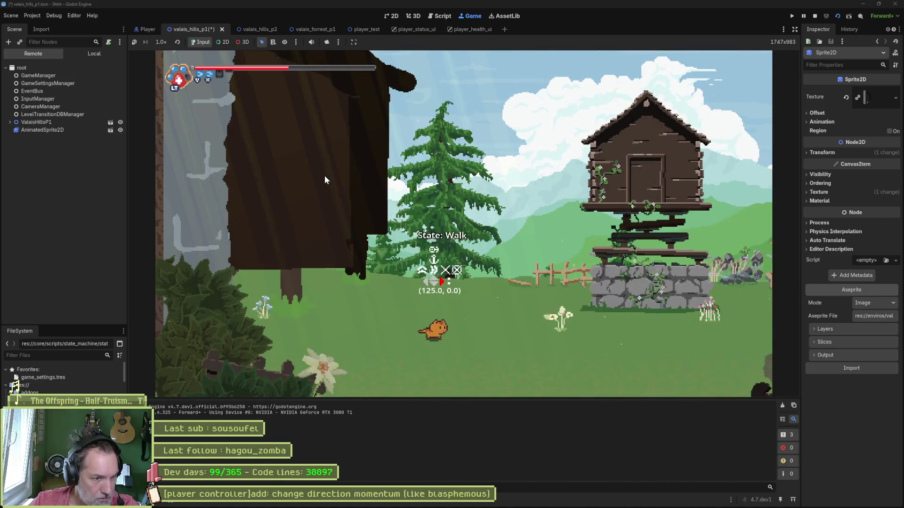
pyautogui.press('Left')
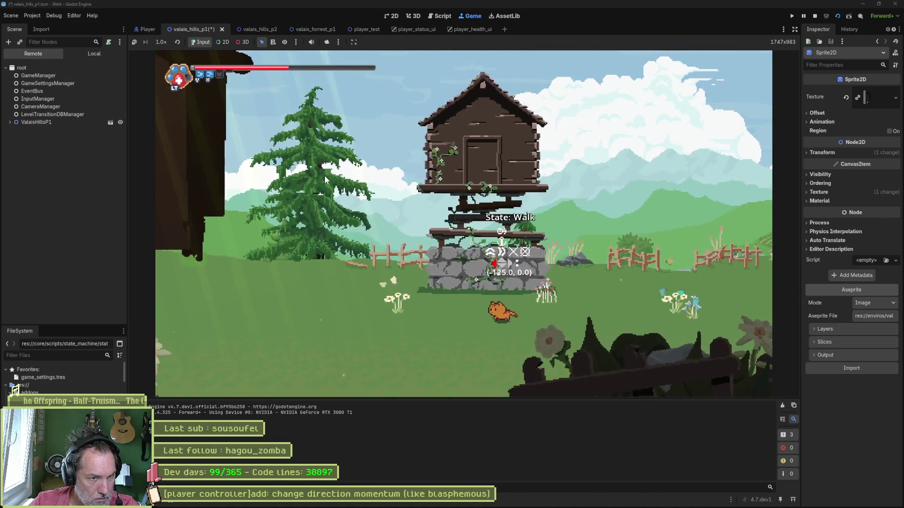
pyautogui.press('Right')
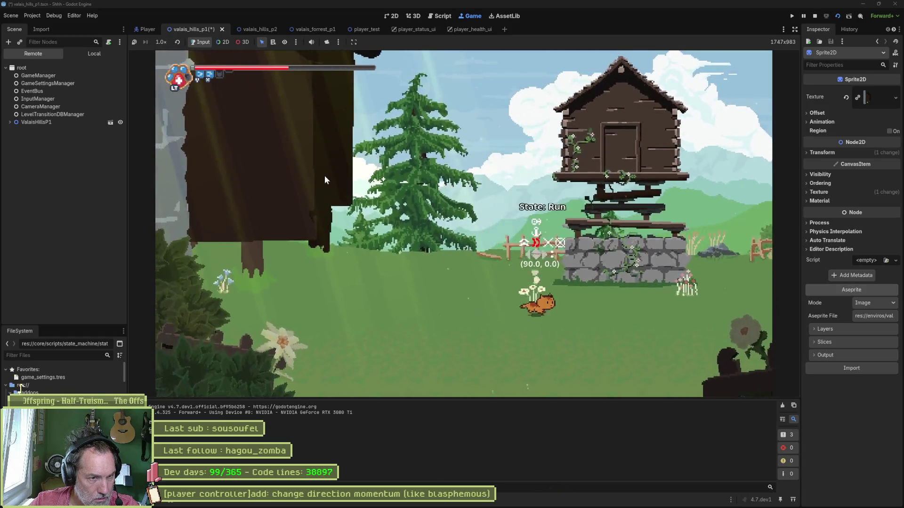
pyautogui.press('Left')
pyautogui.press('Right')
pyautogui.press('Left')
pyautogui.press('Right')
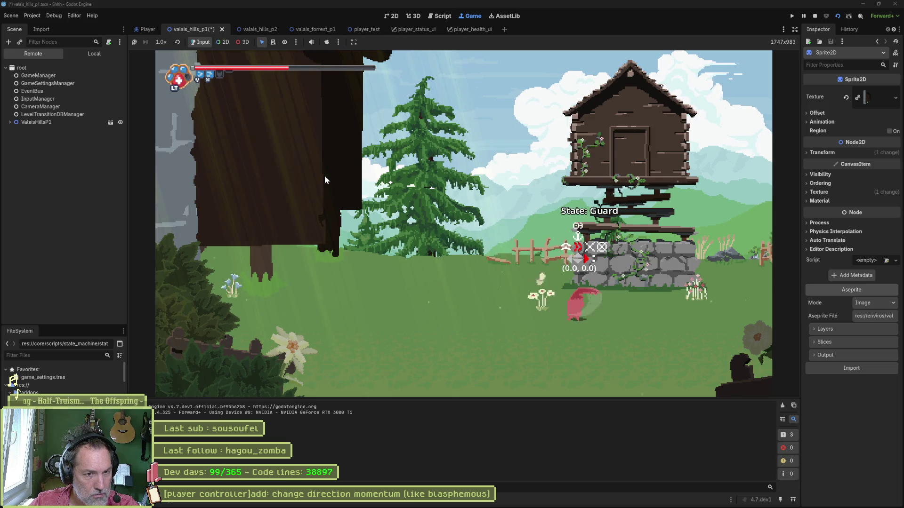
pyautogui.press('Right')
pyautogui.press('Left')
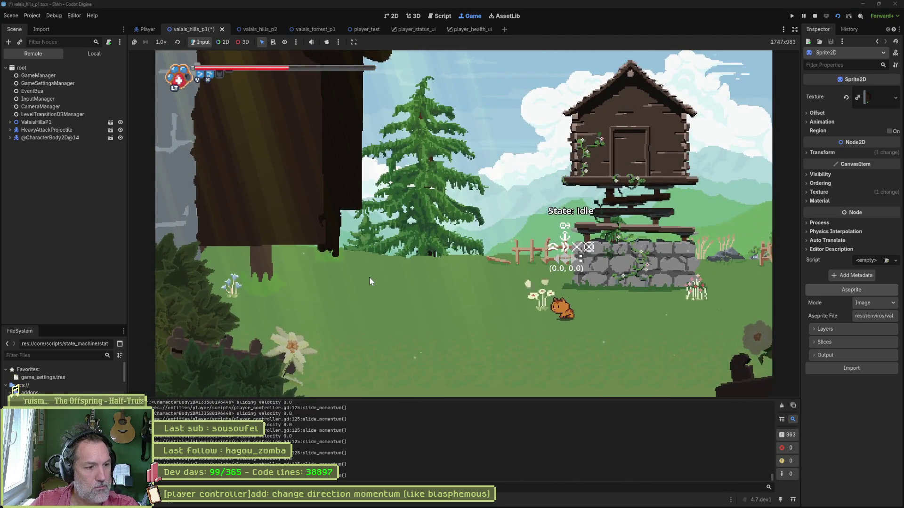
pyautogui.press('F8')
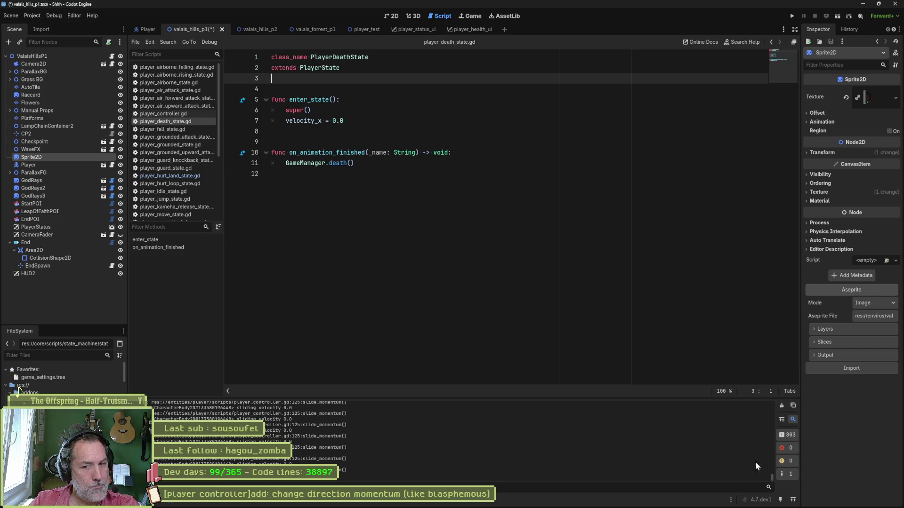
# - Close all open scripts other than player_controller.gd
pyautogui.scroll(1, 360, 449)
pyautogui.scroll(3, 338, 448)
pyautogui.scroll(3, 314, 459)
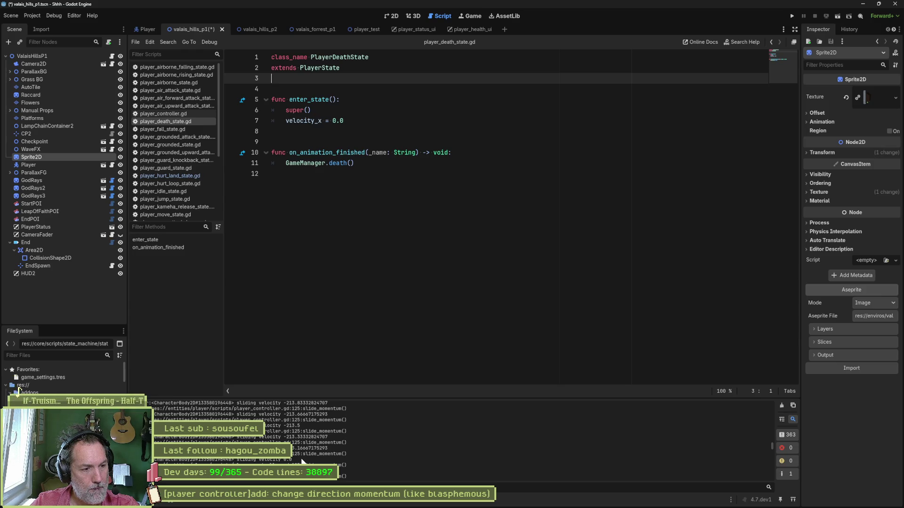
pyautogui.rightClick(171, 115)
pyautogui.click(219, 144)
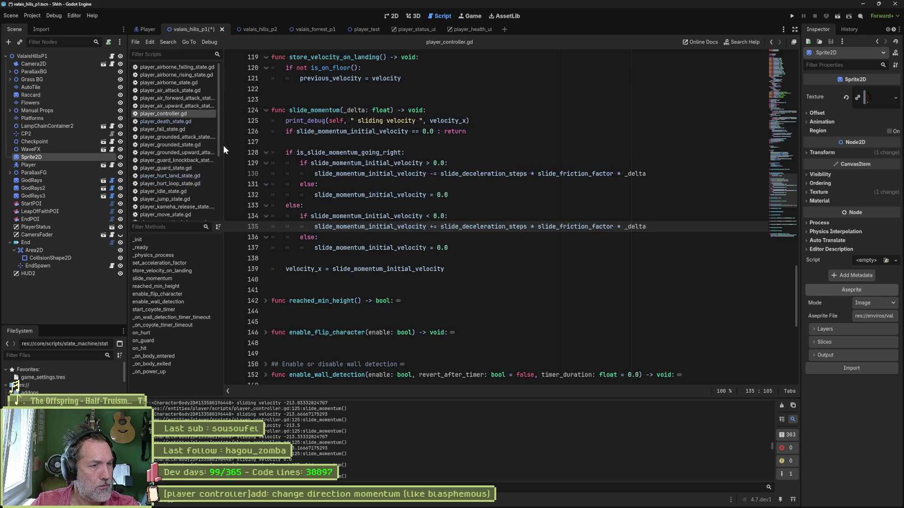
# - Inspect slide_momentum's deceleration, the > 0.0 check on line 129 and slide_momentum_initial_velocity on line 139
pyautogui.doubleClick(448, 121)
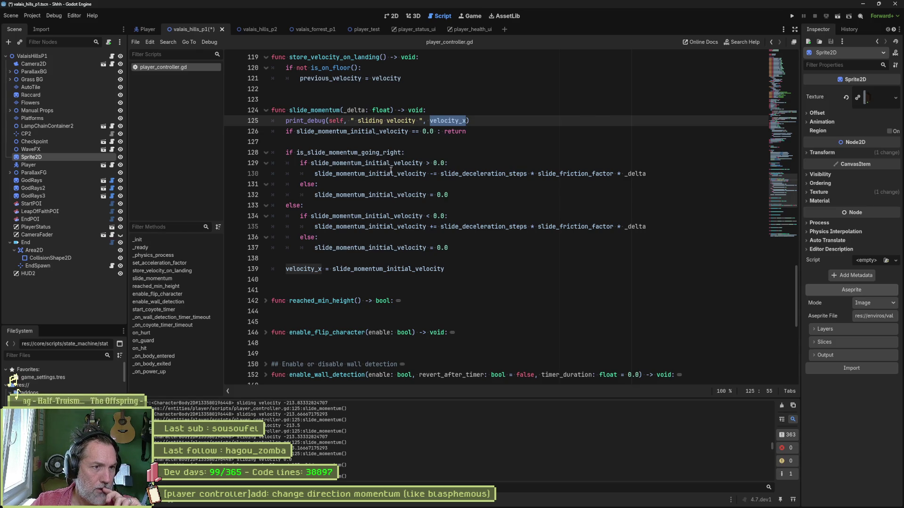
pyautogui.click(430, 174)
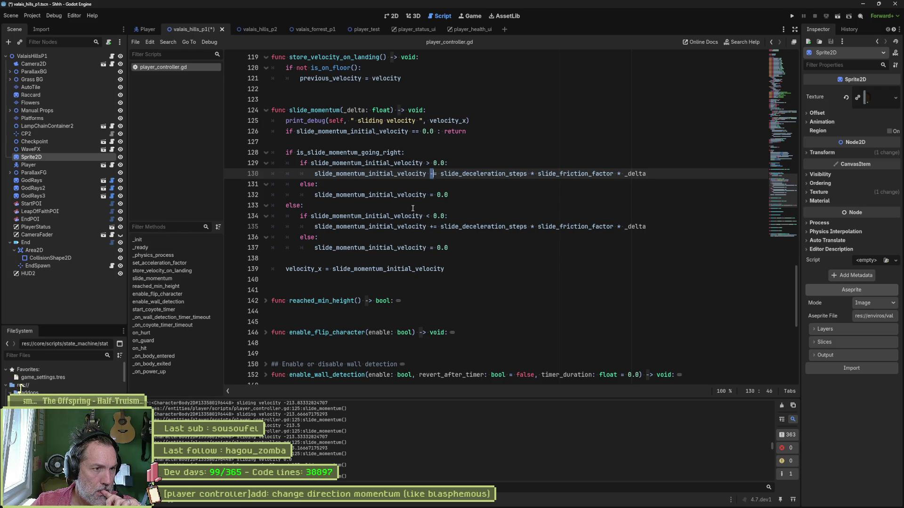
pyautogui.moveTo(426, 163); pyautogui.dragTo(450, 164)
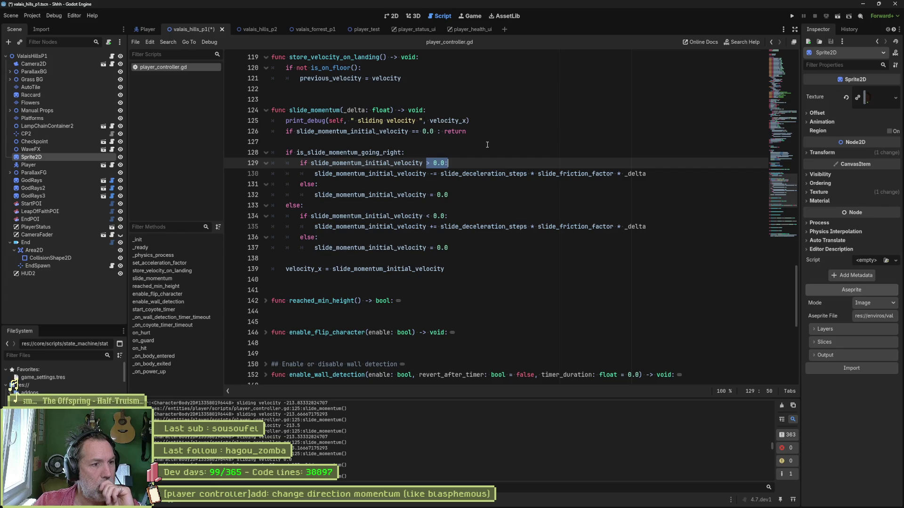
pyautogui.click(415, 269)
pyautogui.doubleClick(415, 269)
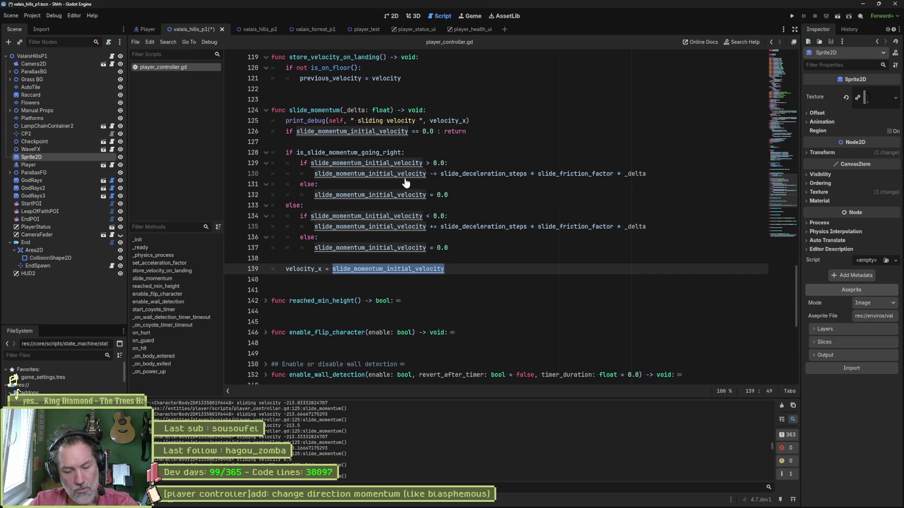
# - Search the project for slide_momentum_initial_velocity and open its match in player_grounded_attack_state.gd
pyautogui.hotkey('ctrl', 'shift', 'f')
pyautogui.press('Return')
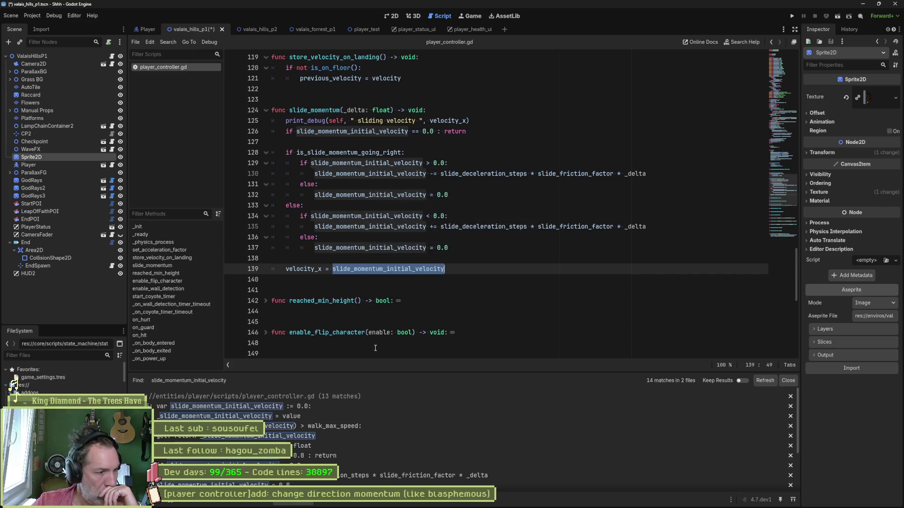
pyautogui.scroll(-2, 386, 424)
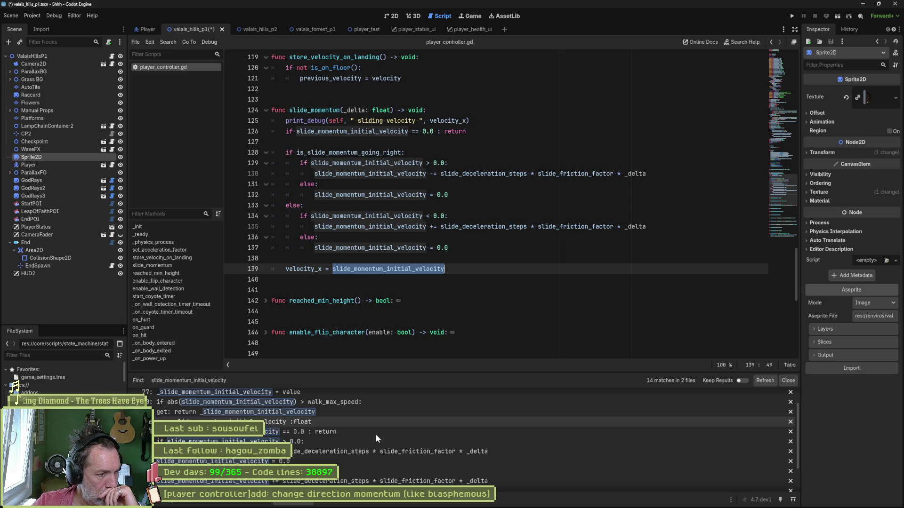
pyautogui.click(369, 450)
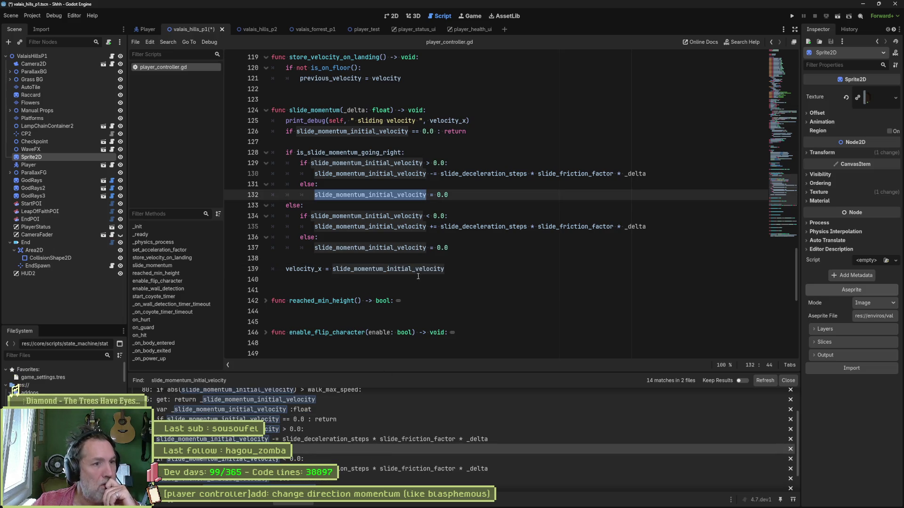
pyautogui.scroll(-2, 415, 436)
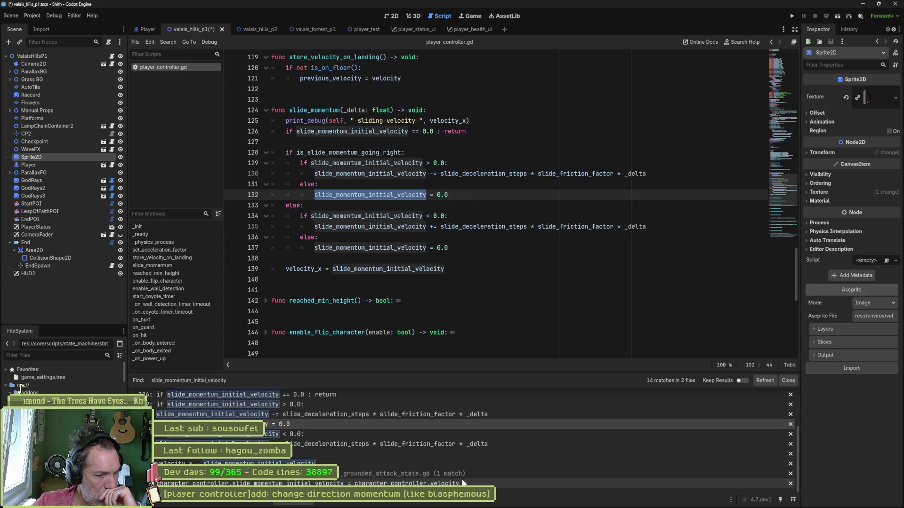
pyautogui.click(409, 484)
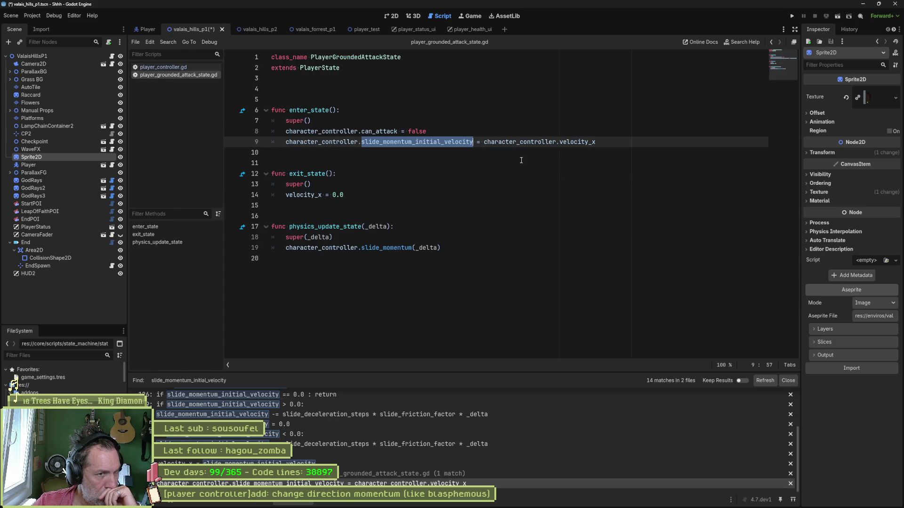
# - Add print_debug(self, ..., character_controller.velocity_x) at the start of enter_state and save
pyautogui.moveTo(484, 142); pyautogui.dragTo(596, 142)
pyautogui.hotkey('ctrl', 'c')
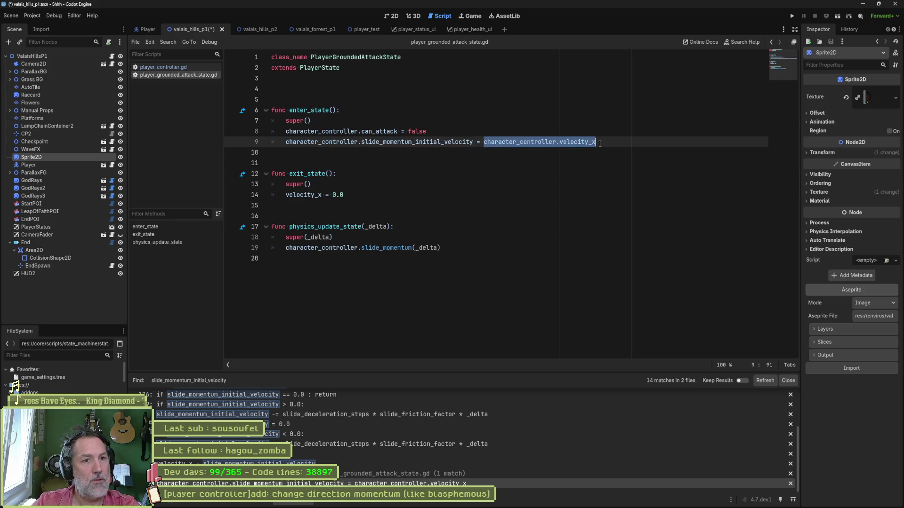
pyautogui.press('Up')
pyautogui.press('Return')
pyautogui.write('print_debug')
pyautogui.press('Return')
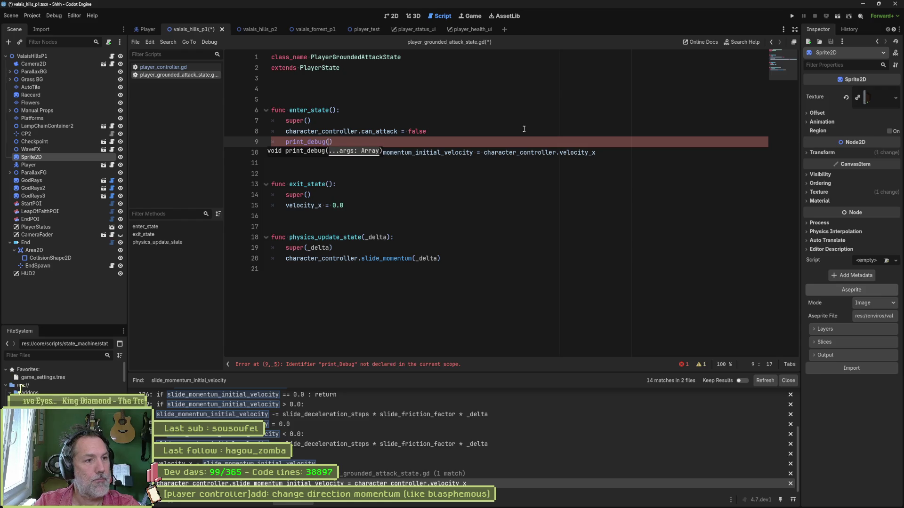
pyautogui.write('self, "')
pyautogui.hotkey('ctrl', 'v')
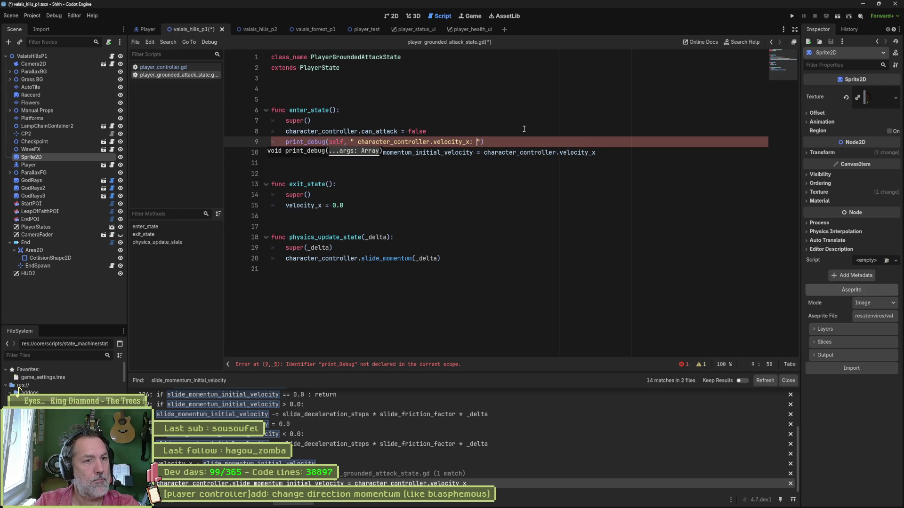
pyautogui.press('Right')
pyautogui.write(',')
pyautogui.hotkey('ctrl', 'v')
pyautogui.hotkey('ctrl', 's')
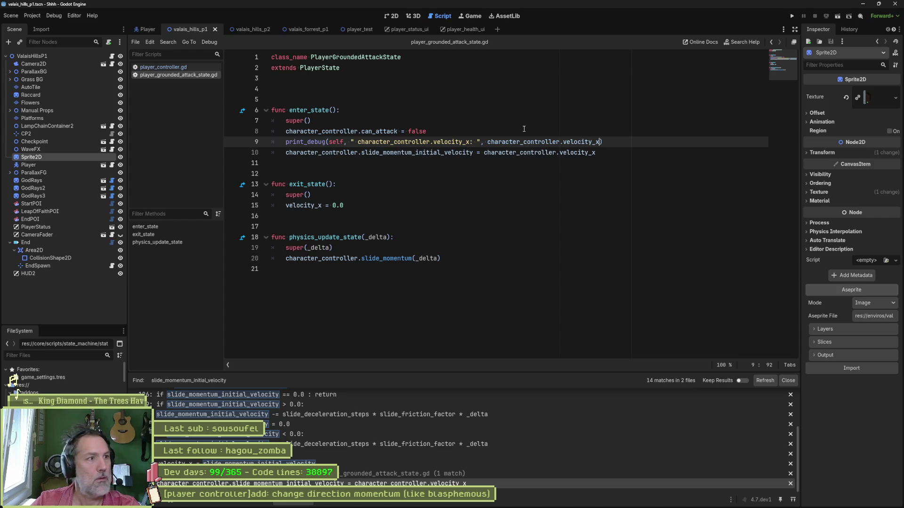
pyautogui.press('F6')
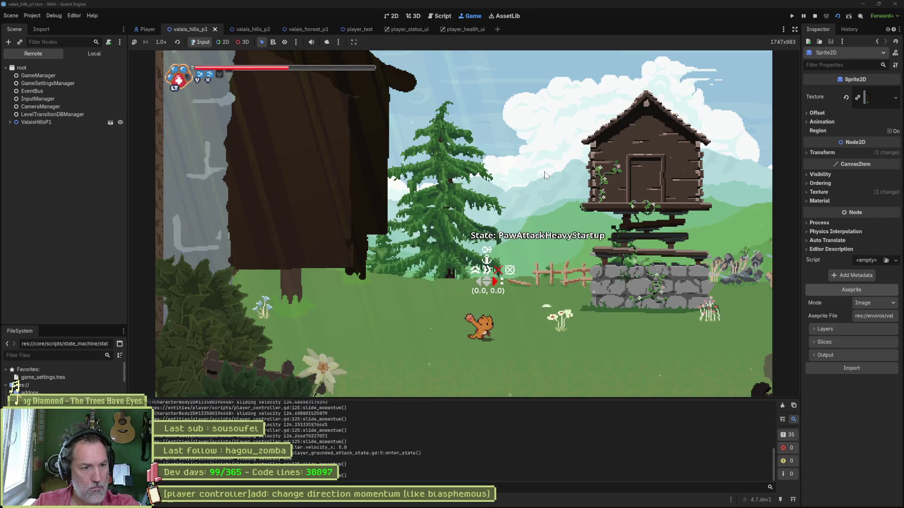
# - After a grounded attack, confirm the Output shows 'character_controller.velocity_x: 0.0', then stop the game
pyautogui.moveTo(772, 472); pyautogui.dragTo(773, 407)
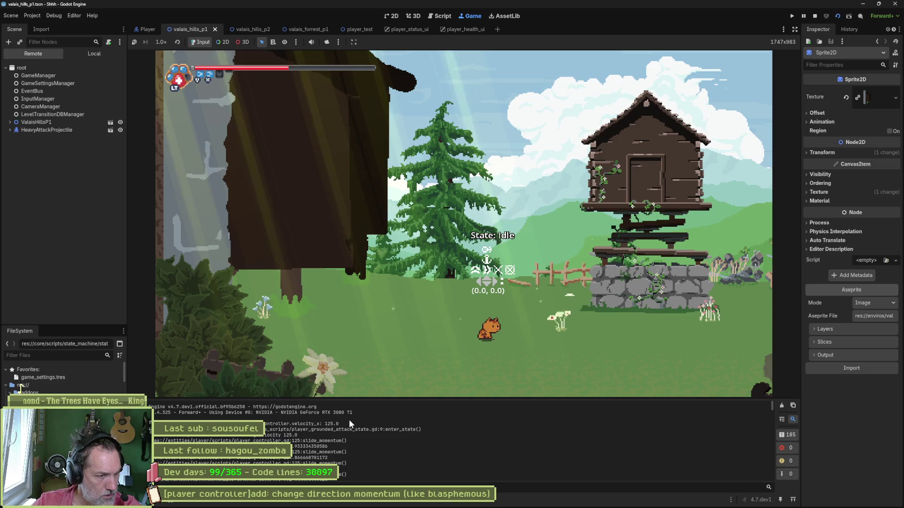
pyautogui.scroll(-2, 321, 445)
pyautogui.scroll(3, 318, 444)
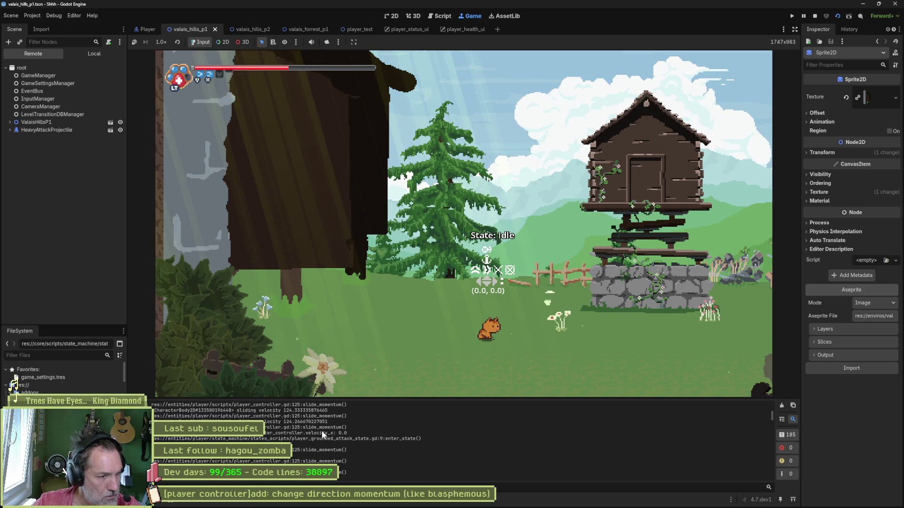
pyautogui.moveTo(347, 433); pyautogui.dragTo(265, 434)
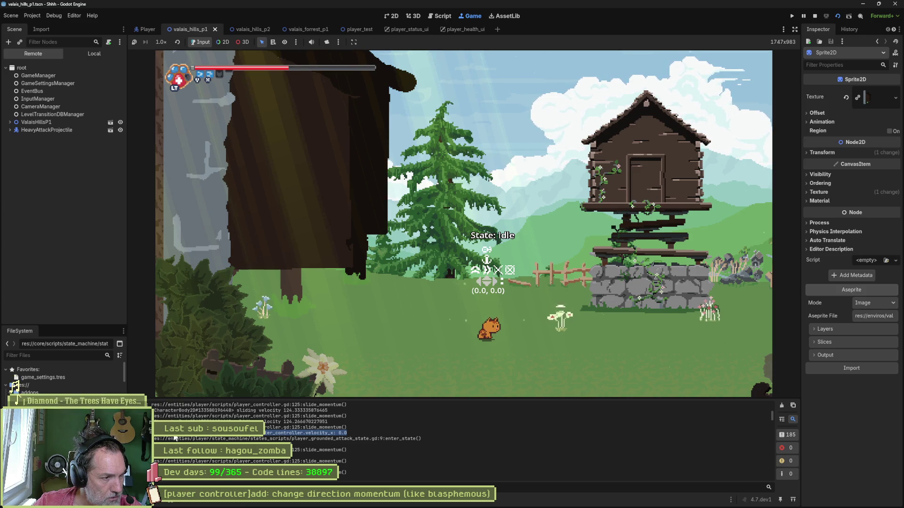
pyautogui.click(813, 16)
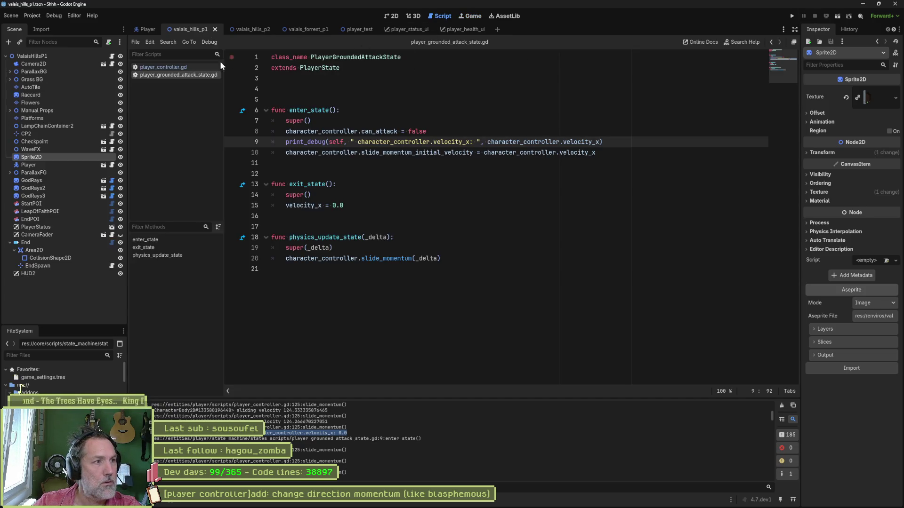
# - Quick-open player_paw_attack_heavy_startup_state.gd and follow enter_state through grounded attack to player_state.gd
pyautogui.hotkey('shift', 'alt', 'o')
pyautogui.write('heavy_start')
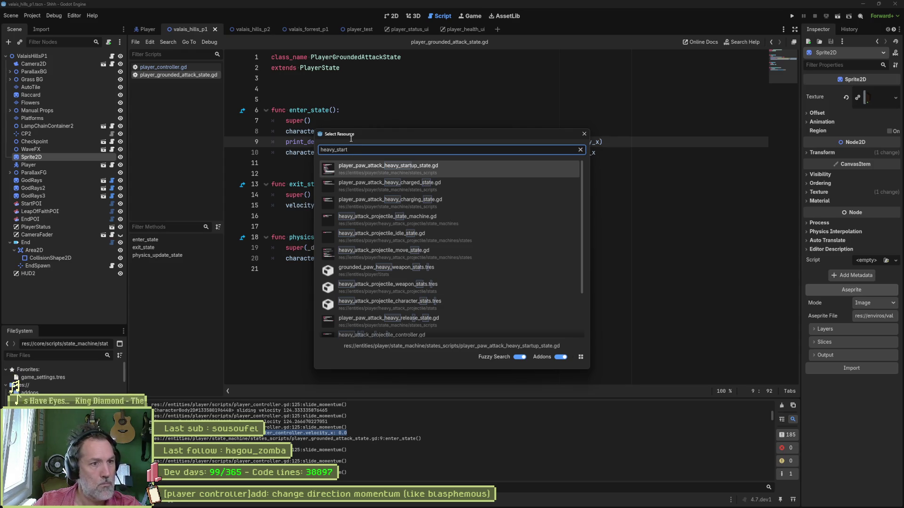
pyautogui.press('Return')
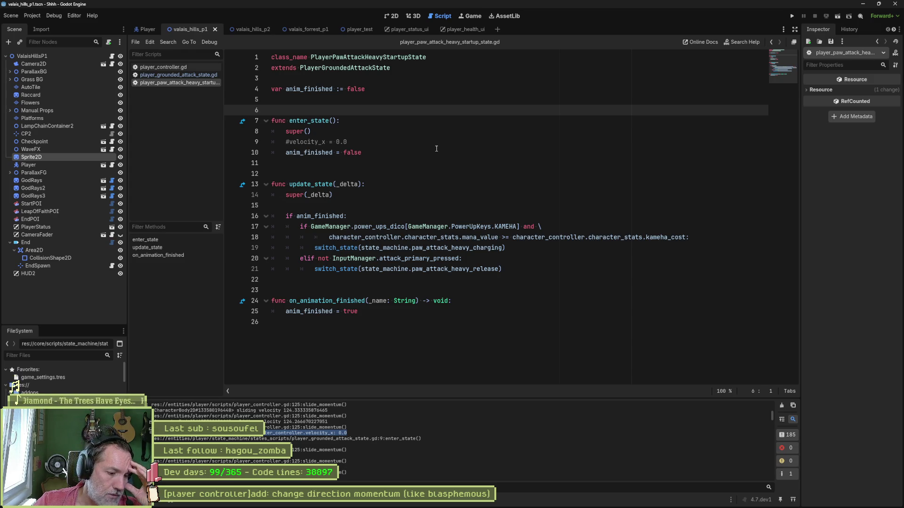
pyautogui.moveTo(303, 155)
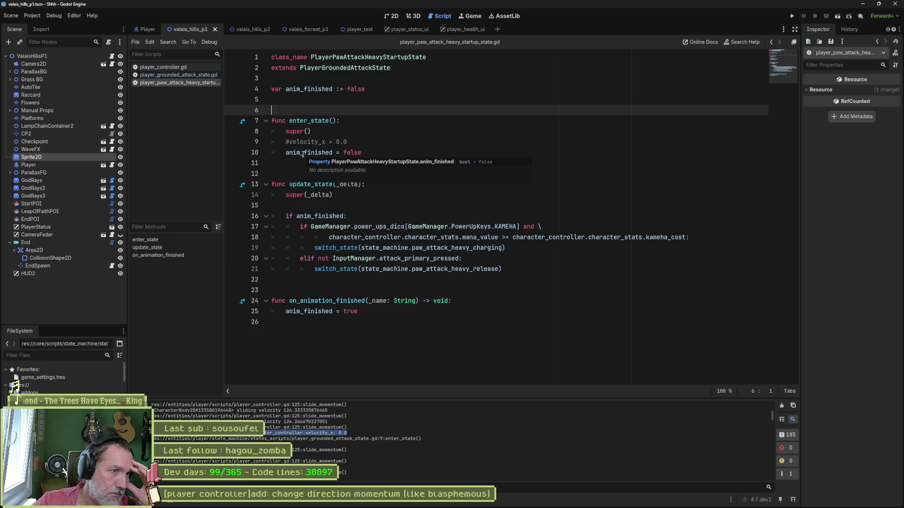
pyautogui.click(244, 121)
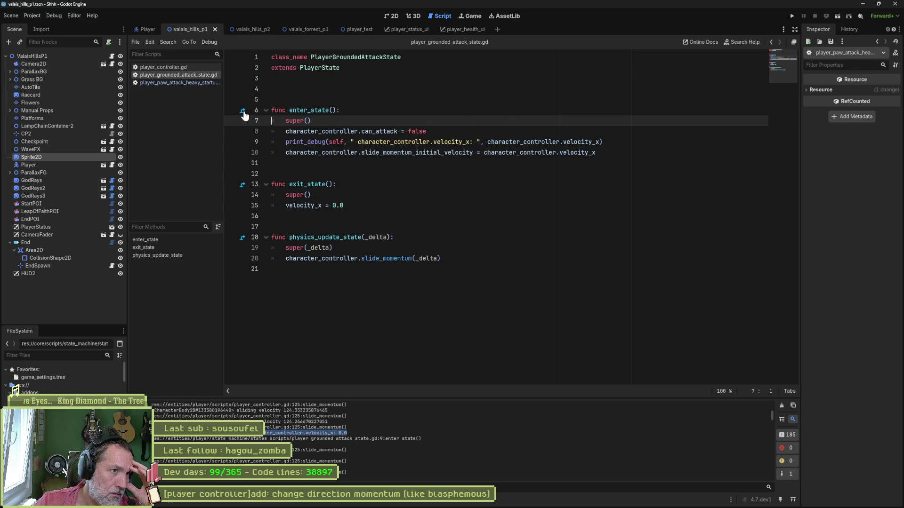
pyautogui.click(243, 112)
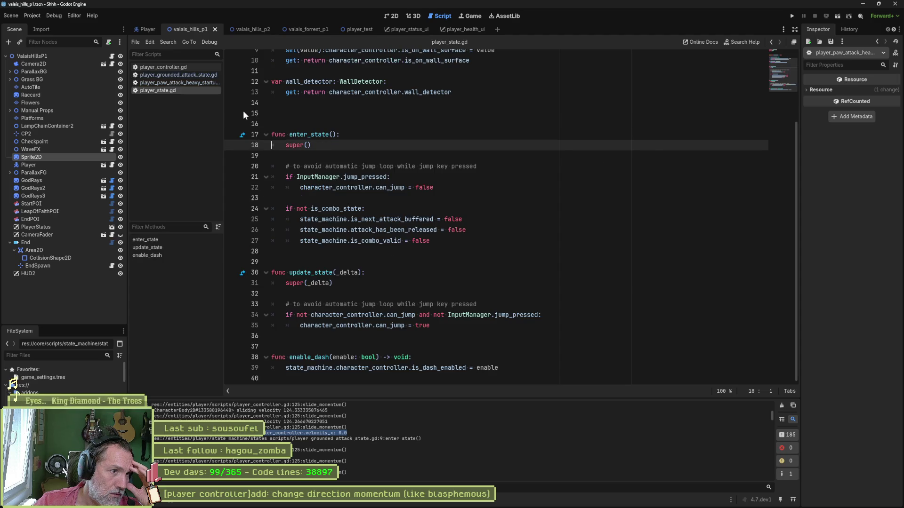
# - Go to state.gd's enter_state and mark the state_max_speed assignment on line 60
pyautogui.click(242, 135)
pyautogui.scroll(2, 378, 169)
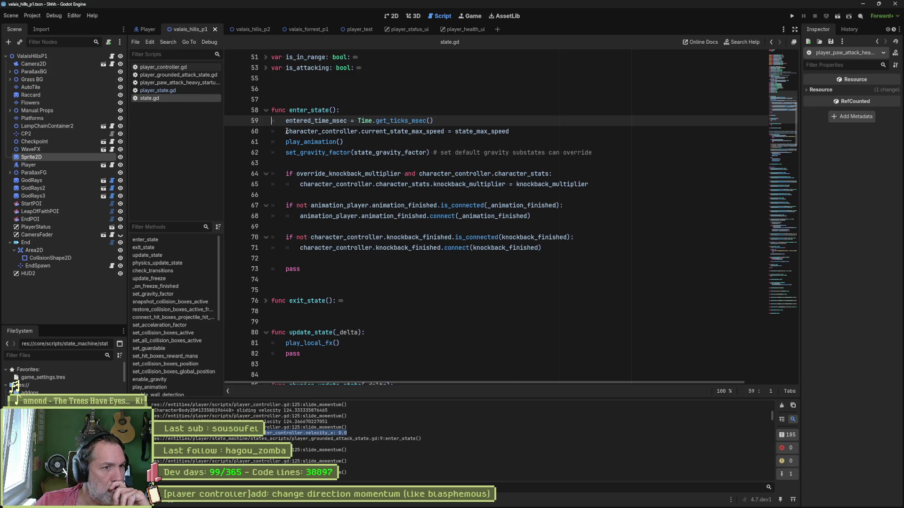
pyautogui.moveTo(287, 131); pyautogui.dragTo(455, 128)
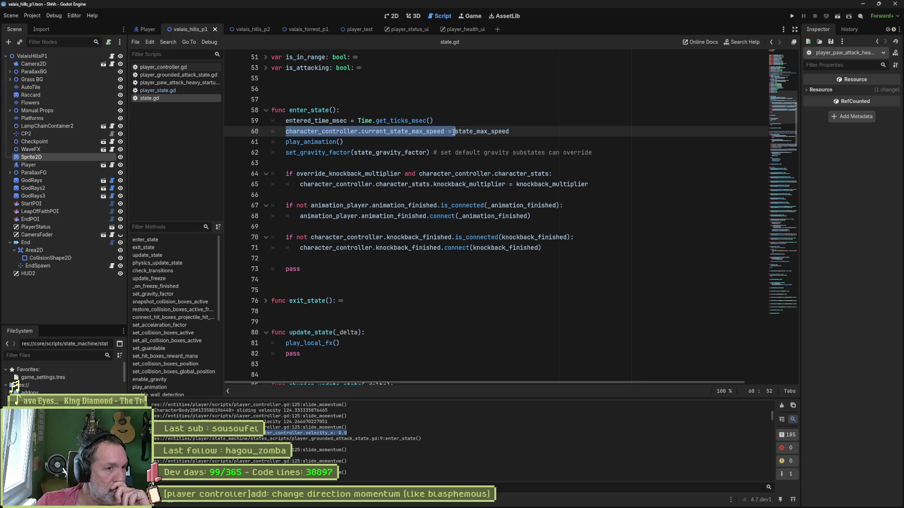
pyautogui.click(514, 132)
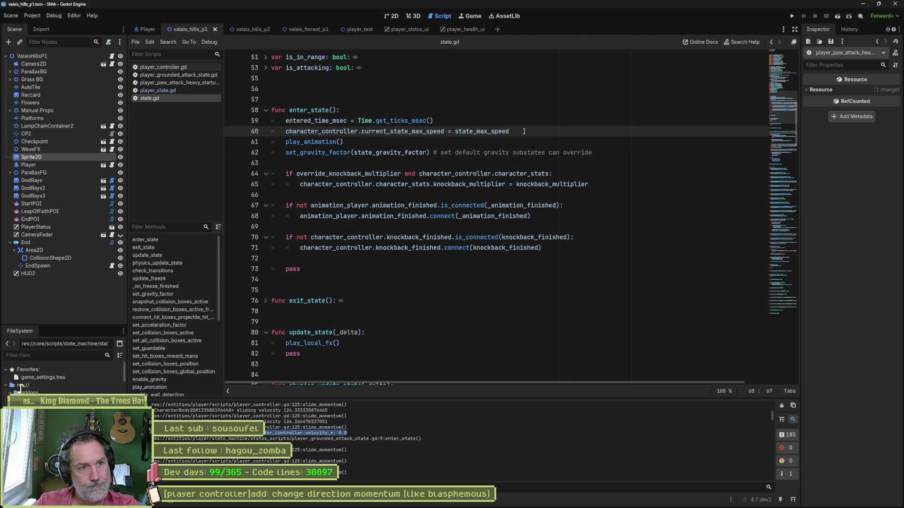
# - Add print_debug(self, " state_max_speed: ", state_max_speed) after line 60 and run the game
pyautogui.press('Return')
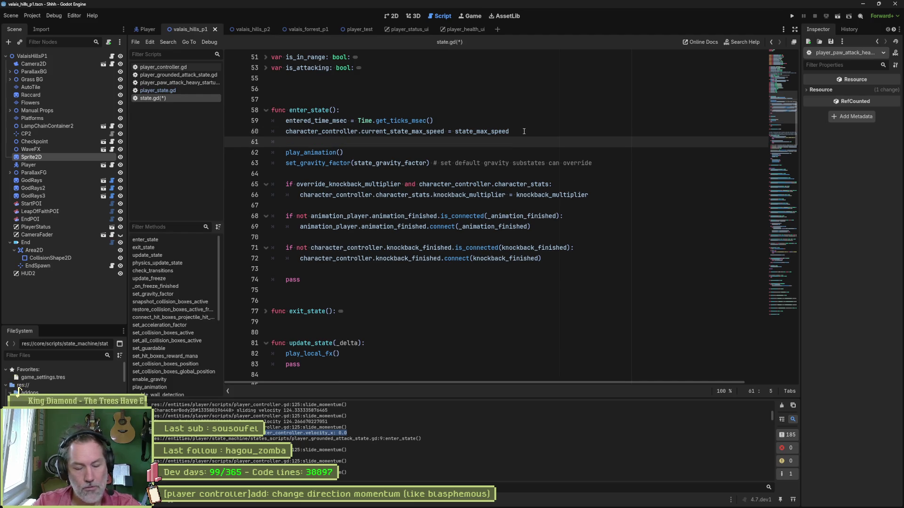
pyautogui.write('print_Debug')
pyautogui.press('Return')
pyautogui.write('self,')
pyautogui.press('Up')
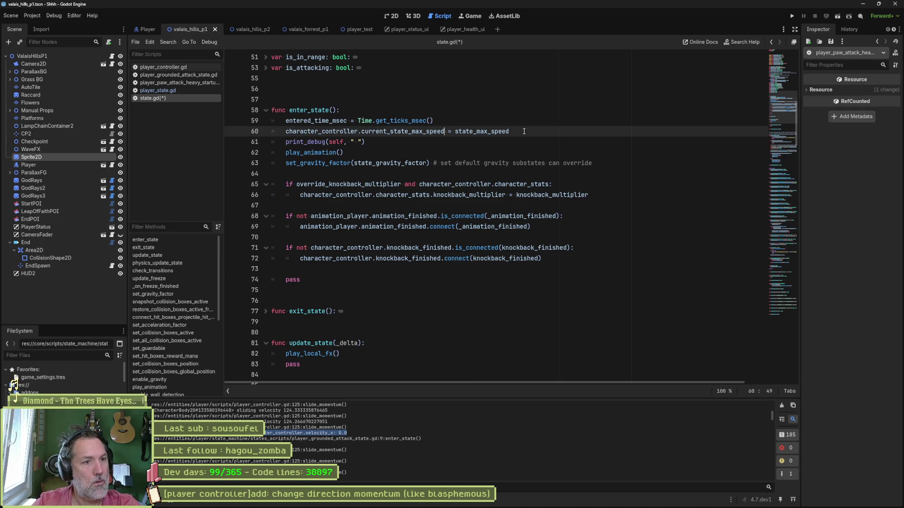
pyautogui.hotkey('ctrl', 'shift', 'Left')
pyautogui.hotkey('ctrl', 'c')
pyautogui.press('Down')
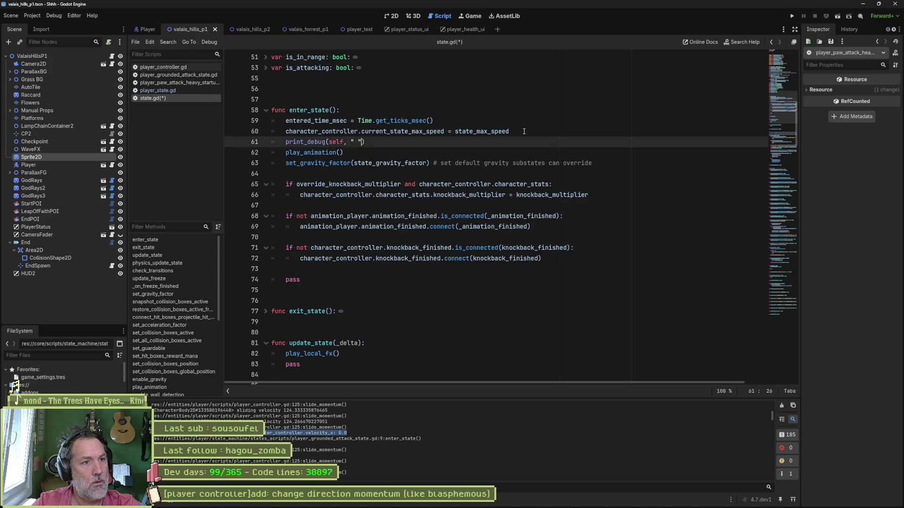
pyautogui.write('state_max_speed:')
pyautogui.write(': "')
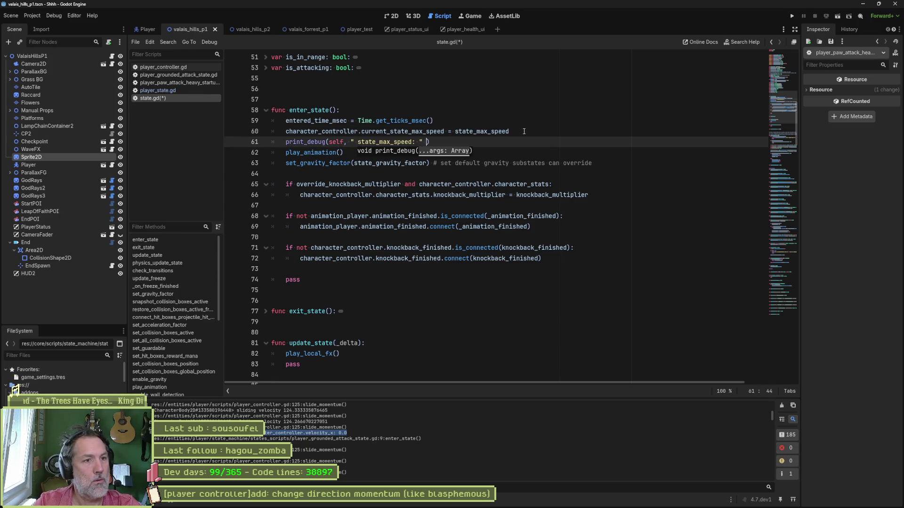
pyautogui.write(',')
pyautogui.hotkey('ctrl', 'v')
pyautogui.press('F5')
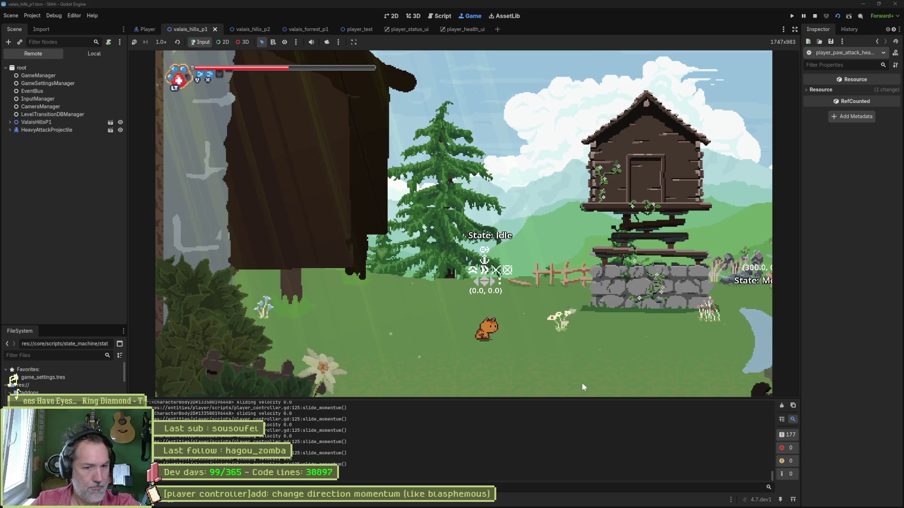
# - Highlight the Output log lines max_speed 400.0 and velocity_x 0.0, then stop the game
pyautogui.scroll(5, 765, 416)
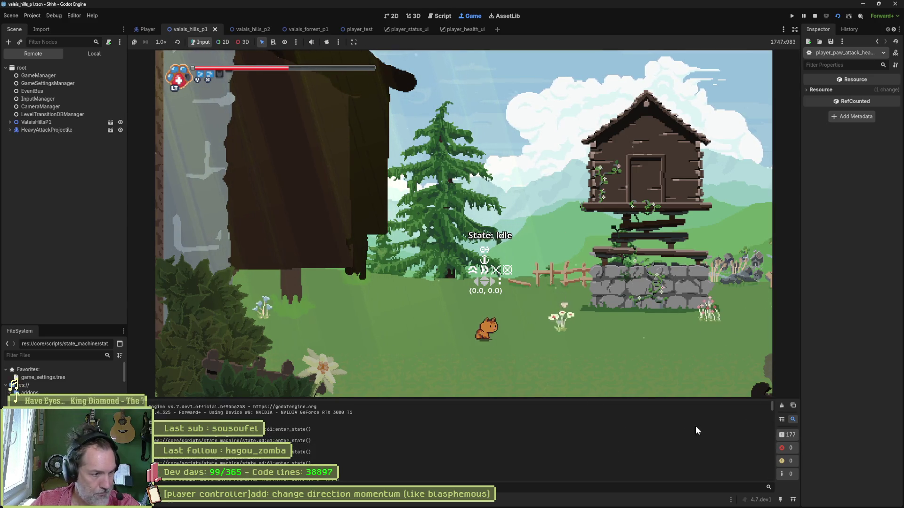
pyautogui.scroll(-4, 316, 430)
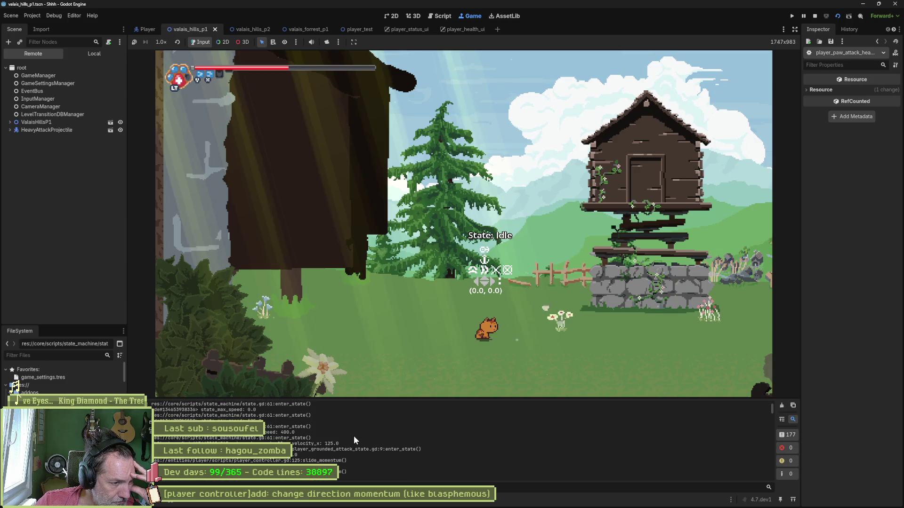
pyautogui.scroll(-5, 363, 444)
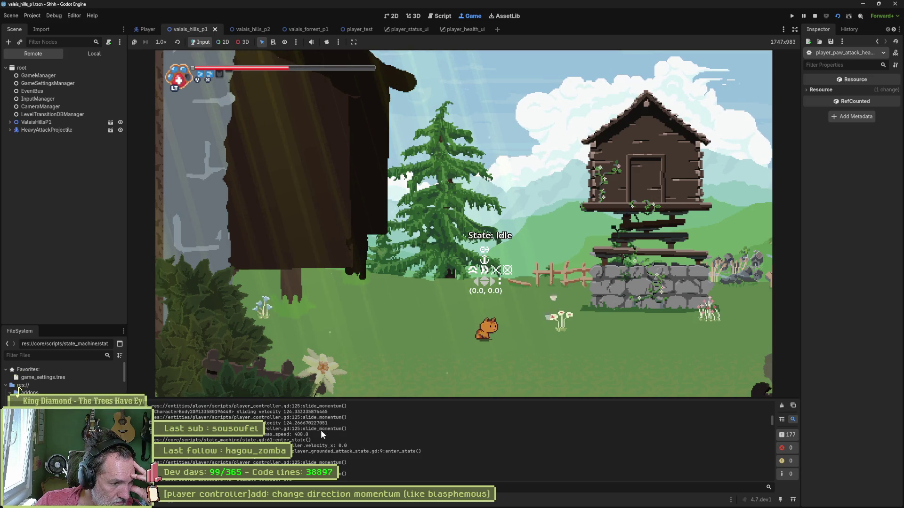
pyautogui.moveTo(308, 434); pyautogui.dragTo(259, 434)
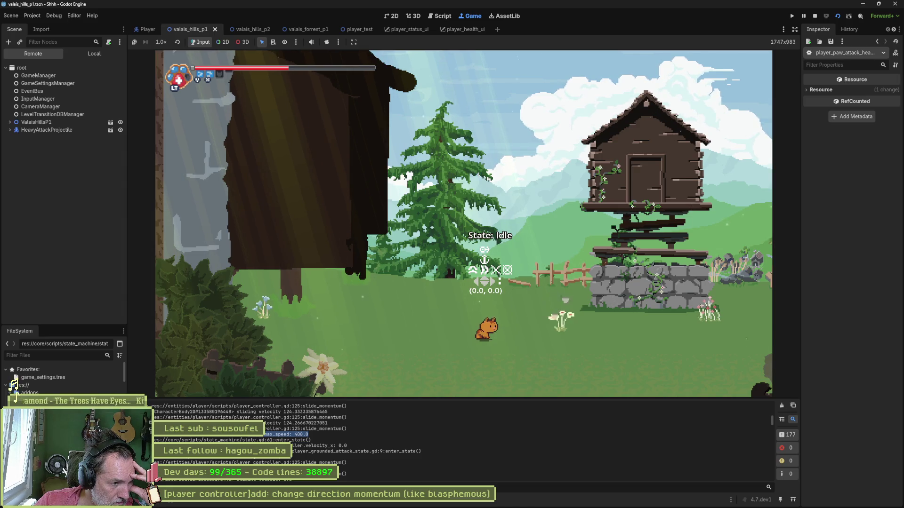
pyautogui.moveTo(257, 445); pyautogui.dragTo(348, 445)
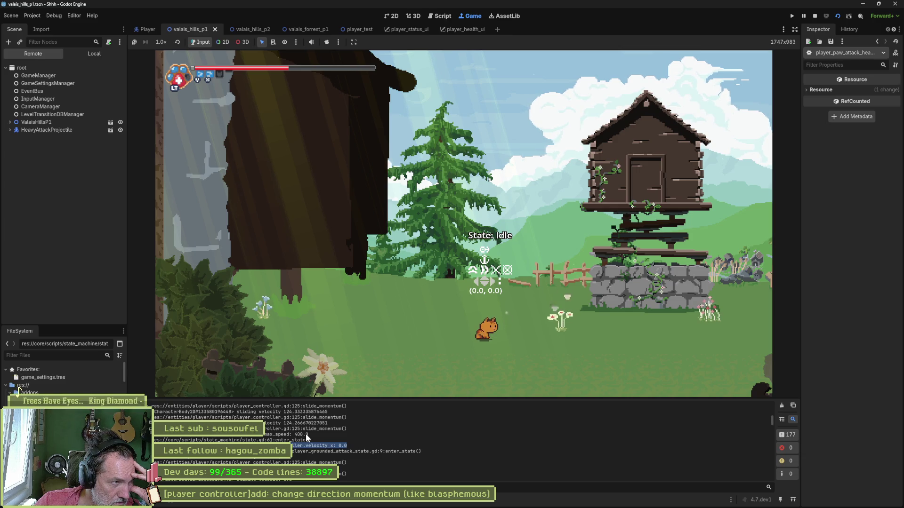
pyautogui.click(817, 18)
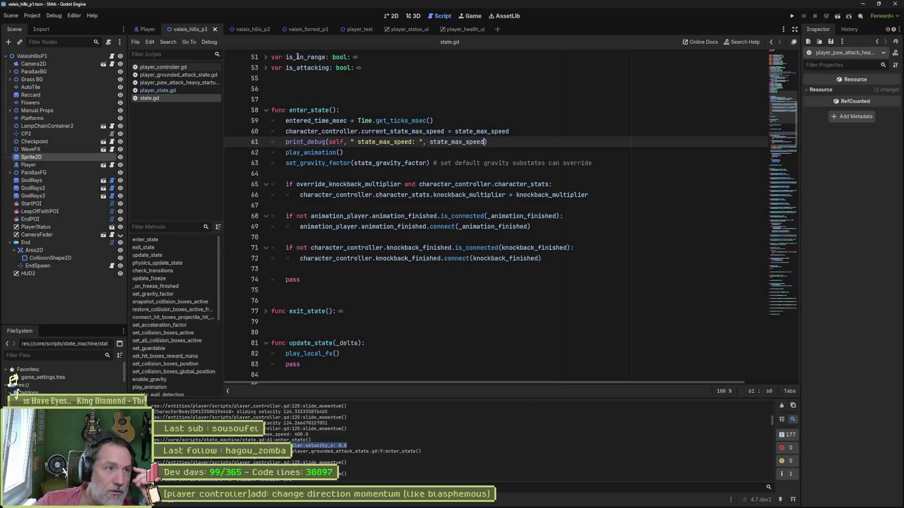
# - Select PawAttackStartup in the Player scene to confirm its State Max Speed is 400.0
pyautogui.click(147, 29)
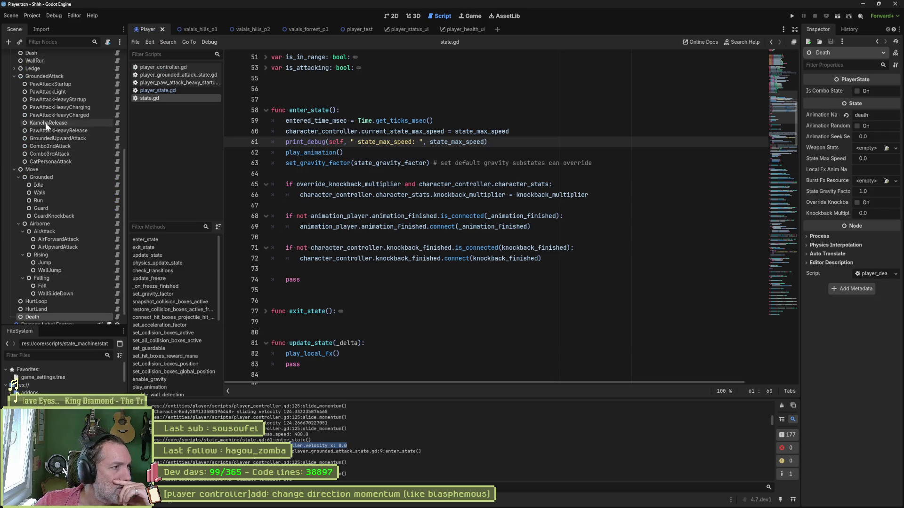
pyautogui.click(72, 84)
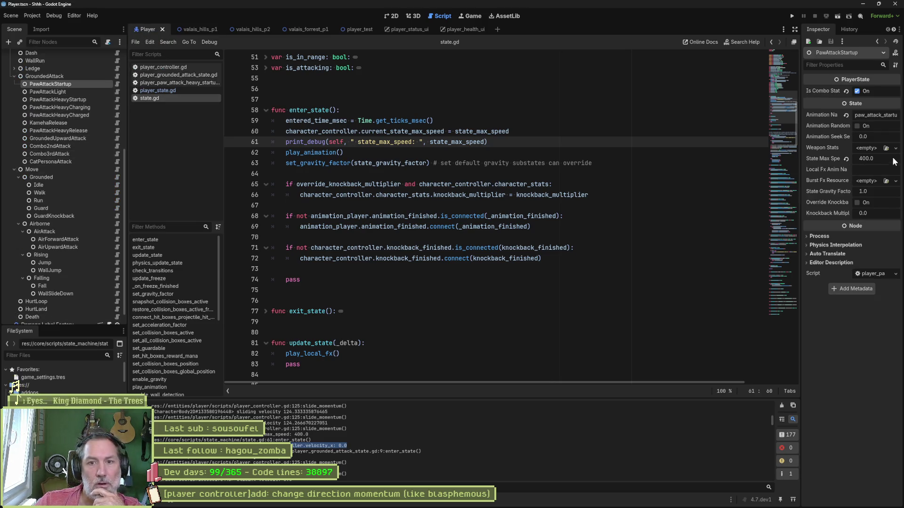
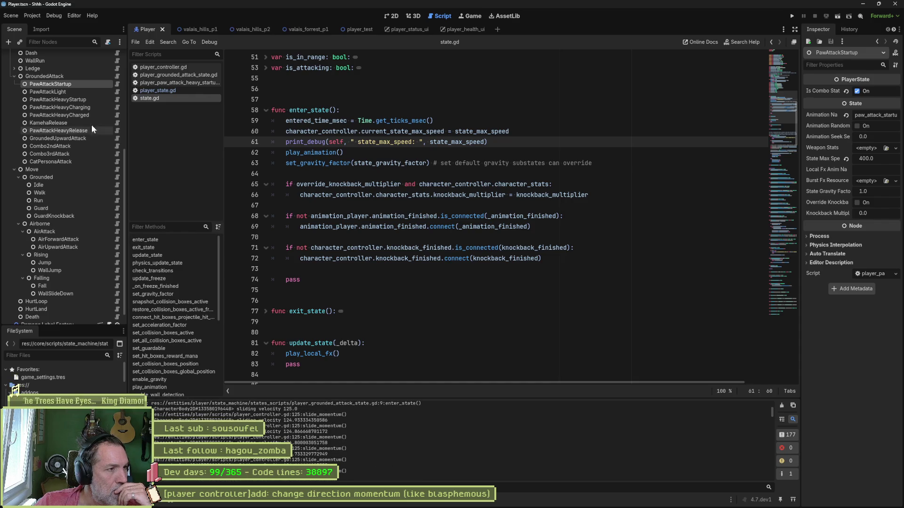
# - Look through the paw attack startup and heavy startup state scripts
pyautogui.click(117, 84)
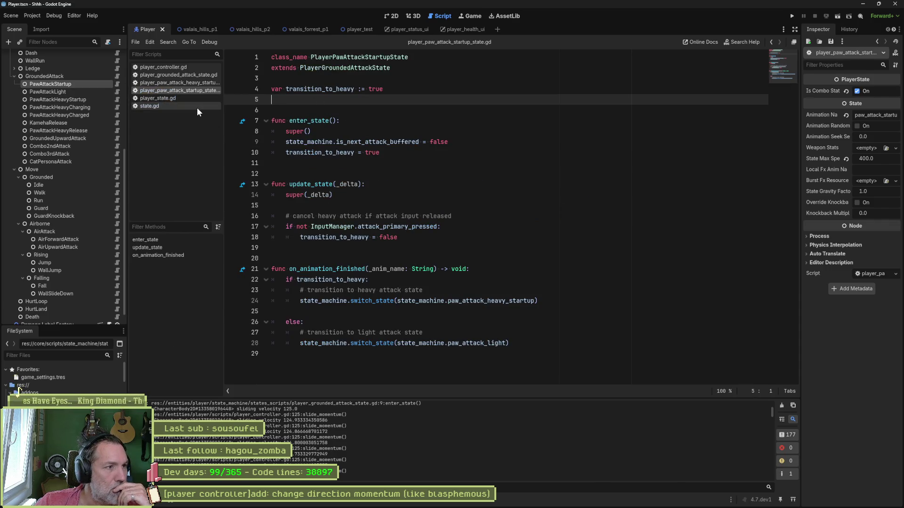
pyautogui.middleClick(186, 90)
pyautogui.click(185, 82)
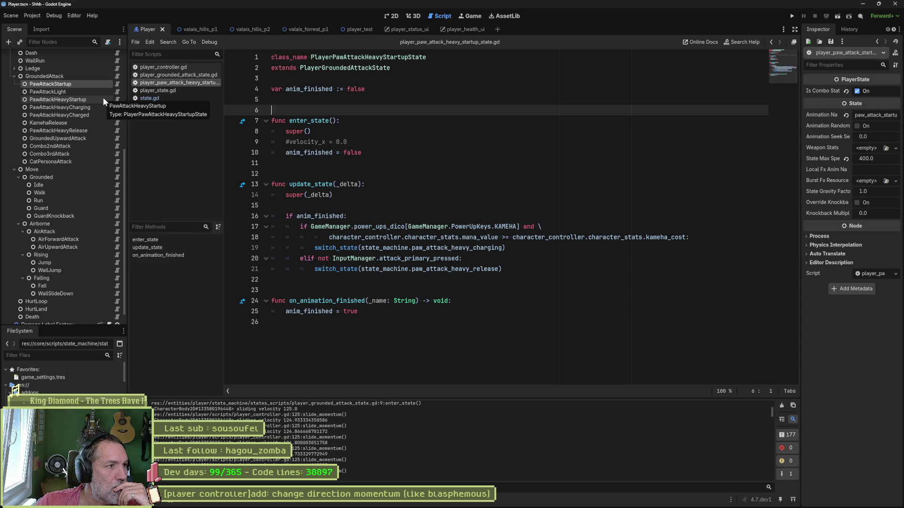
# - In the paw attack light state script, search the project for the selected 'velocity_x = 0.0'
pyautogui.click(116, 92)
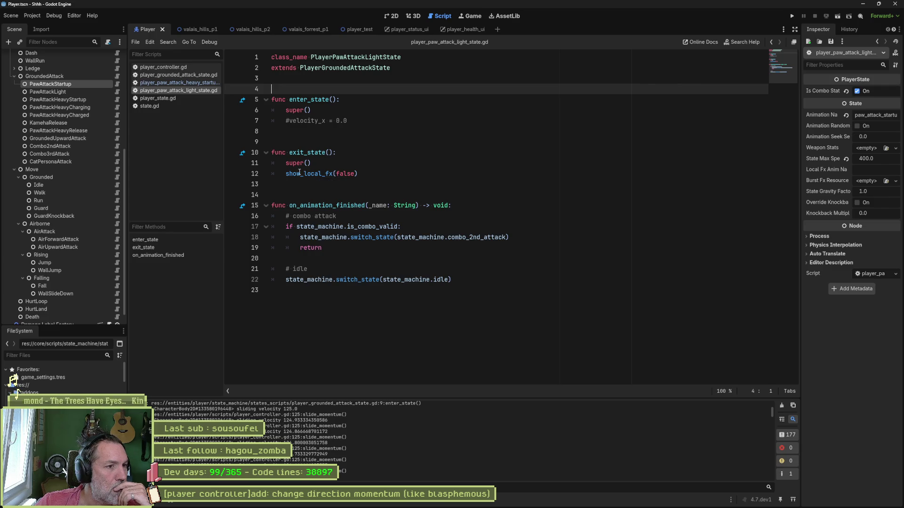
pyautogui.moveTo(289, 122); pyautogui.dragTo(347, 121)
pyautogui.hotkey('ctrl', 'shift', 'f')
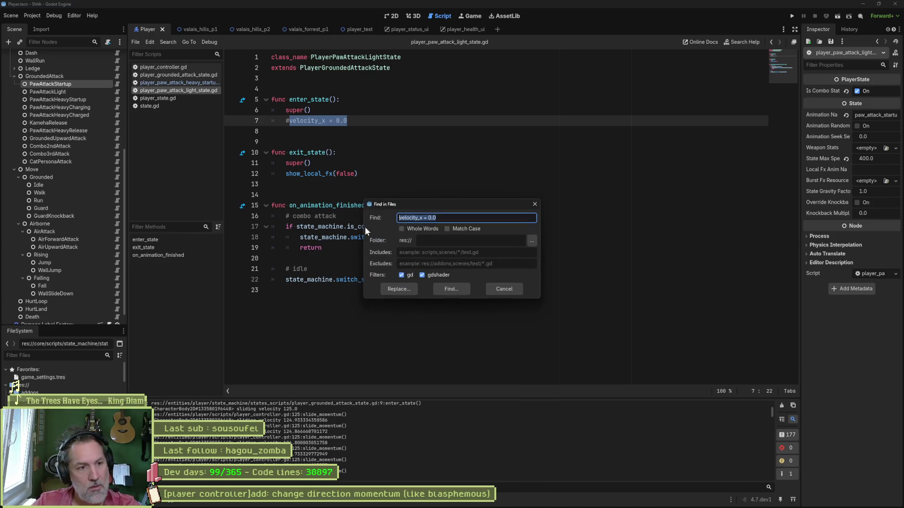
# - Run the velocity_x = 0.0 search and collapse the death and chicken enemy state results
pyautogui.click(450, 290)
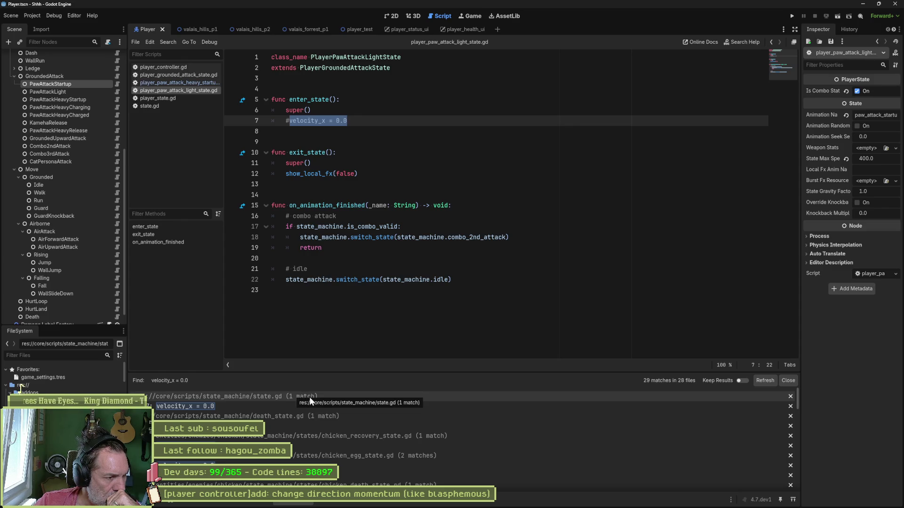
pyautogui.click(316, 415)
pyautogui.click(420, 426)
pyautogui.click(426, 436)
pyautogui.click(431, 446)
pyautogui.click(430, 456)
pyautogui.click(429, 465)
# - Scroll the results and open the match in player_grounded_attack_state.gd
pyautogui.scroll(-3, 429, 473)
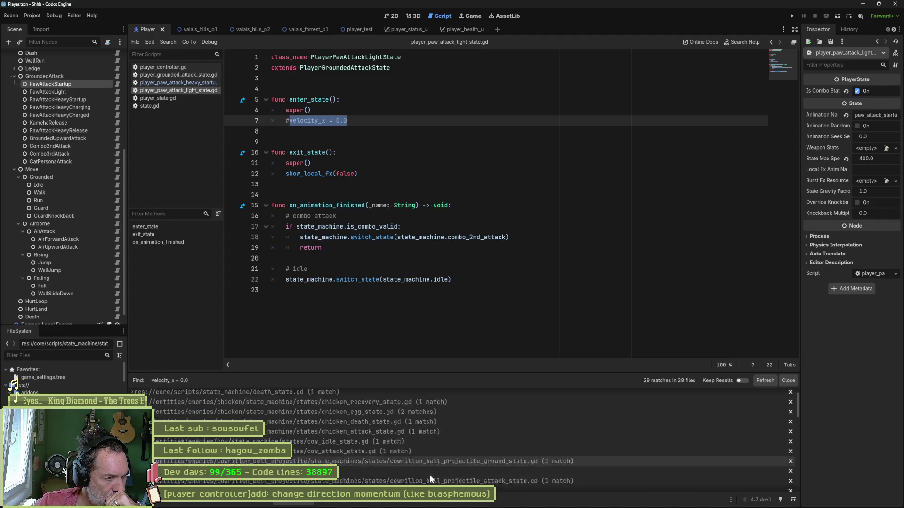
pyautogui.scroll(-2, 447, 449)
pyautogui.scroll(-2, 459, 448)
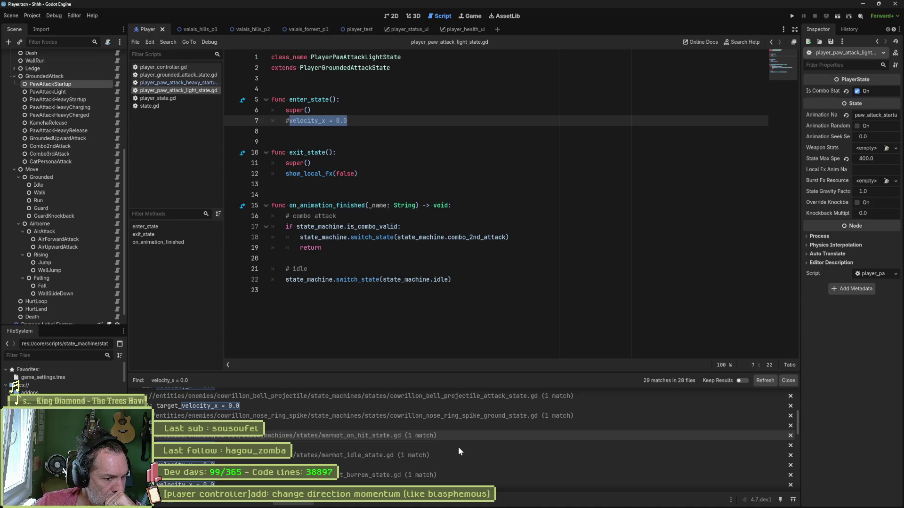
pyautogui.scroll(-5, 458, 447)
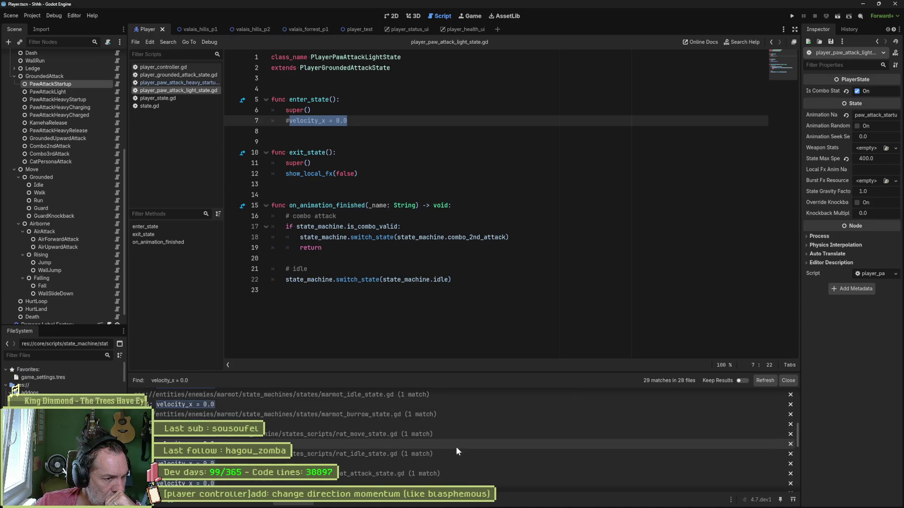
pyautogui.scroll(-2, 456, 447)
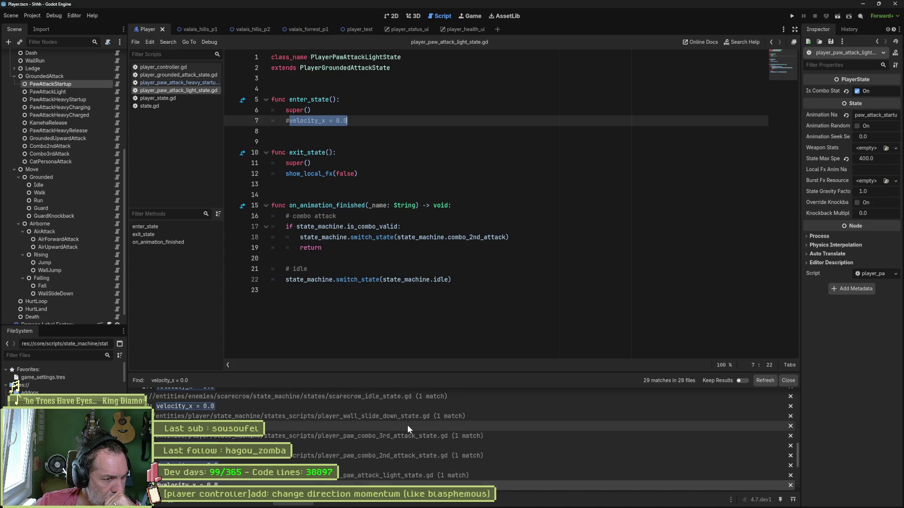
pyautogui.scroll(-2, 510, 448)
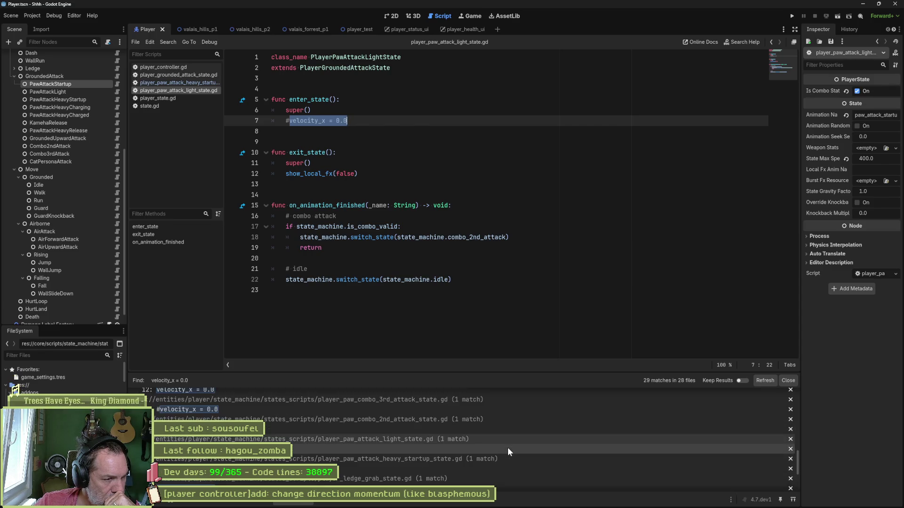
pyautogui.scroll(-2, 465, 453)
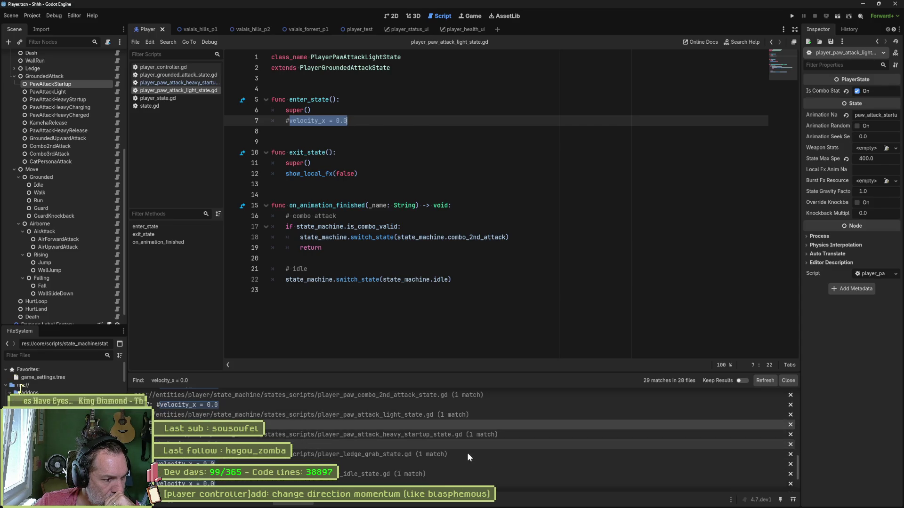
pyautogui.scroll(-1, 396, 468)
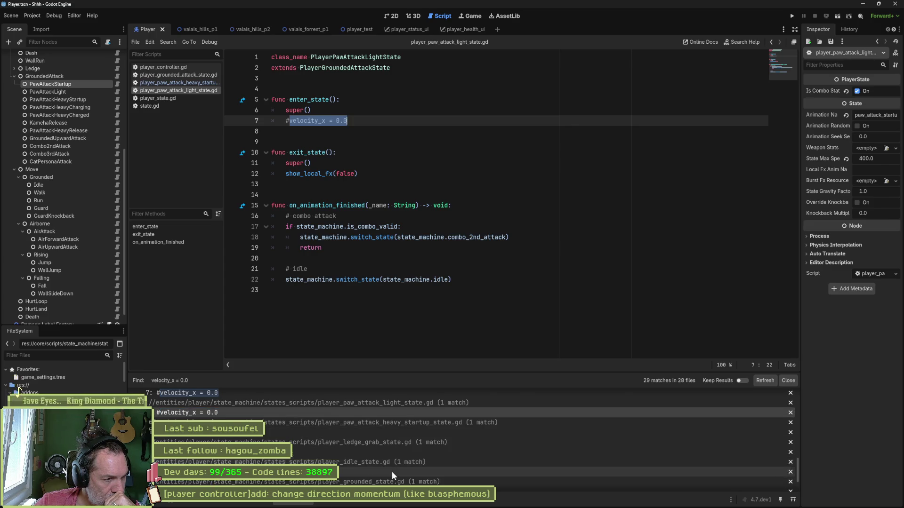
pyautogui.scroll(-2, 404, 466)
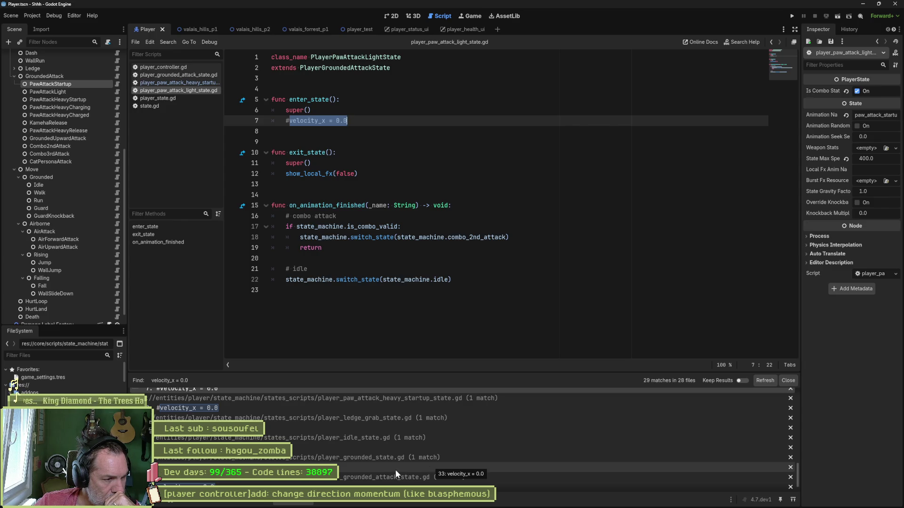
pyautogui.scroll(-1, 431, 466)
pyautogui.click(428, 472)
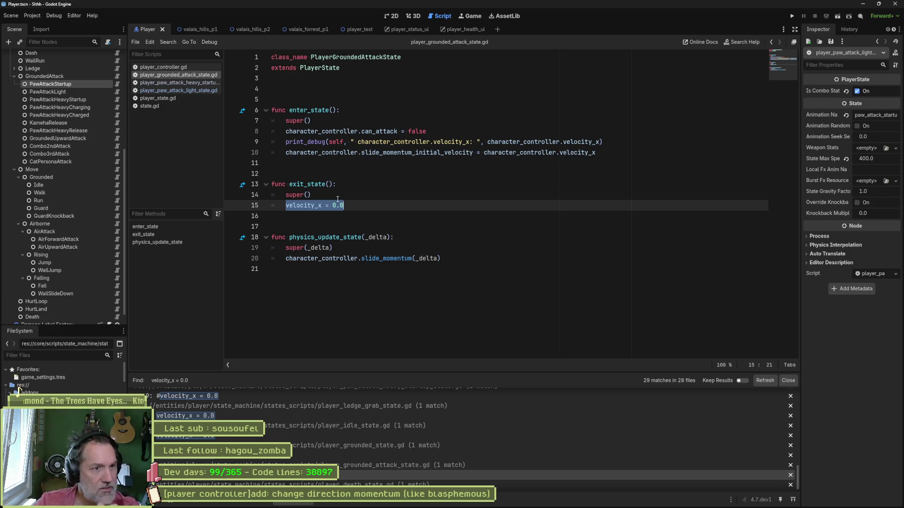
# - Copy the enter_state print_debug line into exit_state after super()
pyautogui.tripleClick(534, 142)
pyautogui.hotkey('ctrl', 'c')
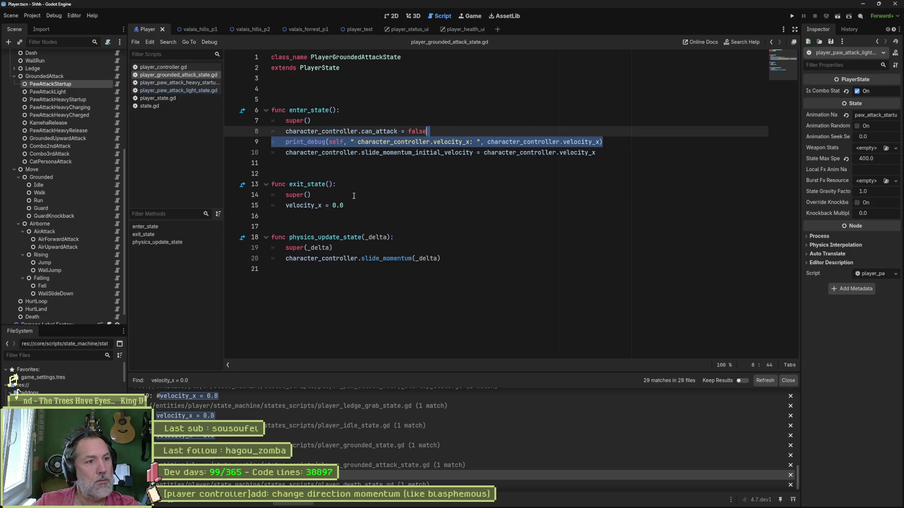
pyautogui.click(337, 199)
pyautogui.hotkey('ctrl', 'v')
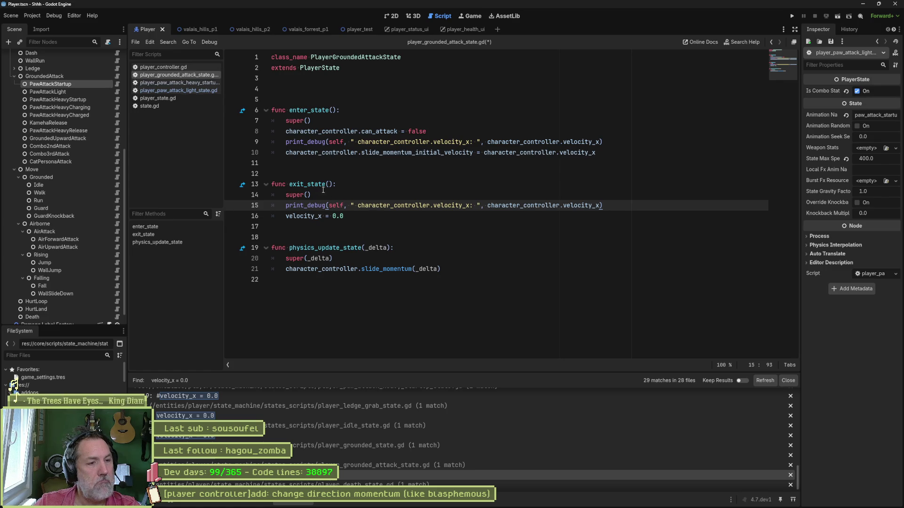
# - Change the new message to 'exit_state: velocity_x = 0.0', drop the trailing argument, and run the game
pyautogui.doubleClick(318, 185)
pyautogui.moveTo(358, 207); pyautogui.dragTo(473, 206)
pyautogui.click(473, 205)
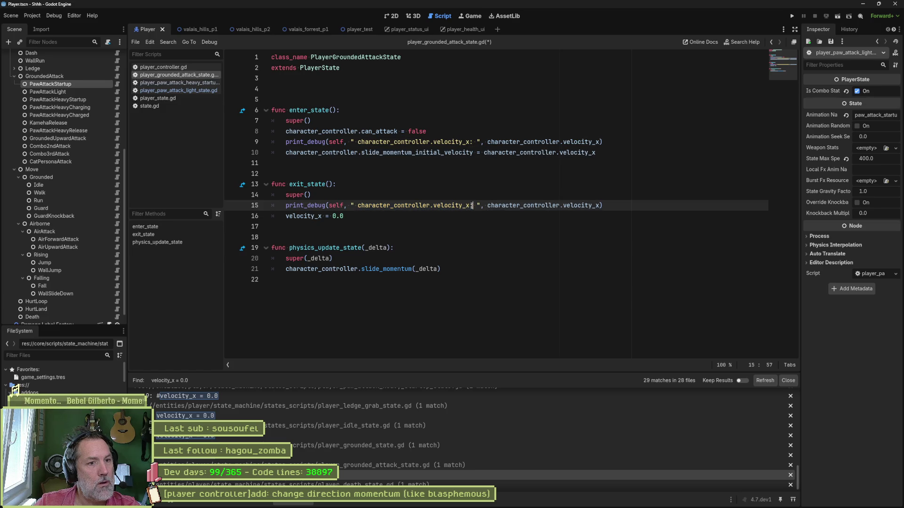
pyautogui.moveTo(358, 207); pyautogui.dragTo(469, 207)
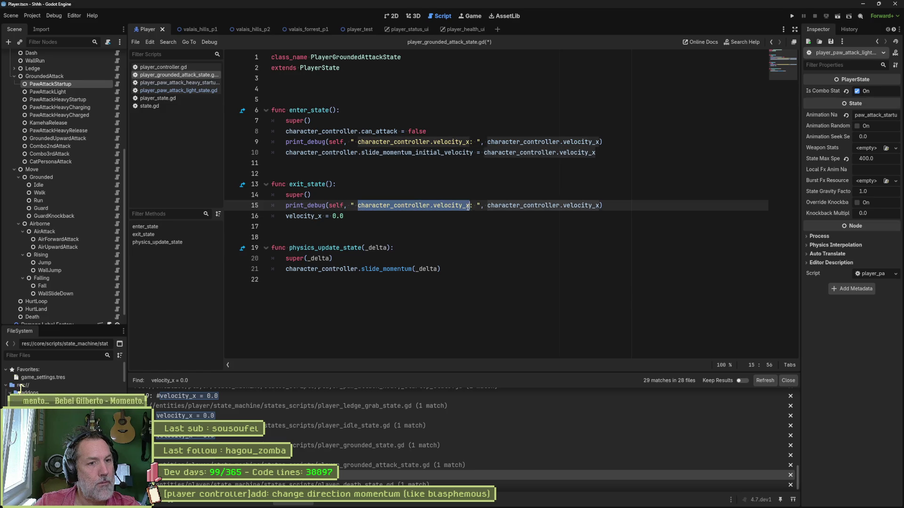
pyautogui.write('exit_state')
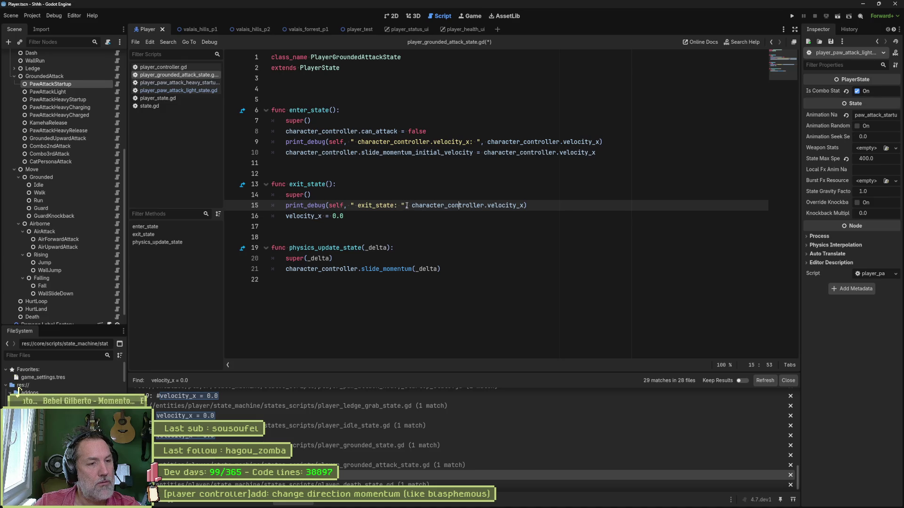
pyautogui.moveTo(288, 217); pyautogui.dragTo(344, 216)
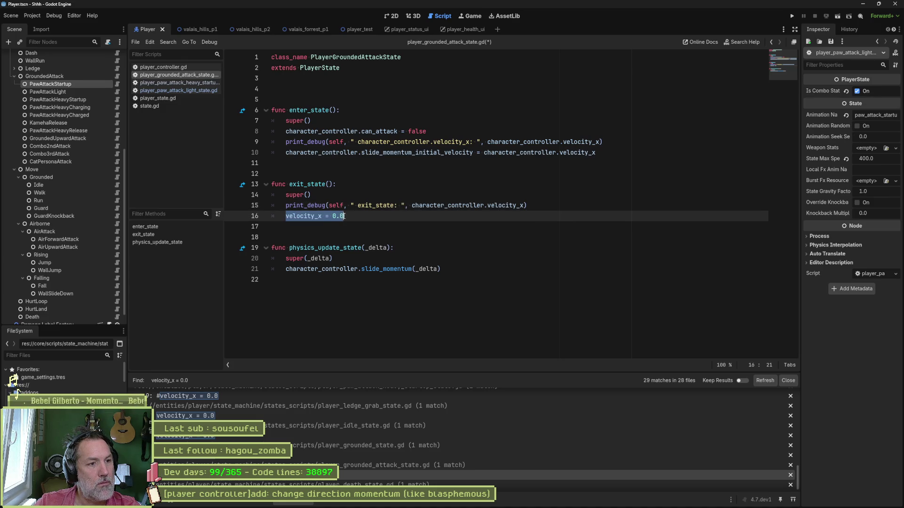
pyautogui.click(401, 205)
pyautogui.hotkey('ctrl', 'v')
pyautogui.moveTo(463, 206); pyautogui.dragTo(583, 206)
pyautogui.press('BackSpace')
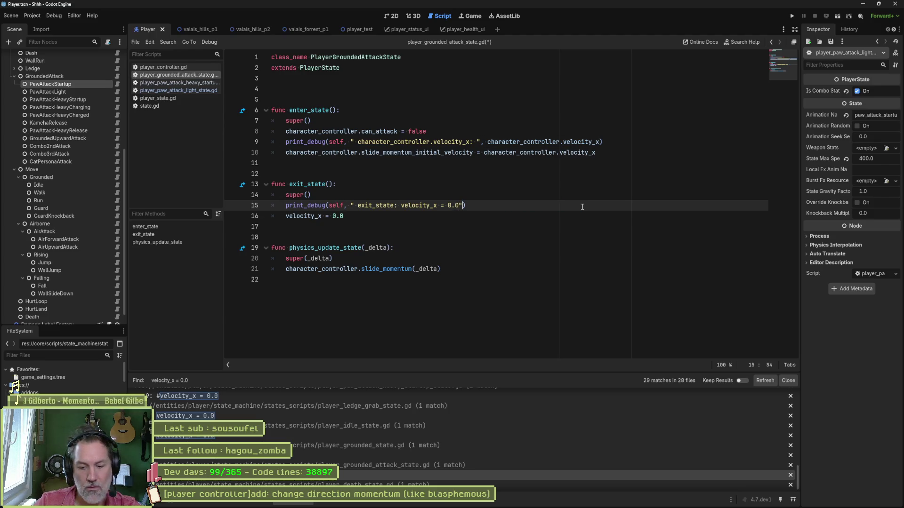
pyautogui.press('F5')
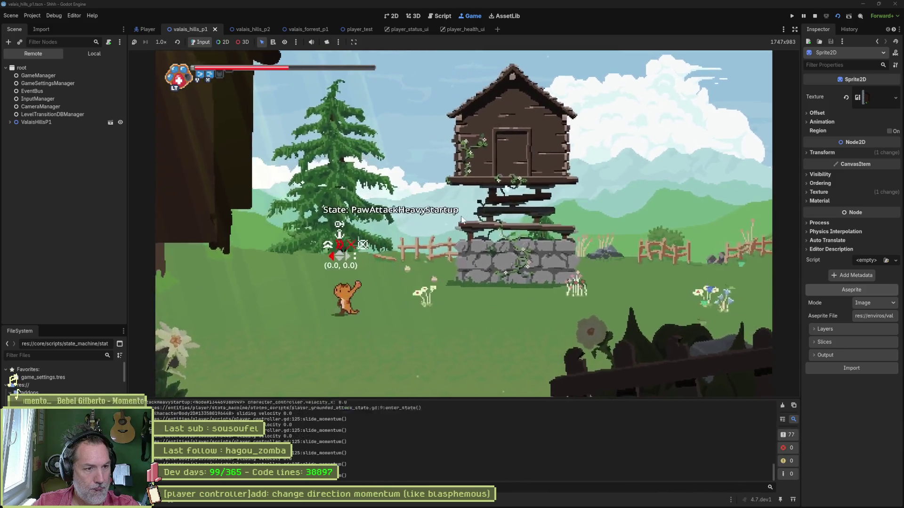
# - Stop and rerun the game, then inspect the exit_state velocity_x = 0.0 entry in the log
pyautogui.press('F8')
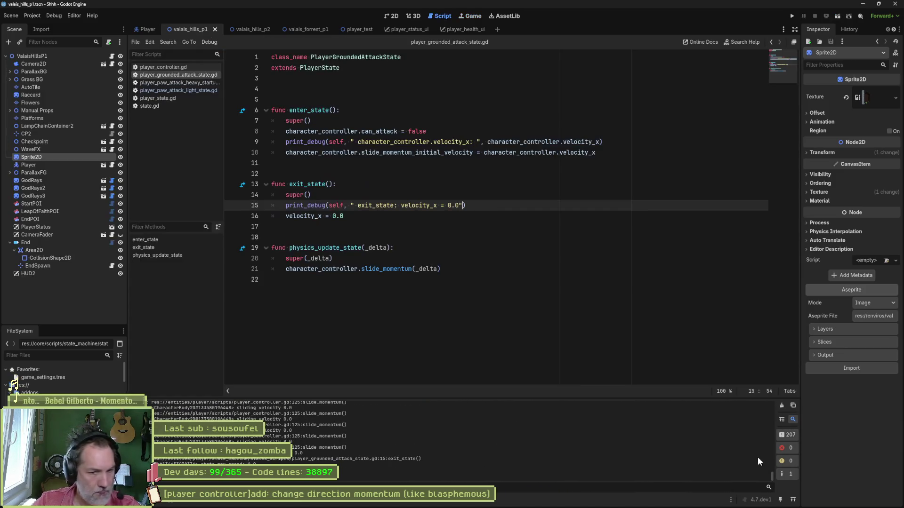
pyautogui.moveTo(773, 475); pyautogui.dragTo(761, 425)
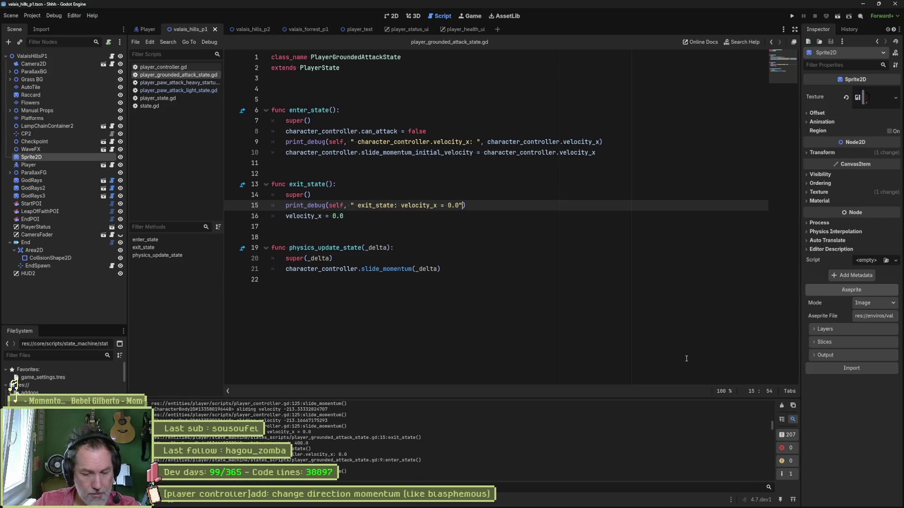
pyautogui.press('F6')
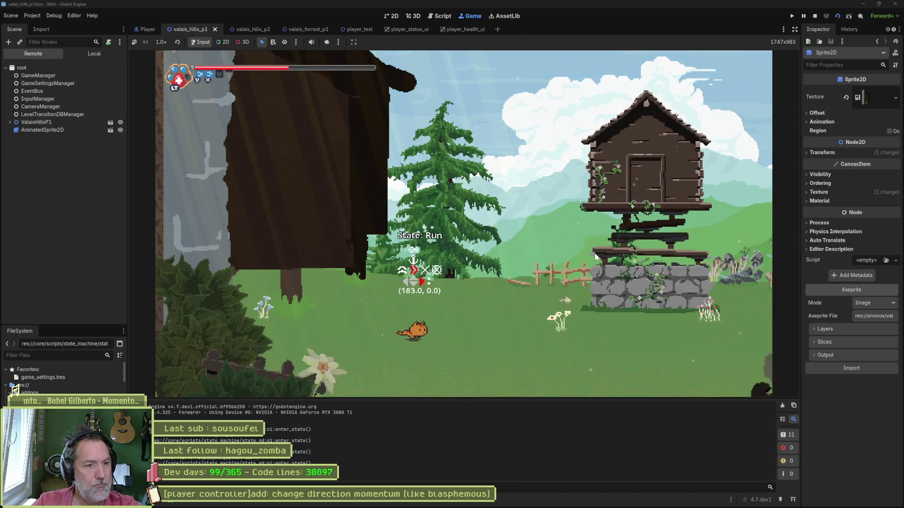
pyautogui.press('F8')
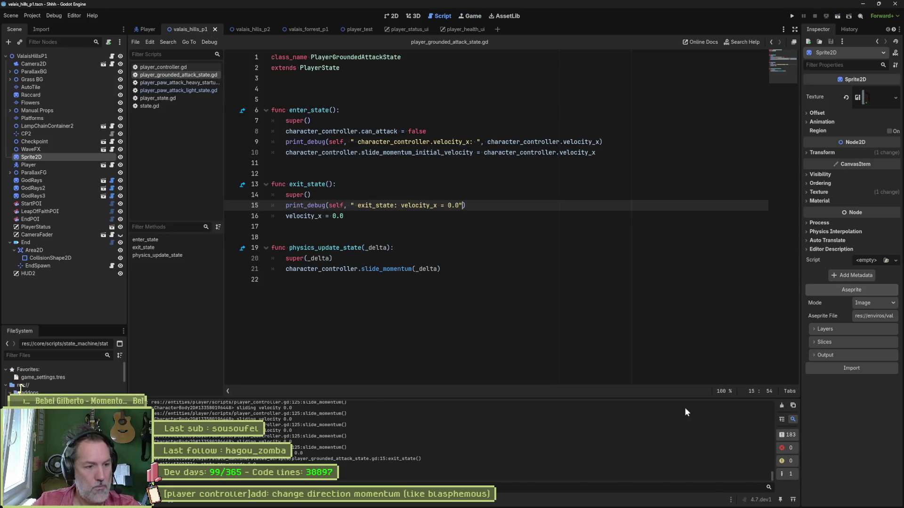
pyautogui.moveTo(765, 437)
pyautogui.mouseDown()
pyautogui.moveTo(767, 395)
pyautogui.moveTo(768, 417)
pyautogui.mouseUp()
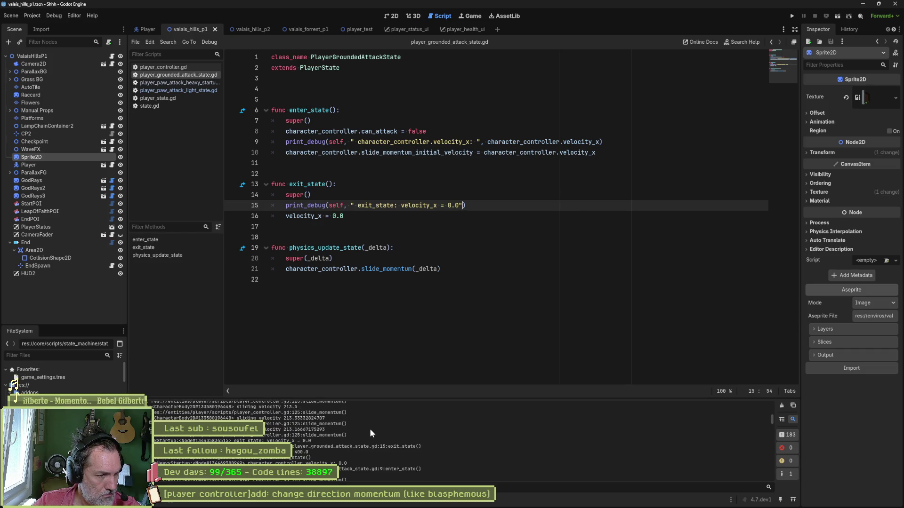
pyautogui.moveTo(311, 441)
pyautogui.mouseDown()
pyautogui.moveTo(263, 441)
pyautogui.moveTo(300, 452)
pyautogui.mouseUp()
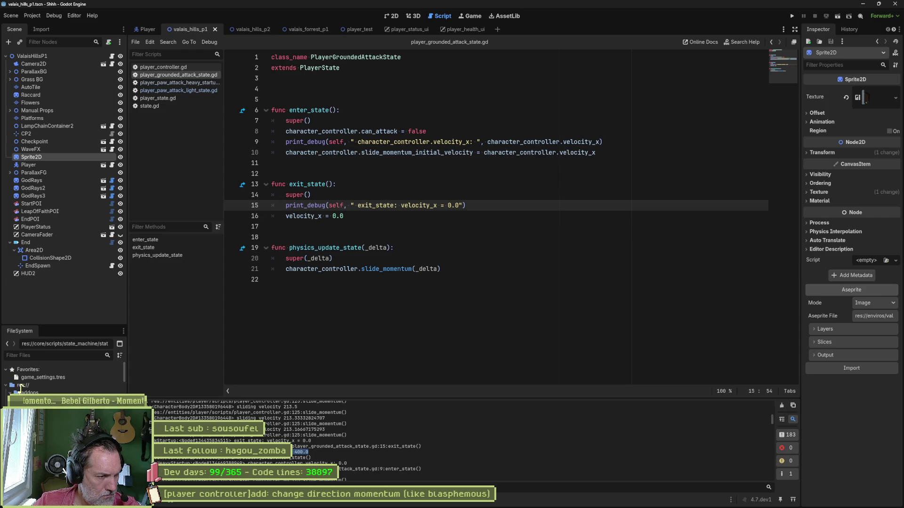
pyautogui.moveTo(311, 441); pyautogui.dragTo(274, 441)
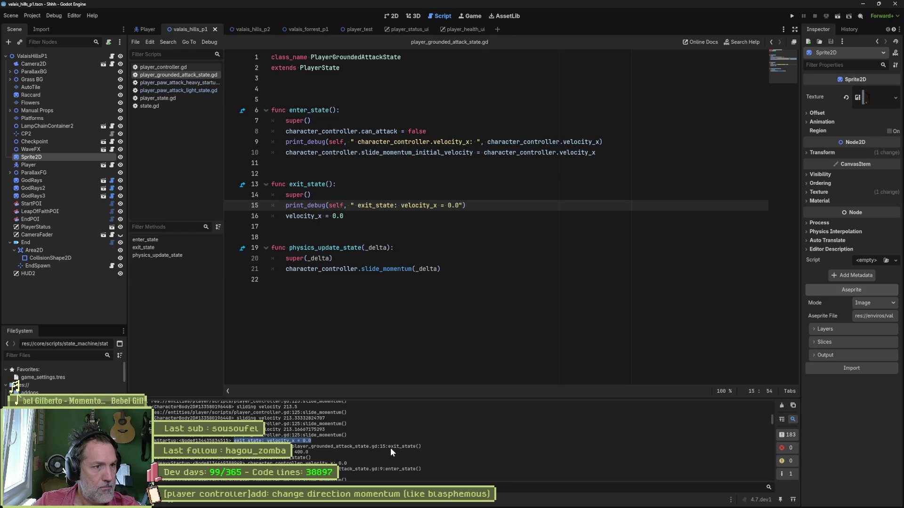
# - Comment out the velocity_x = 0.0 line on line 16, then run and stop the game
pyautogui.click(287, 215)
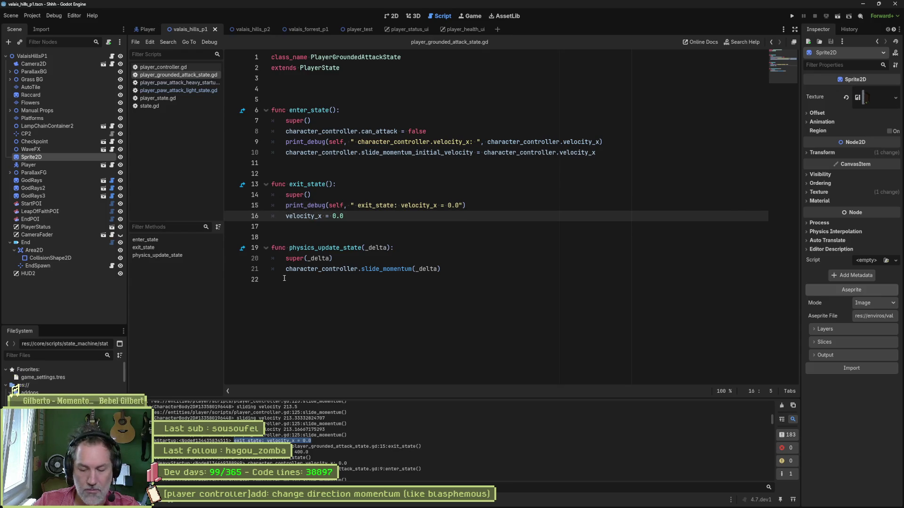
pyautogui.write('#')
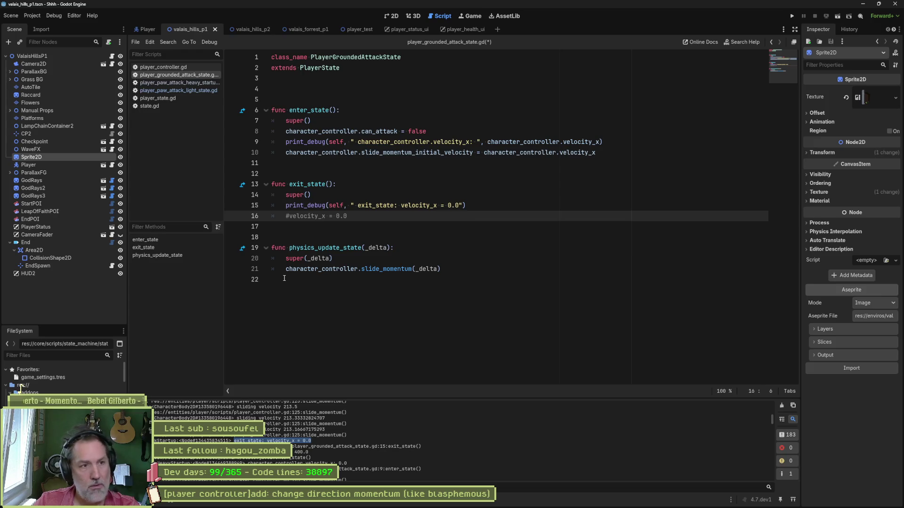
pyautogui.press('F5')
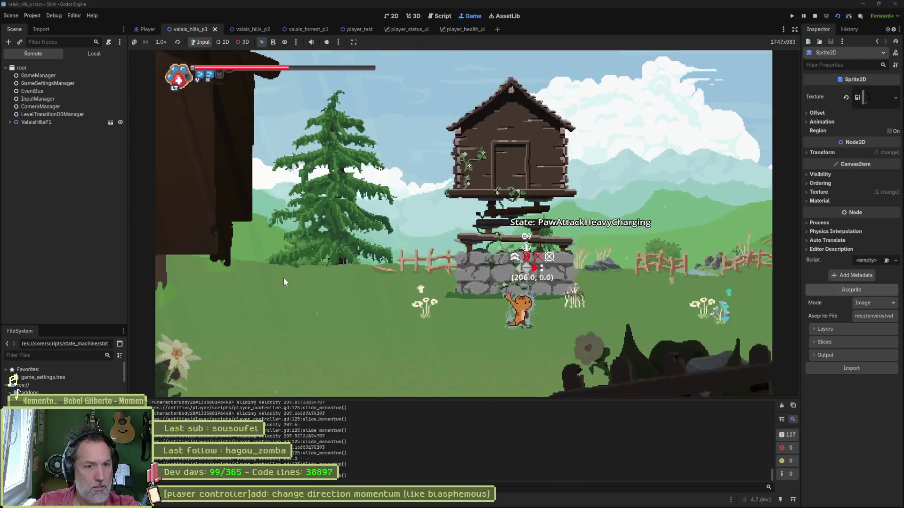
pyautogui.press('F8')
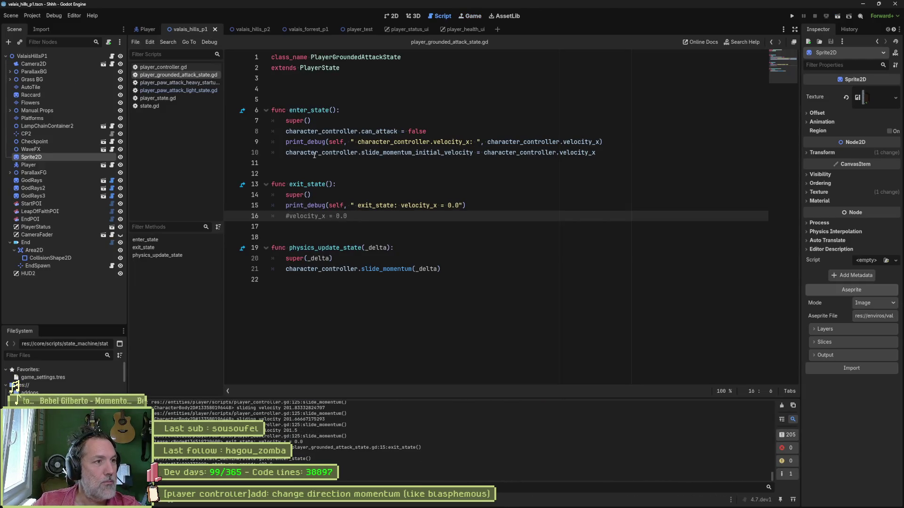
# - In player_controller.gd, find slide_deceleration_steps' declaration on line 22 to raise it from 1.0 to 100.0
pyautogui.click(179, 67)
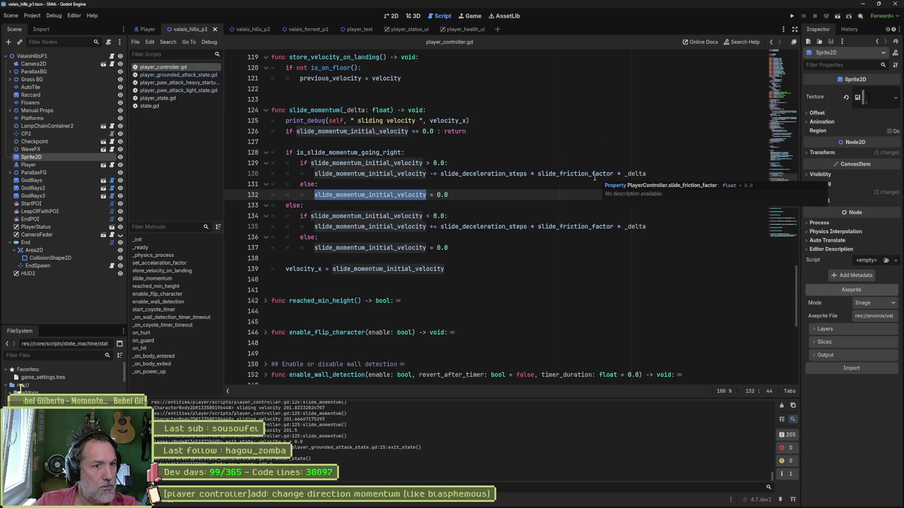
pyautogui.doubleClick(512, 173)
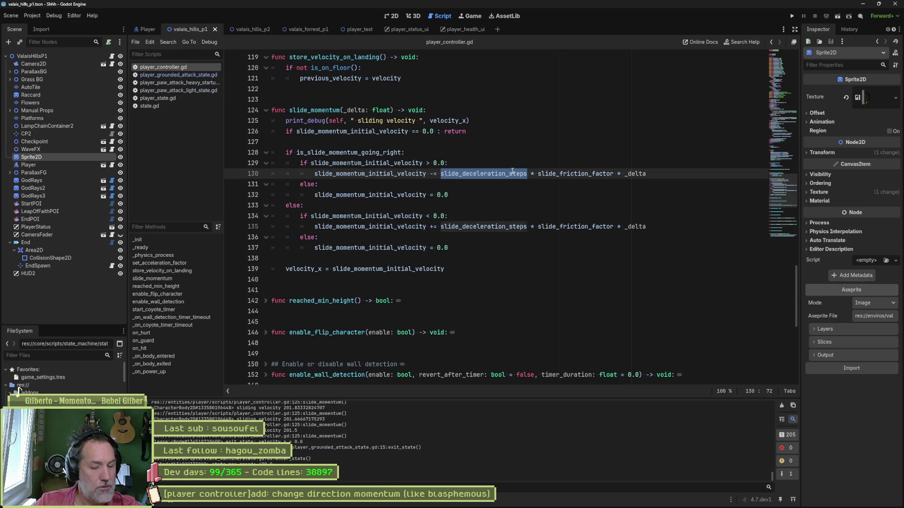
pyautogui.hotkey('ctrl', 'shift', 'f')
pyautogui.click(461, 293)
pyautogui.click(361, 407)
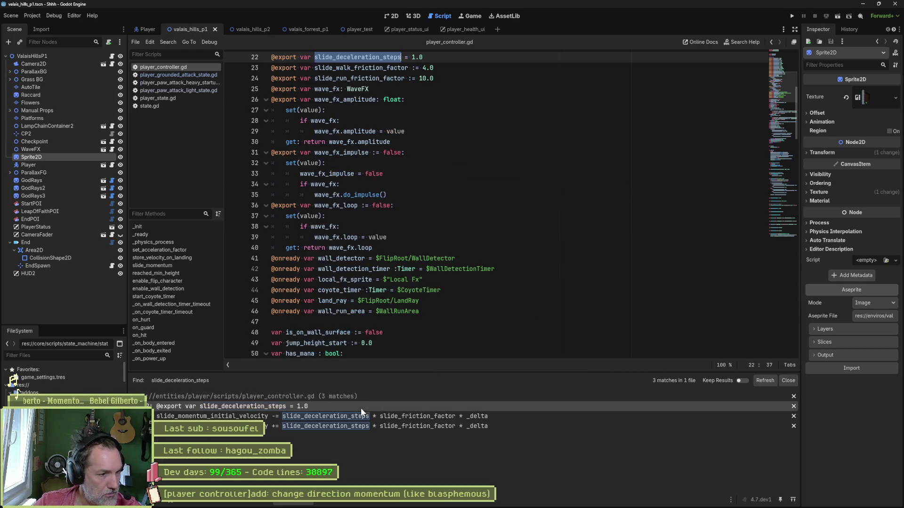
pyautogui.scroll(3, 424, 131)
pyautogui.click(416, 152)
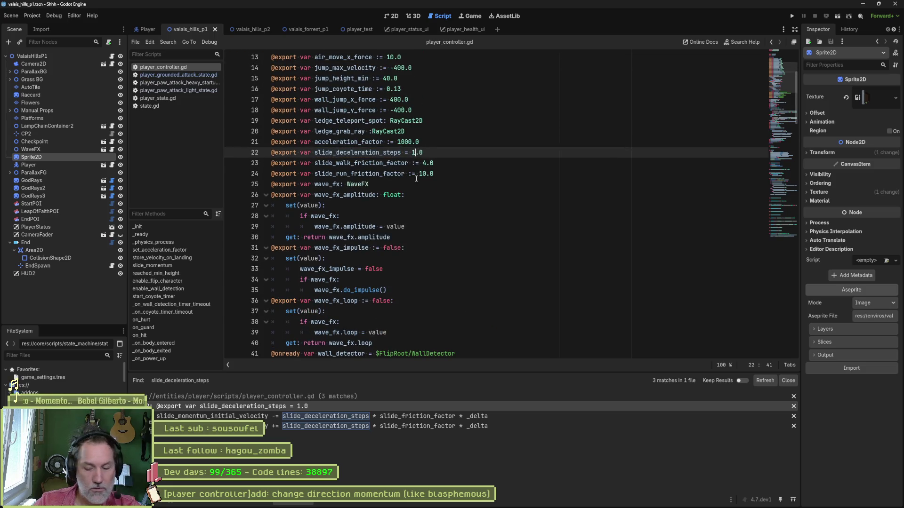
pyautogui.write('0')
# - Test the game, review the slide_deceleration_steps results, and start a new search for 'velocity_x = 0.0'
pyautogui.press('F6')
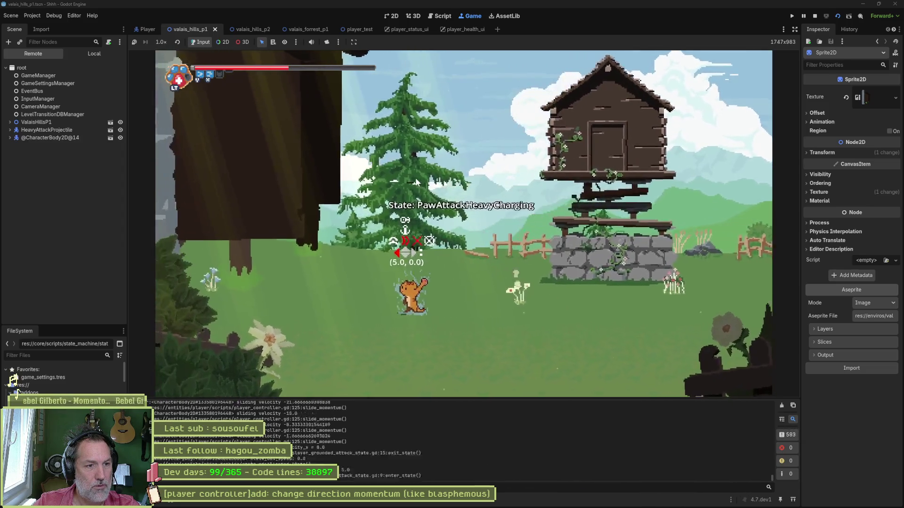
pyautogui.press('F8')
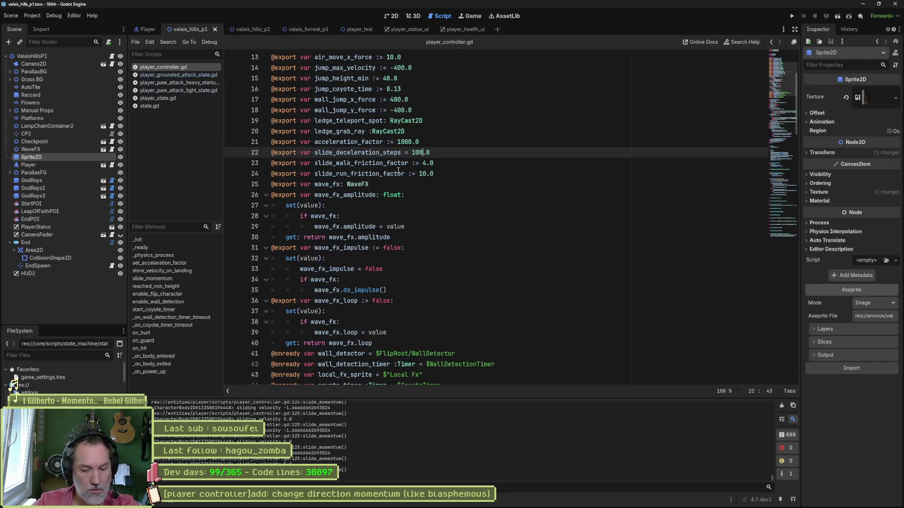
pyautogui.hotkey('ctrl', 'shift', 'f')
pyautogui.press('Return')
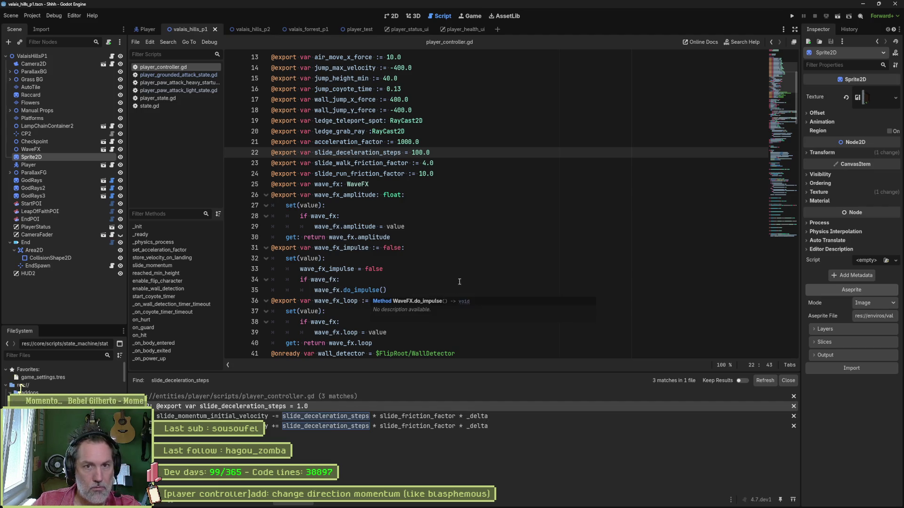
pyautogui.scroll(-10, 421, 257)
pyautogui.scroll(-11, 421, 257)
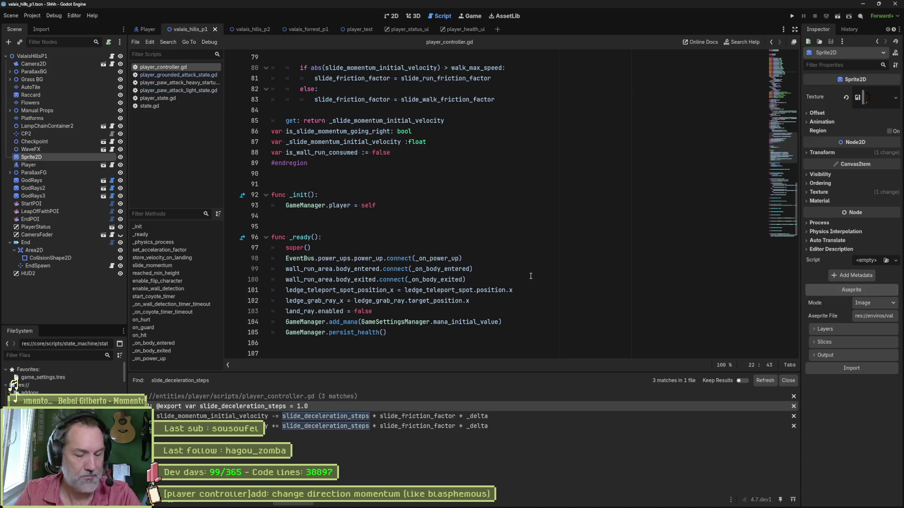
pyautogui.hotkey('ctrl', 'shift', 'f')
pyautogui.write('velocity')
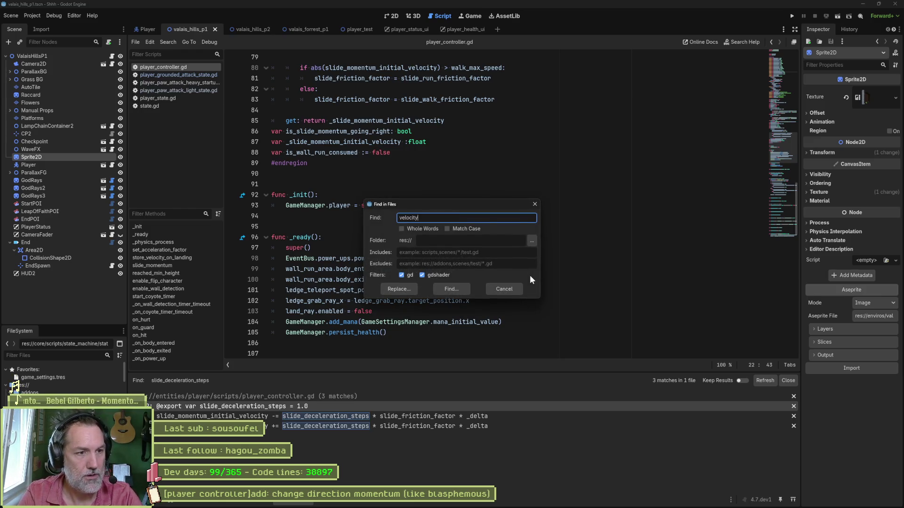
pyautogui.write('_x =')
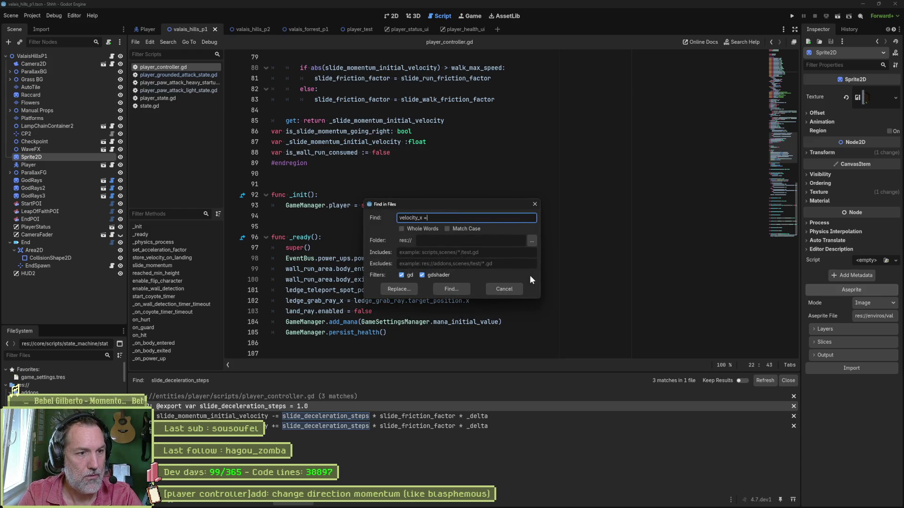
pyautogui.write(' 0.0')
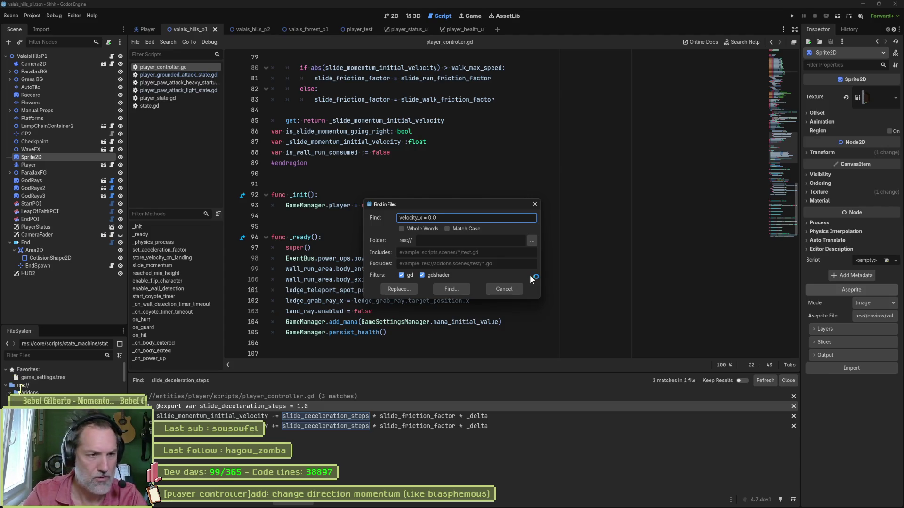
# - Run the velocity_x = 0.0 search, browse the 30 matches, and open the 3rd combo attack state match
pyautogui.press('Return')
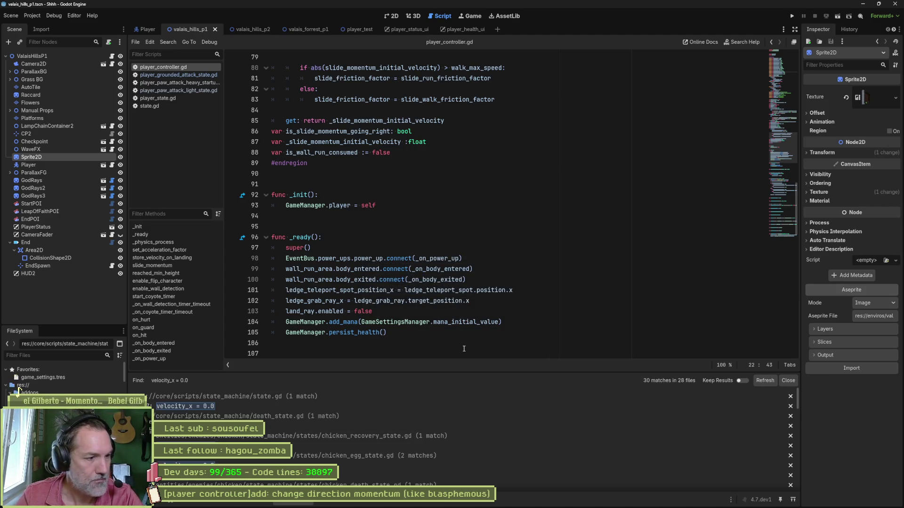
pyautogui.scroll(-3, 400, 393)
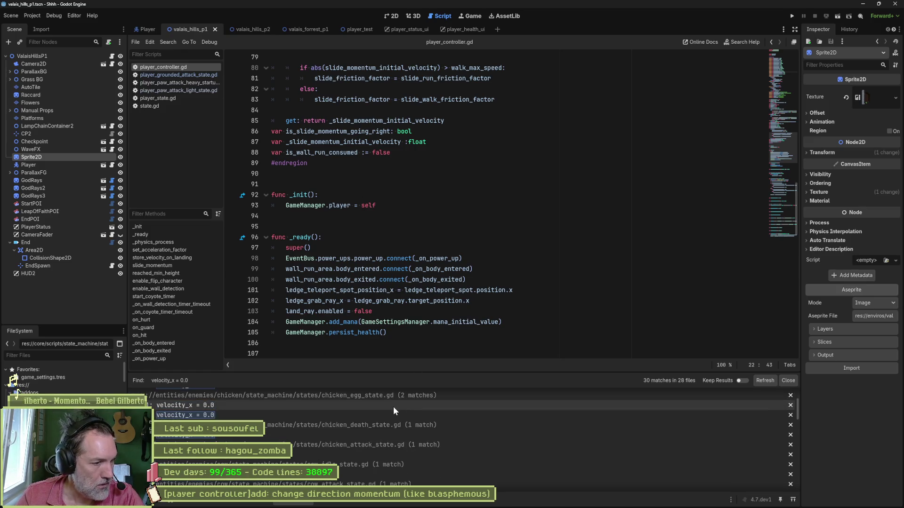
pyautogui.scroll(-5, 400, 433)
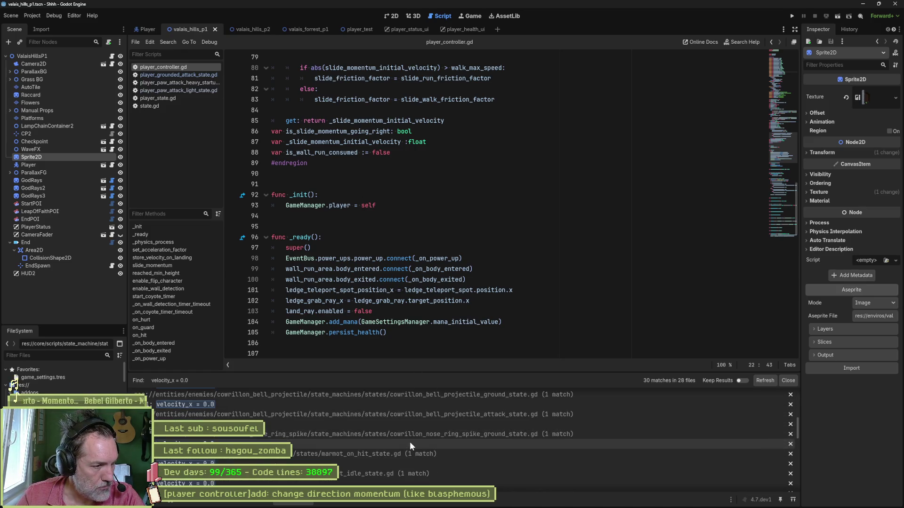
pyautogui.scroll(-3, 400, 445)
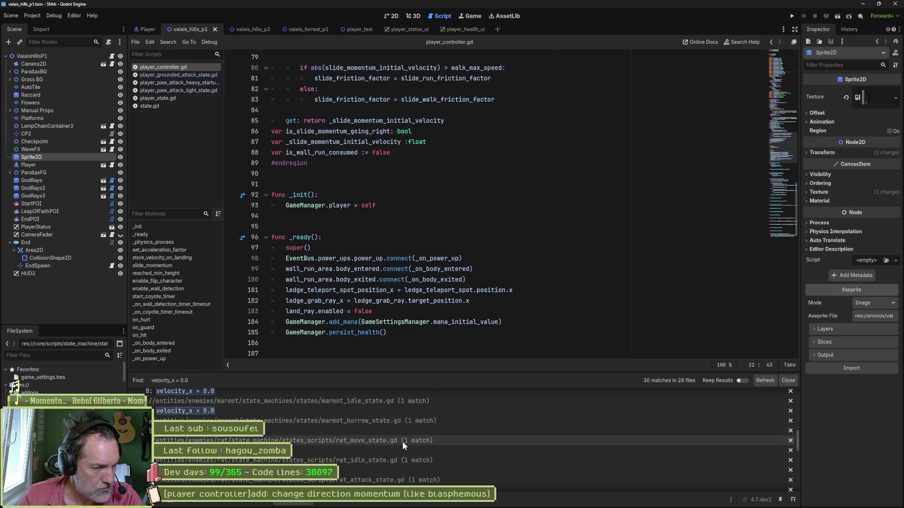
pyautogui.click(793, 499)
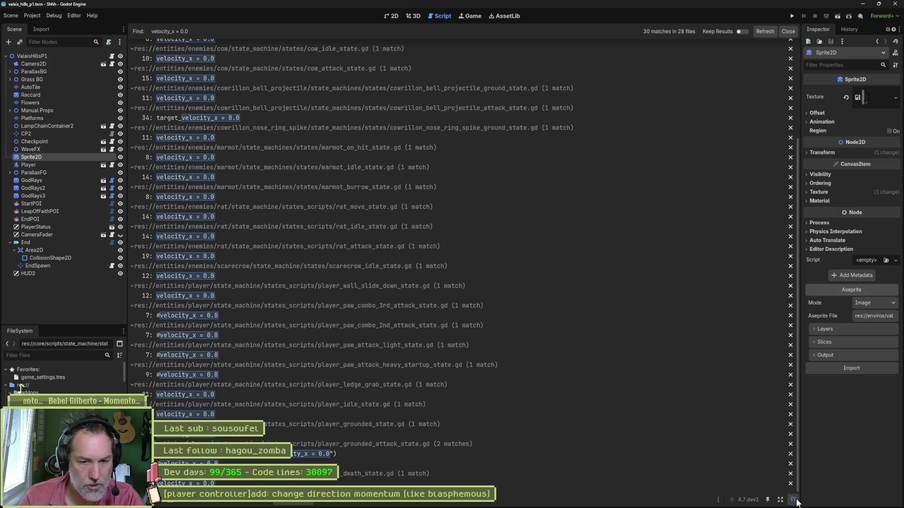
pyautogui.click(794, 499)
pyautogui.scroll(-3, 467, 457)
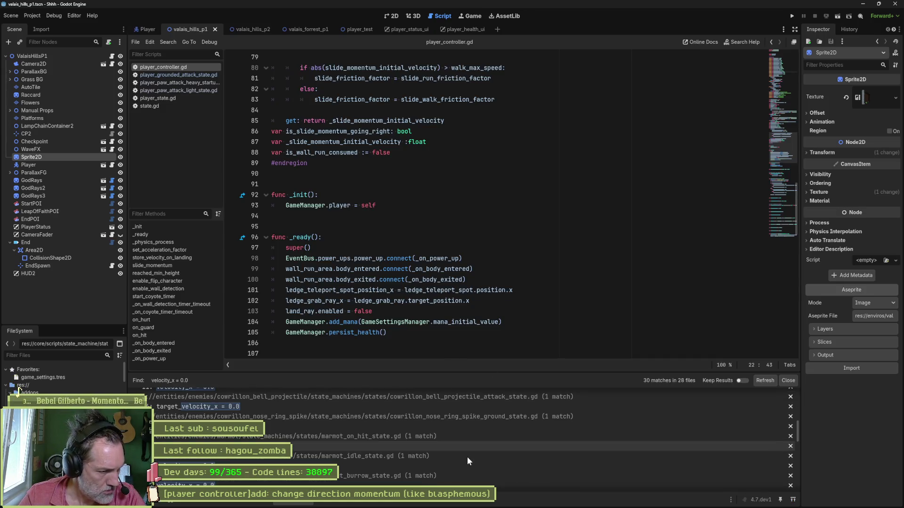
pyautogui.scroll(-5, 385, 443)
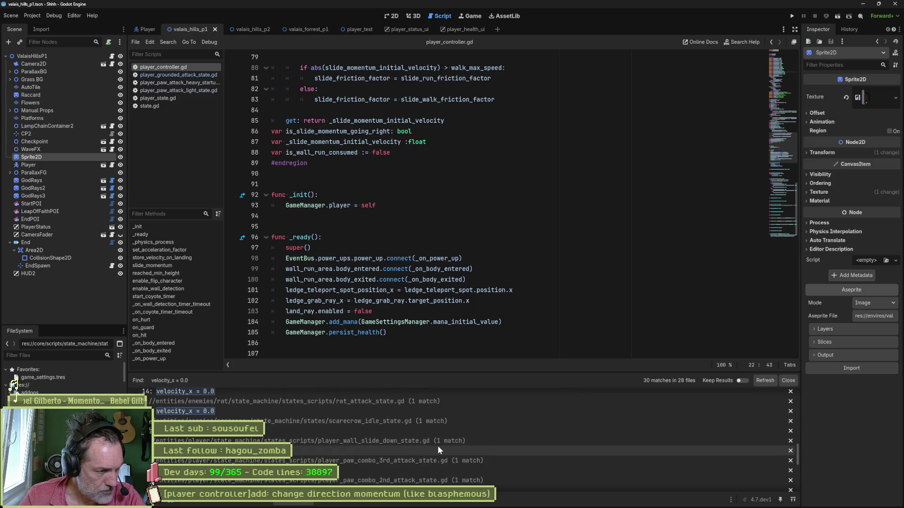
pyautogui.scroll(-1, 437, 450)
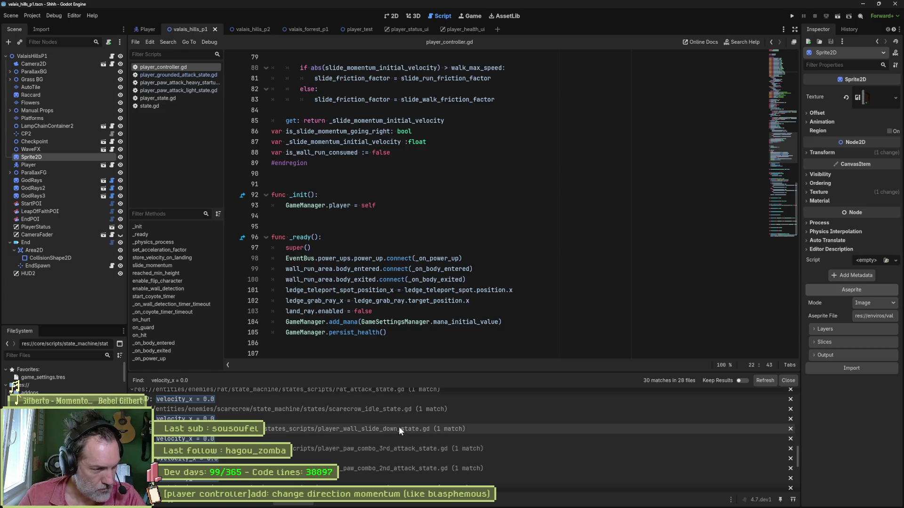
pyautogui.click(364, 459)
# - Delete the commented-out velocity_x lines in the 3rd combo, 2nd combo, light and heavy startup attack states
pyautogui.press('Escape')
pyautogui.hotkey('ctrl', 'shift', 'k')
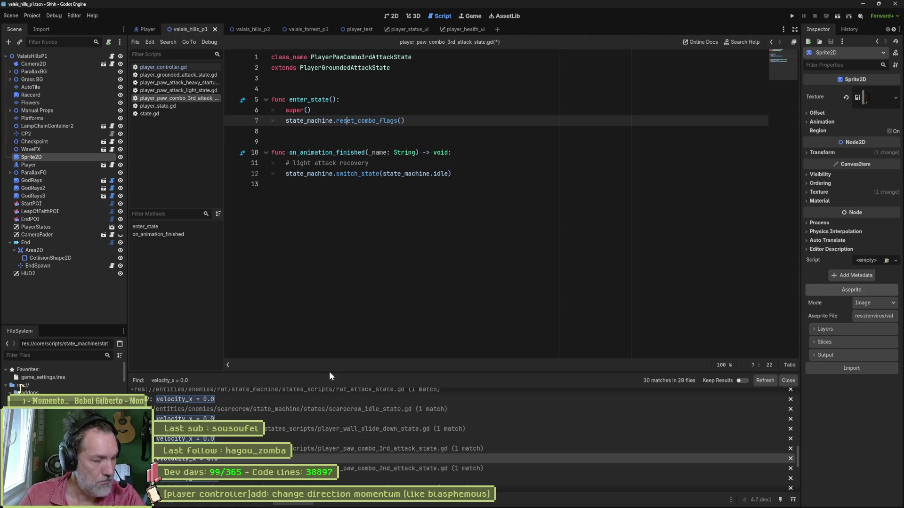
pyautogui.scroll(-1, 351, 450)
pyautogui.click(355, 465)
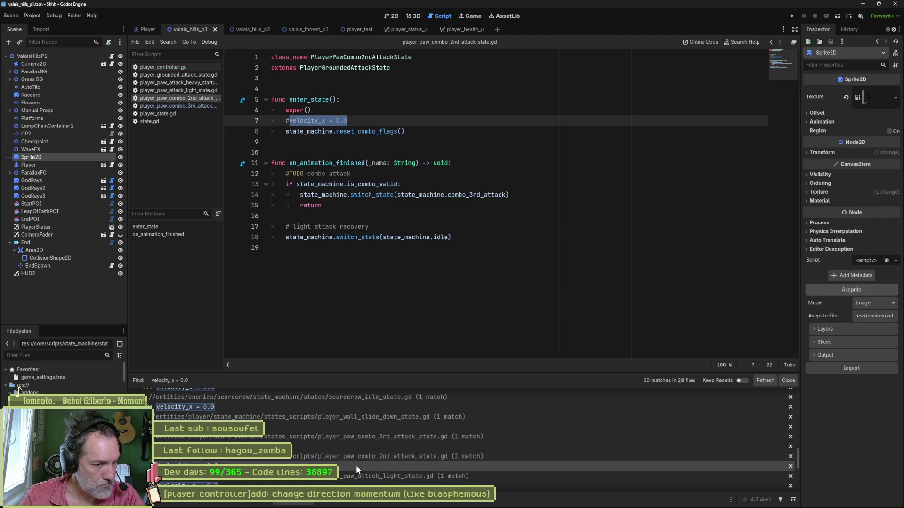
pyautogui.click(398, 121)
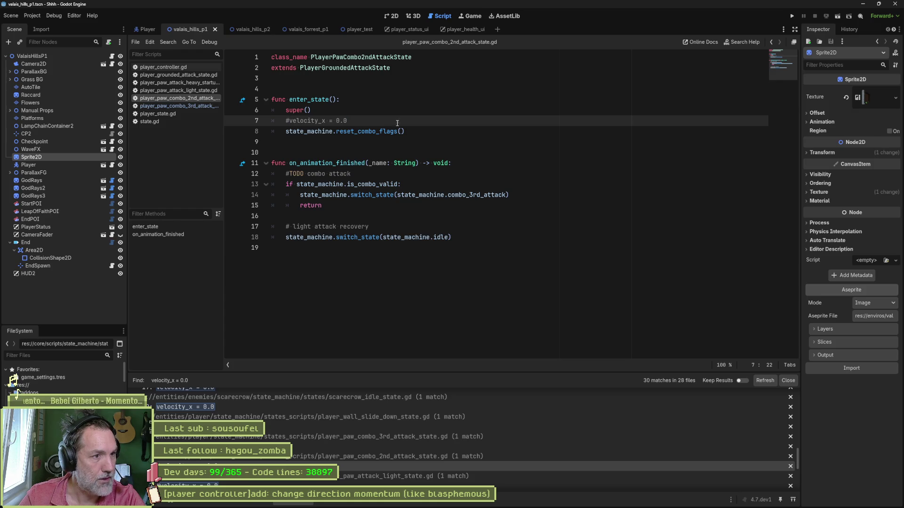
pyautogui.hotkey('ctrl', 'shift', 'k')
pyautogui.scroll(-3, 369, 459)
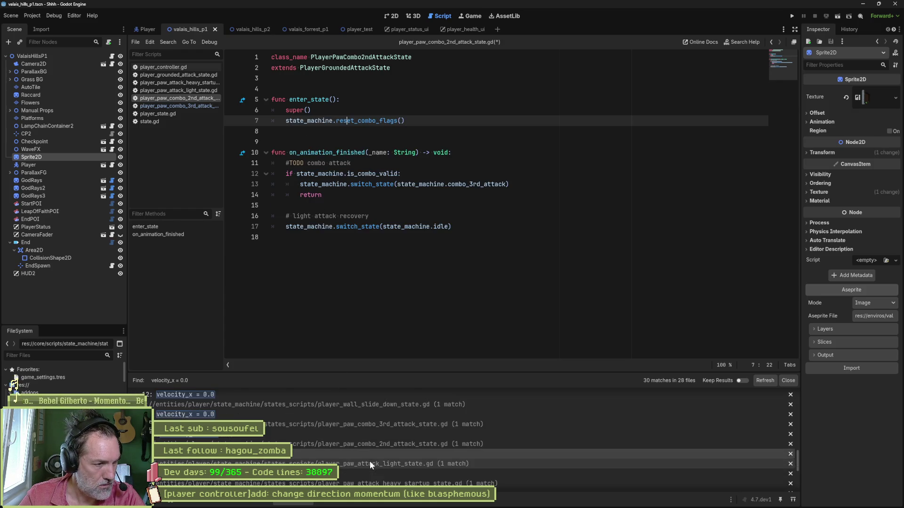
pyautogui.click(372, 452)
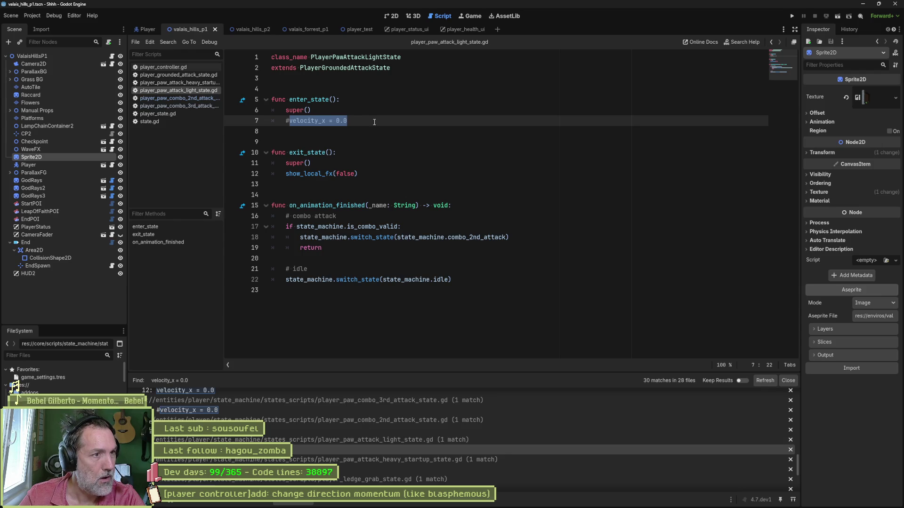
pyautogui.hotkey('ctrl', 'shift', 'k')
pyautogui.hotkey('ctrl', 'shift', 'k')
pyautogui.hotkey('ctrl', 'shift', 'k')
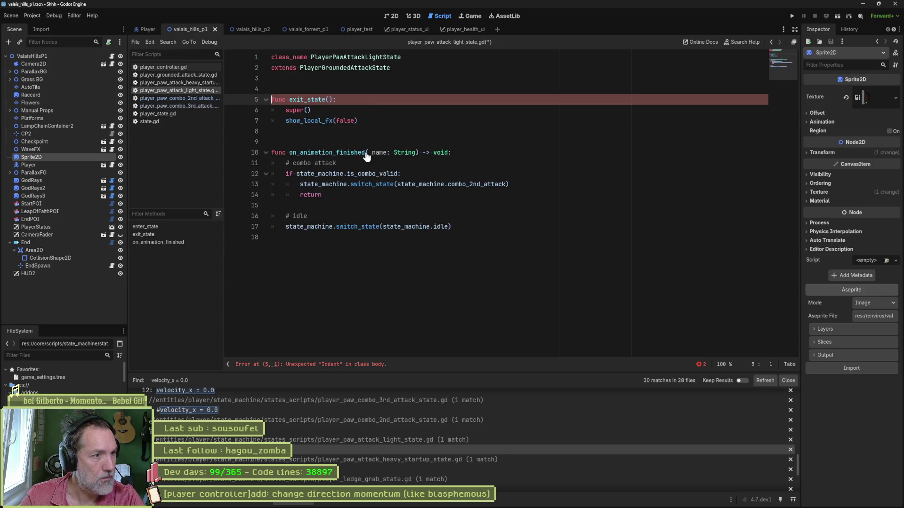
pyautogui.click(347, 470)
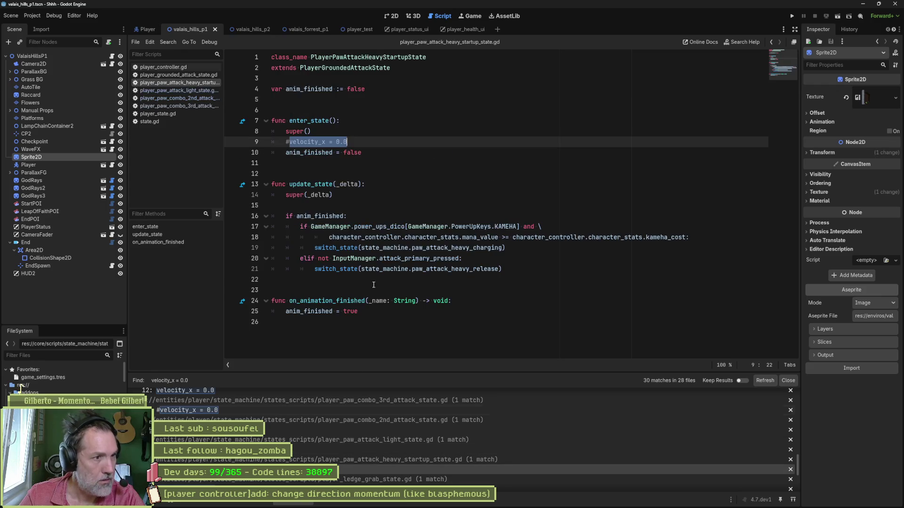
pyautogui.hotkey('ctrl', 'shift', 'k')
# - Check the ledge grab and grounded state matches, then open player_grounded_attack_state.gd's velocity_x line
pyautogui.scroll(-2, 337, 443)
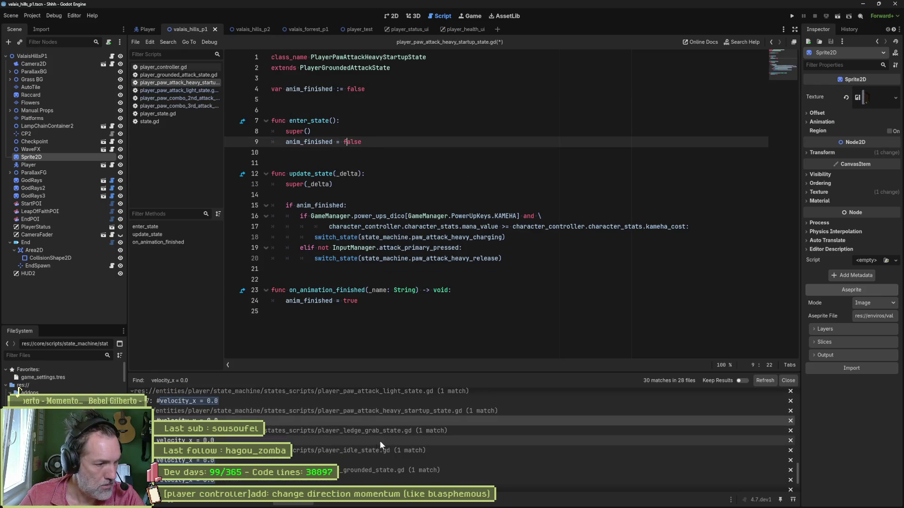
pyautogui.click(383, 440)
pyautogui.scroll(4, 397, 201)
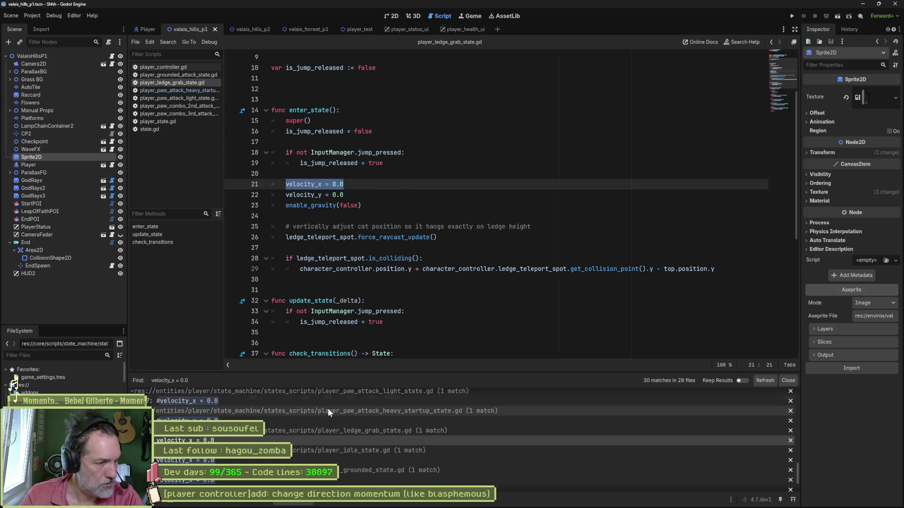
pyautogui.scroll(-1, 326, 423)
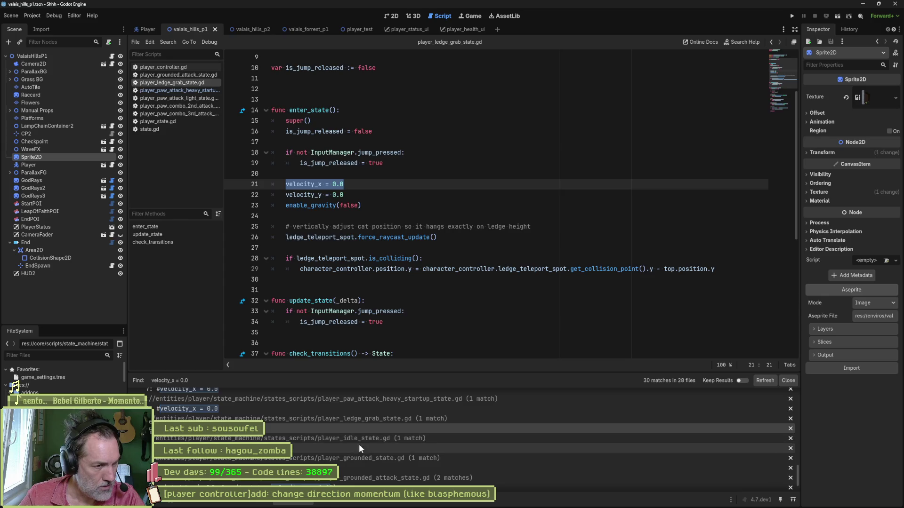
pyautogui.click(365, 469)
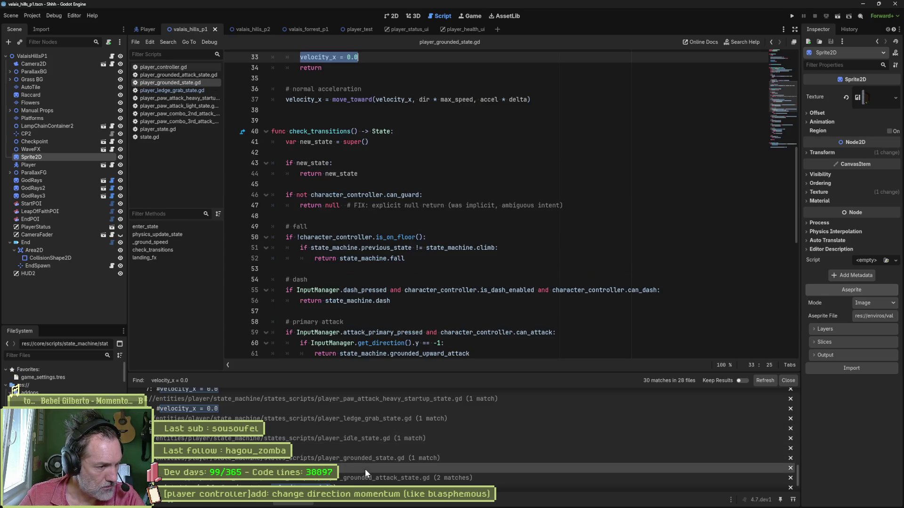
pyautogui.scroll(4, 430, 301)
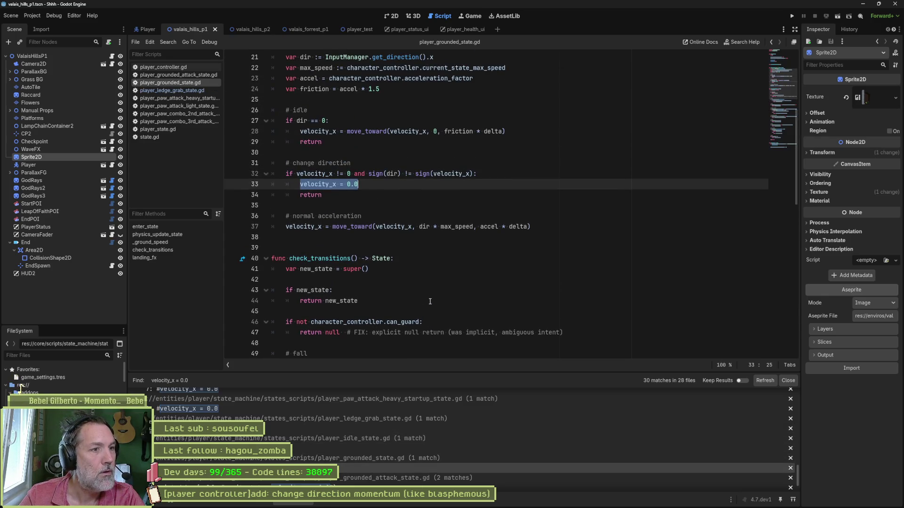
pyautogui.scroll(4, 362, 200)
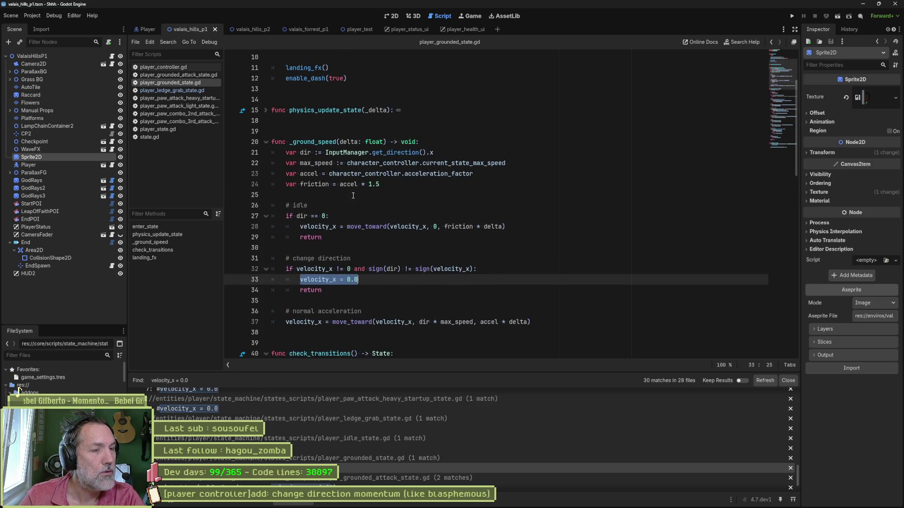
pyautogui.scroll(-1, 353, 195)
pyautogui.scroll(-1, 334, 439)
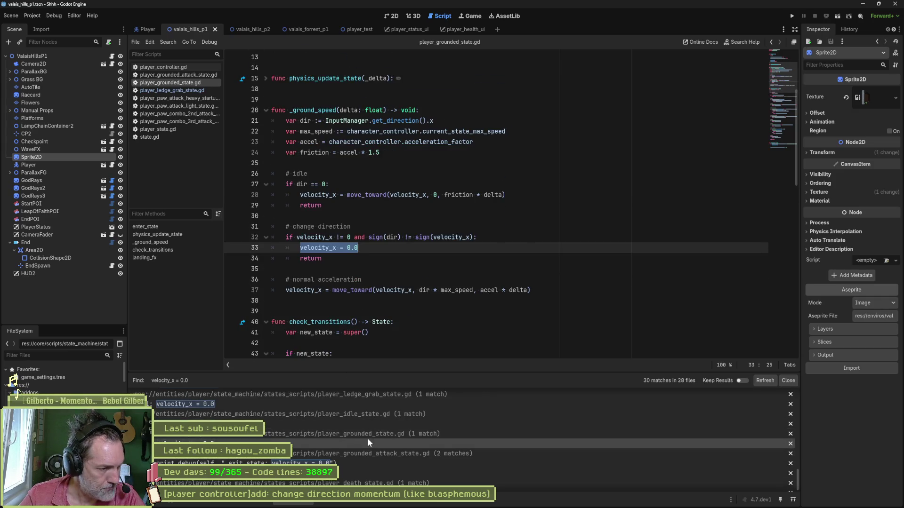
pyautogui.scroll(-1, 368, 442)
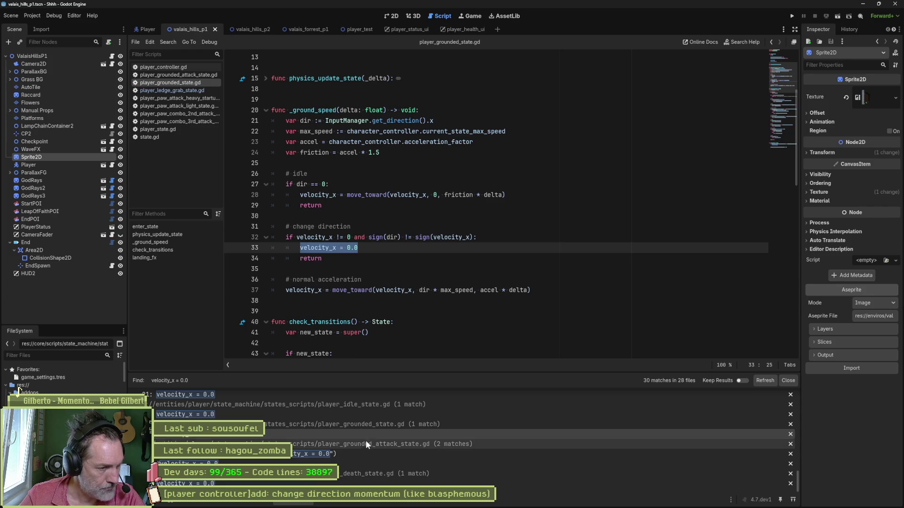
pyautogui.click(341, 467)
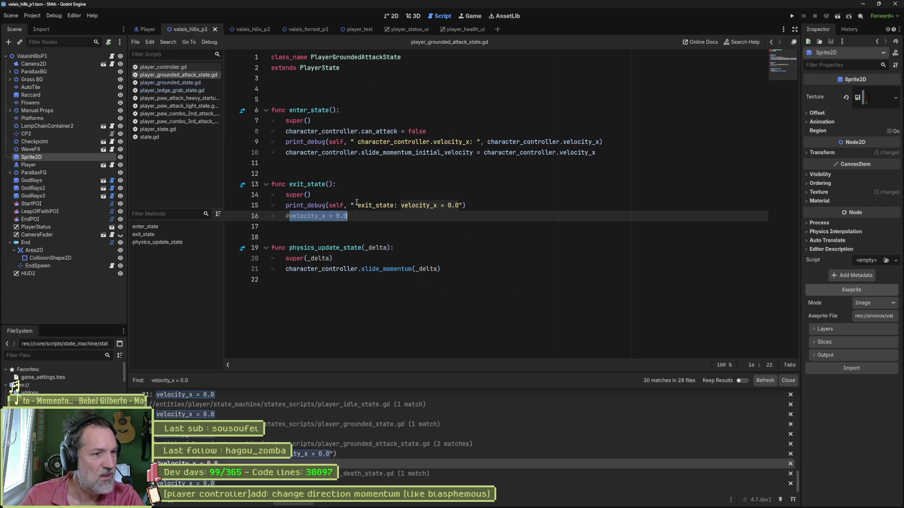
# - Delete exit_state, the extra blank lines and the print_debug line, then save the script
pyautogui.click(356, 185)
pyautogui.hotkey('ctrl', 'shift', 'k')
pyautogui.hotkey('ctrl', 'shift', 'k')
pyautogui.hotkey('ctrl', 'shift', 'k')
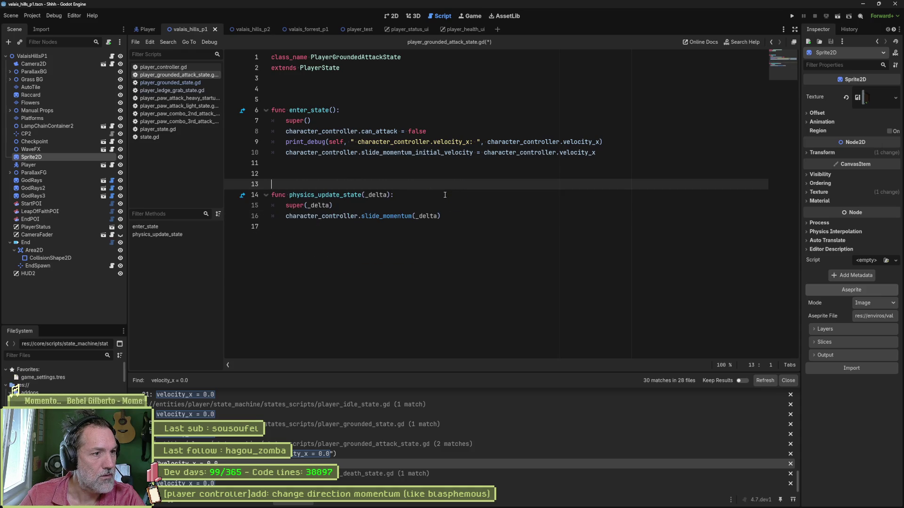
pyautogui.hotkey('ctrl', 'shift', 'k')
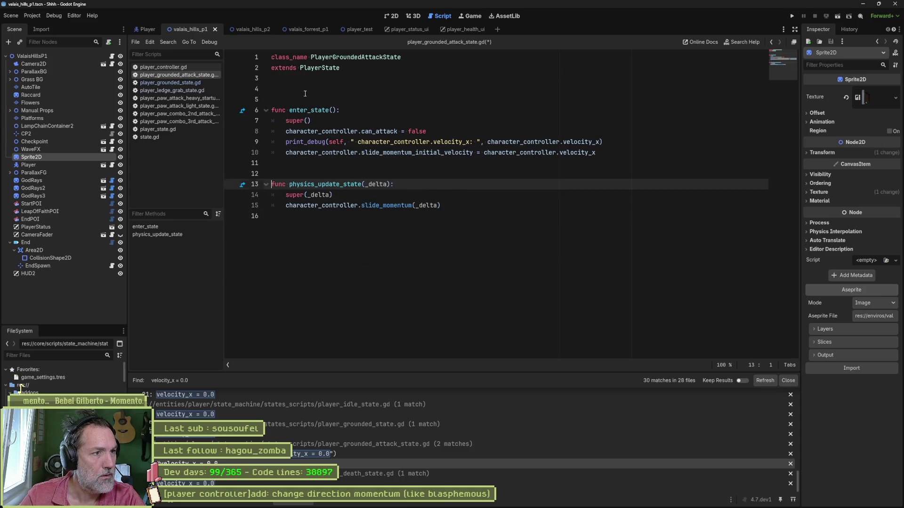
pyautogui.click(305, 93)
pyautogui.hotkey('ctrl', 'shift', 'k')
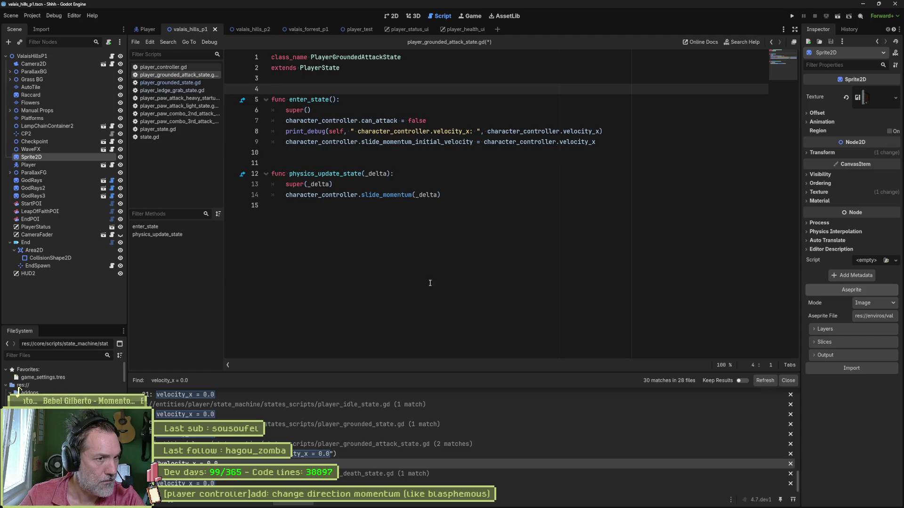
pyautogui.click(450, 130)
pyautogui.hotkey('ctrl', 'shift', 'k')
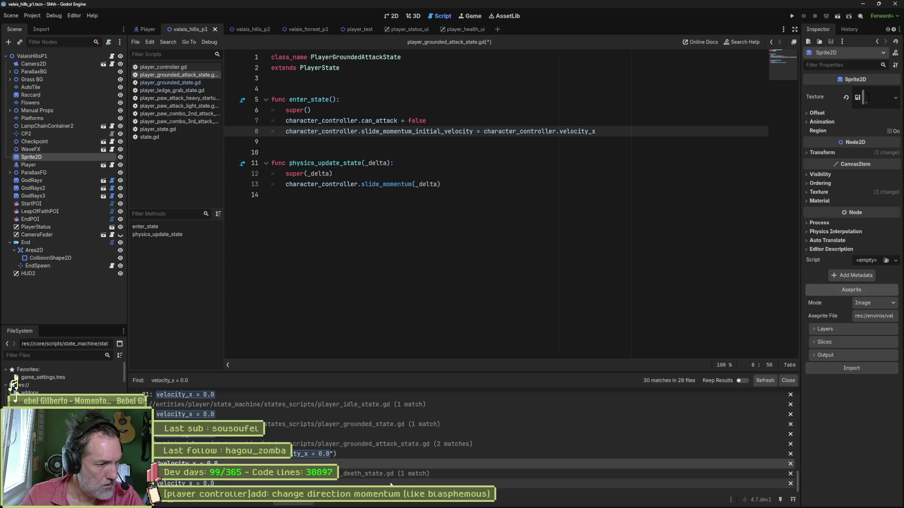
pyautogui.hotkey('ctrl', 's')
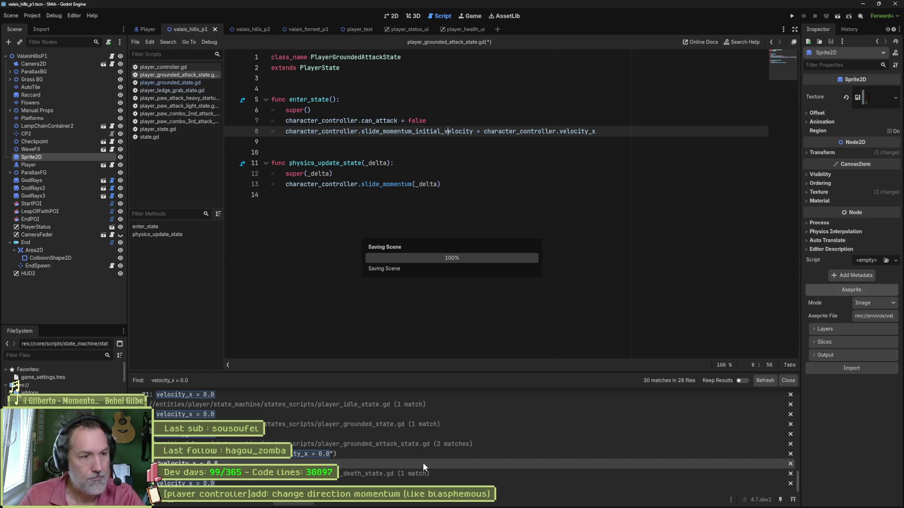
# - Refresh the velocity_x search, now showing 24 matches in 23 files
pyautogui.click(764, 381)
pyautogui.scroll(-6, 441, 456)
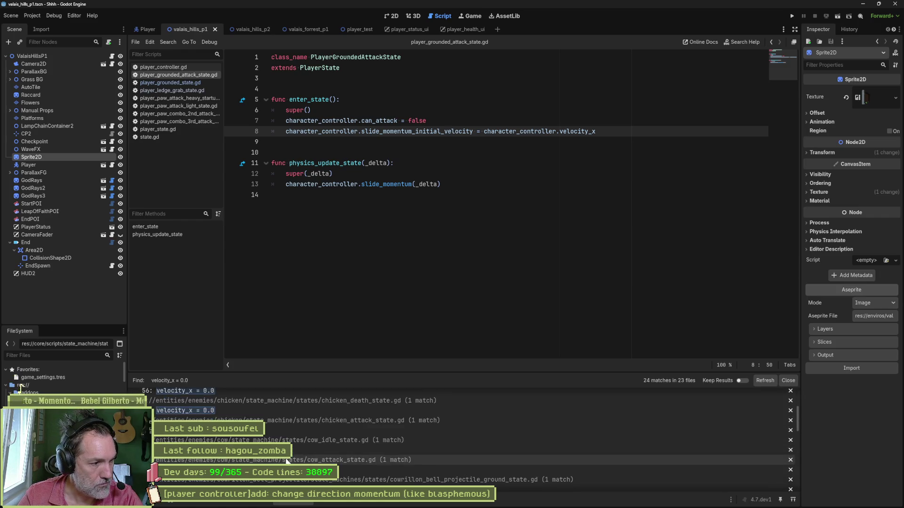
pyautogui.scroll(-8, 267, 463)
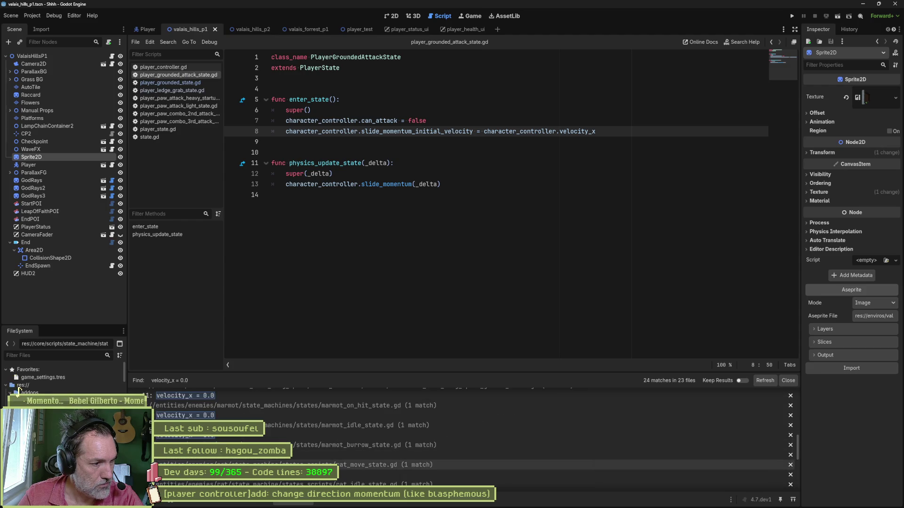
pyautogui.scroll(3, 424, 454)
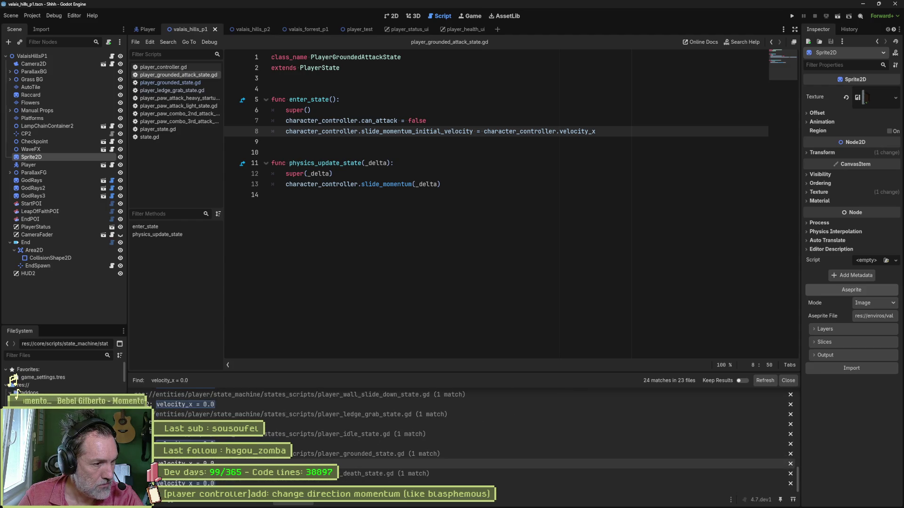
# - Open player_controller.gd, run the game, and stop it after a quick test
pyautogui.click(179, 68)
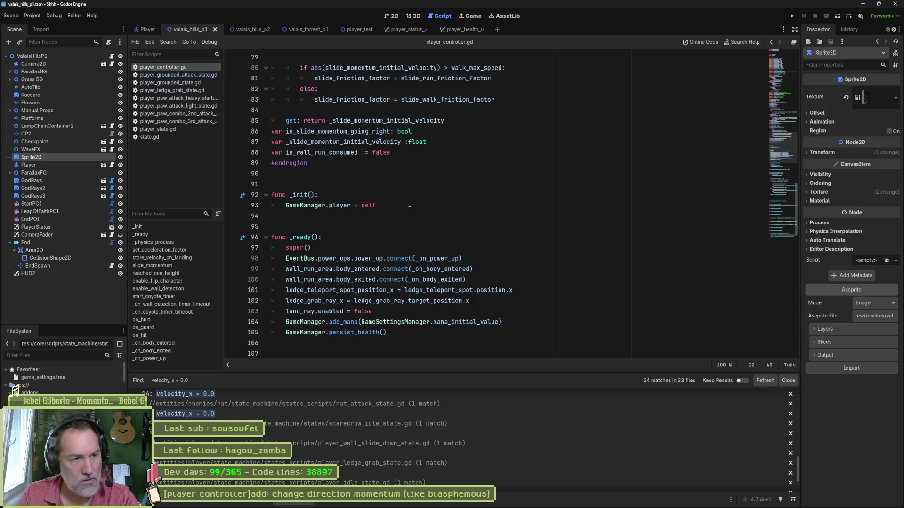
pyautogui.press('F5')
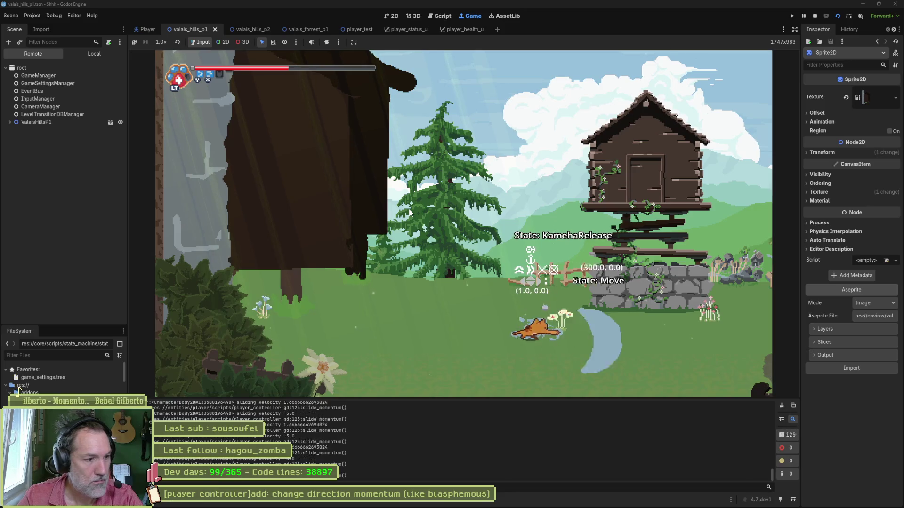
pyautogui.press('F8')
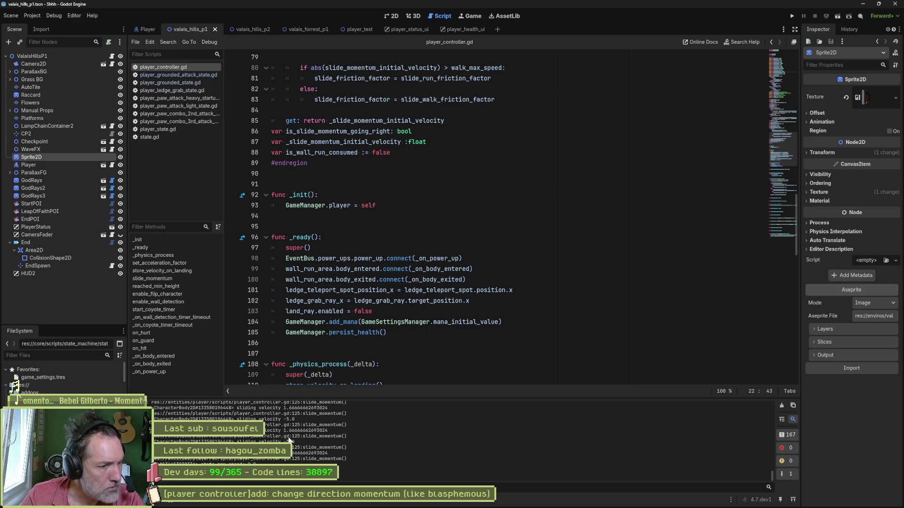
# - Delete the print_debug lines in slide_momentum of player_controller.gd and enter_state of state.gd, relaunching the game
pyautogui.scroll(-5, 394, 307)
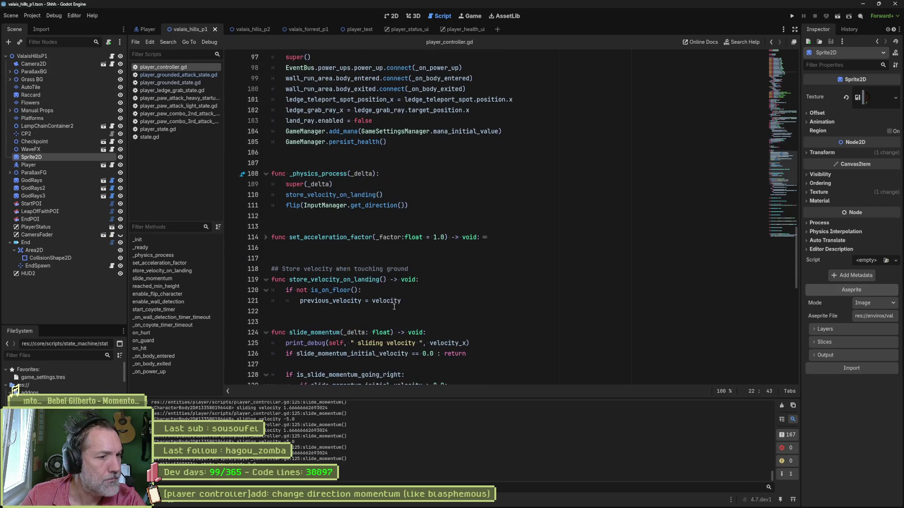
pyautogui.click(487, 343)
pyautogui.hotkey('ctrl', 'shift', 'k')
pyautogui.scroll(-4, 487, 342)
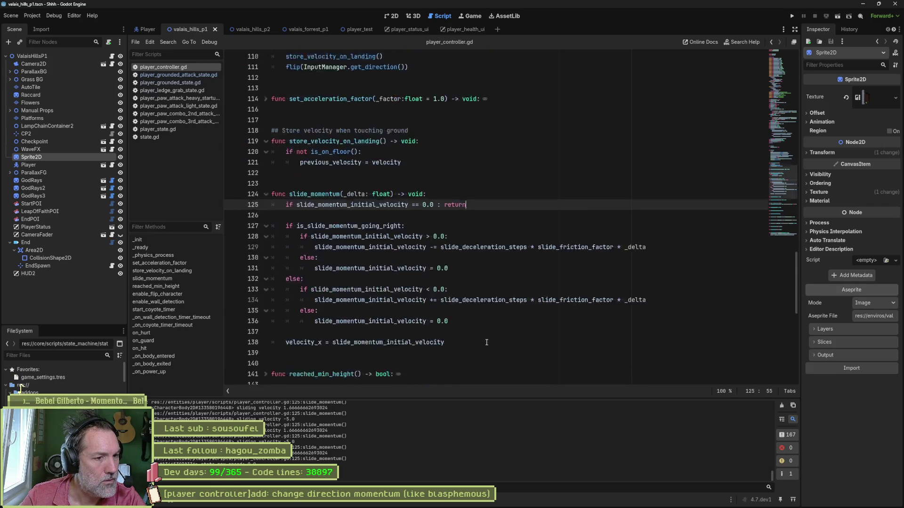
pyautogui.scroll(-2, 486, 343)
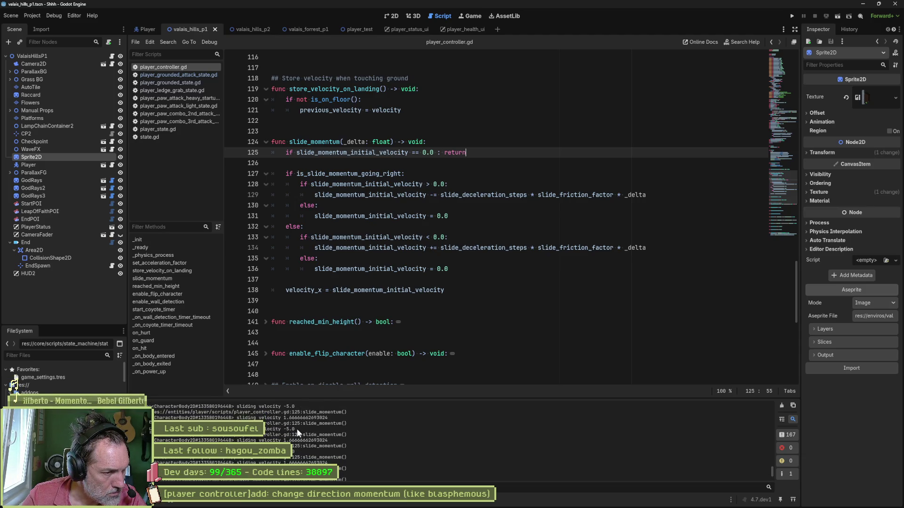
pyautogui.press('F5')
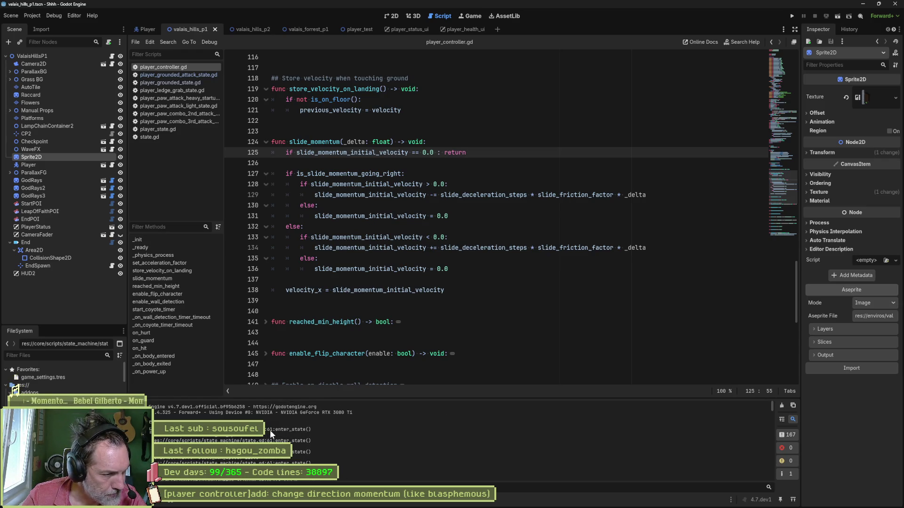
pyautogui.click(166, 136)
pyautogui.hotkey('ctrl', 'shift', 'k')
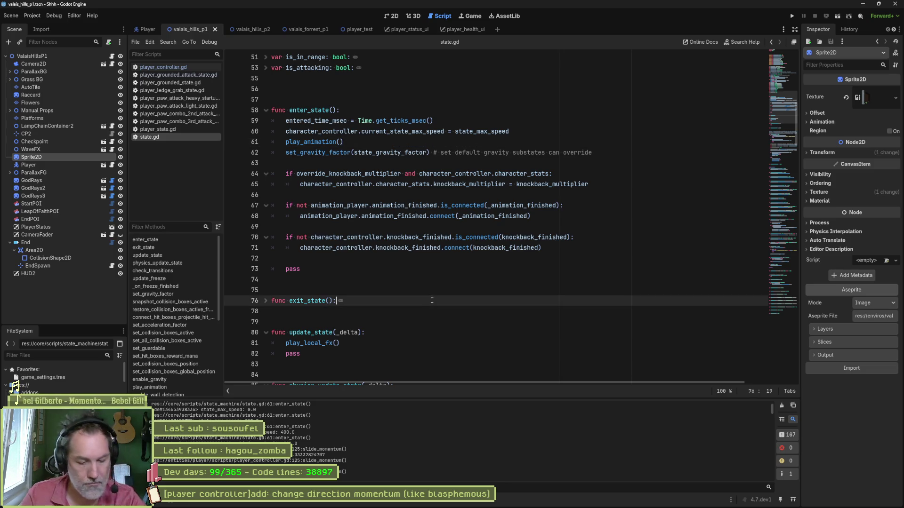
pyautogui.press('F5')
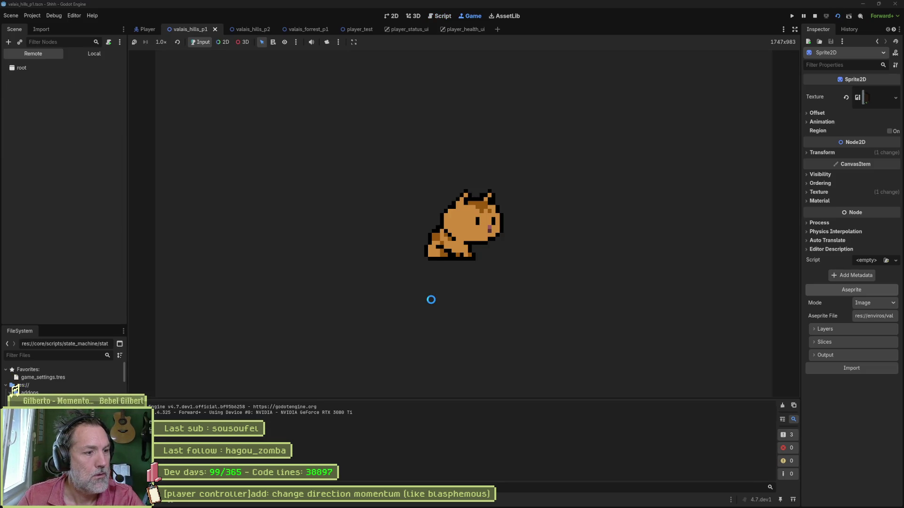
pyautogui.press('Right')
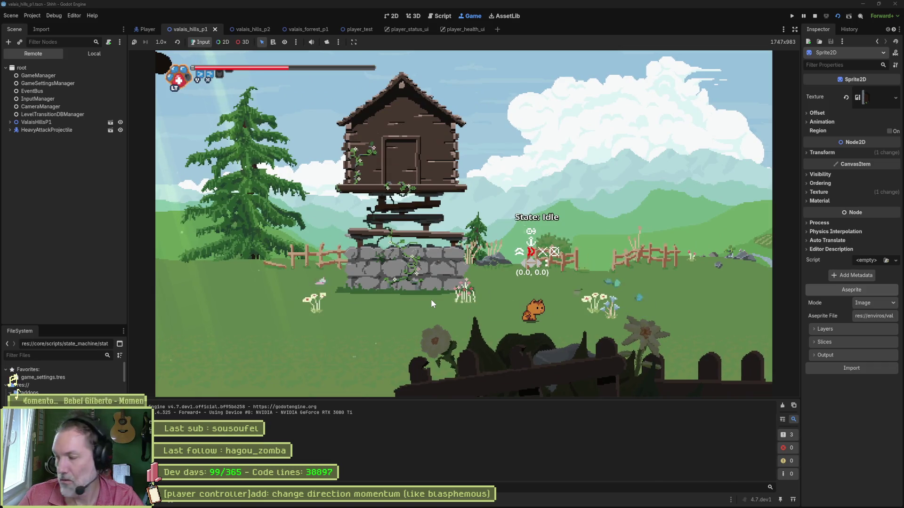
pyautogui.press('Left')
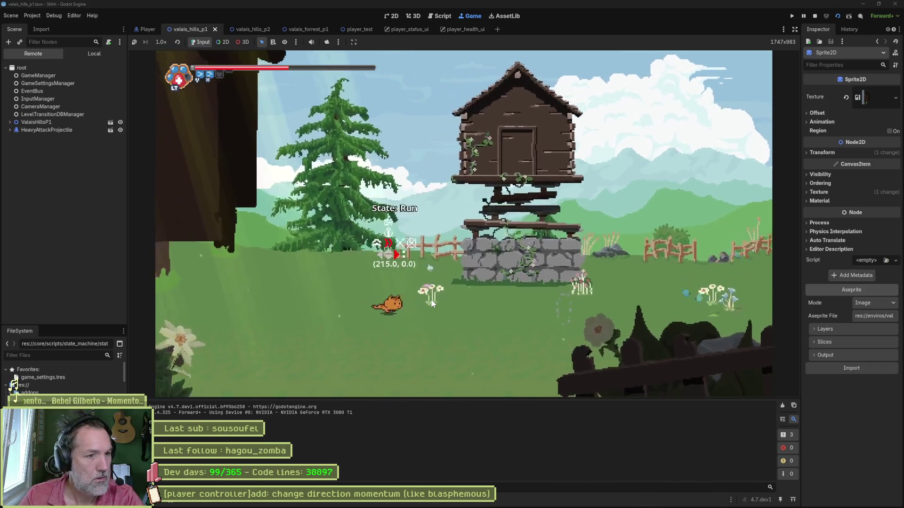
pyautogui.press('Right')
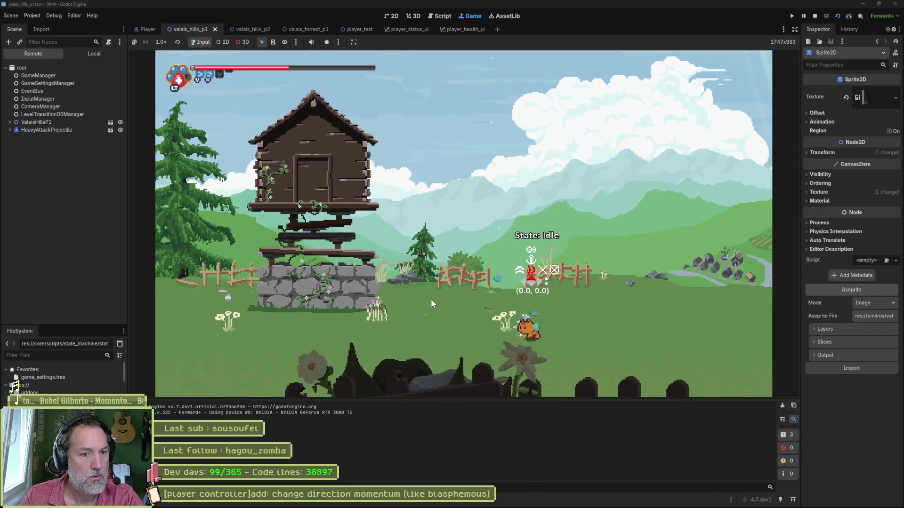
pyautogui.press('space')
pyautogui.press('Left')
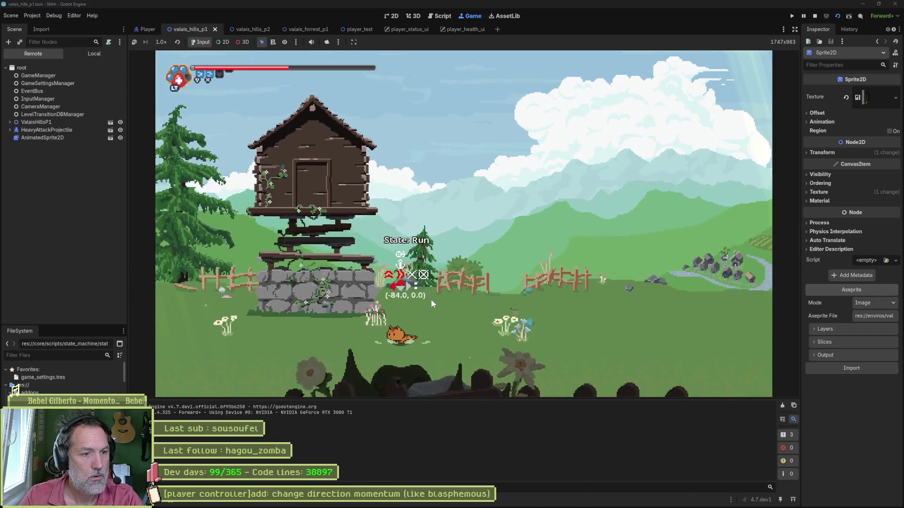
pyautogui.press('space')
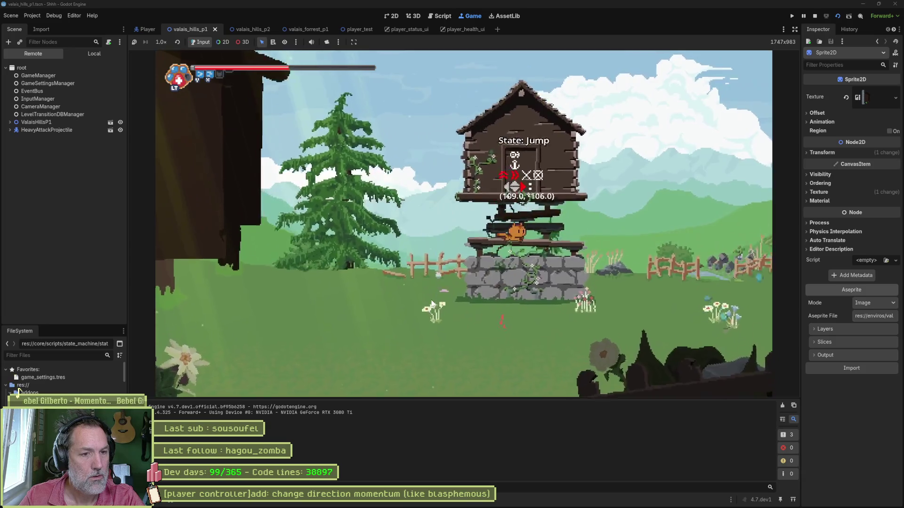
pyautogui.press('Left')
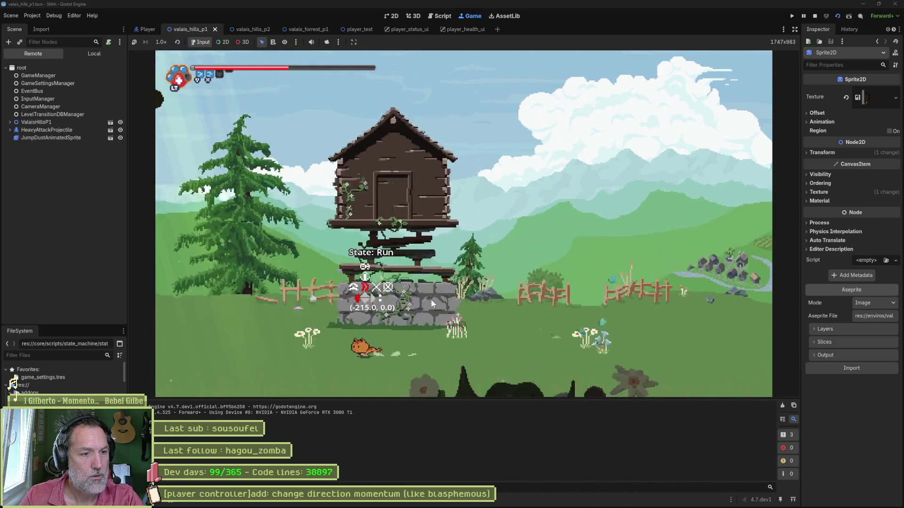
pyautogui.press('space')
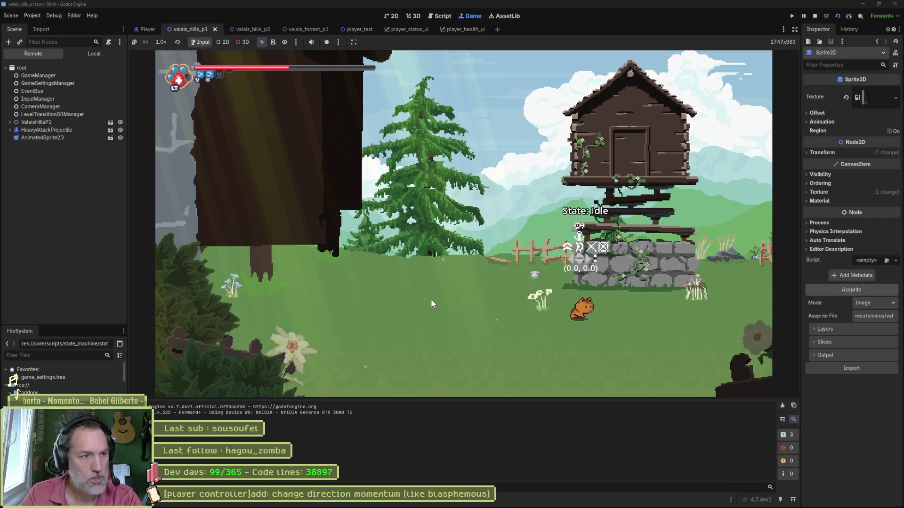
pyautogui.press('F8')
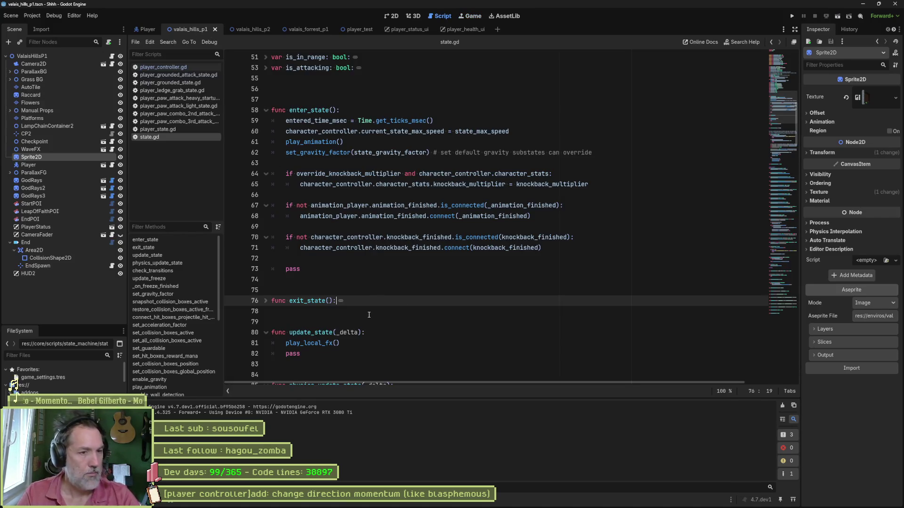
# - Delete the extra blank lines near the top and after the variables in state.gd, and save it
pyautogui.hotkey('ctrl', 'alt', 'f')
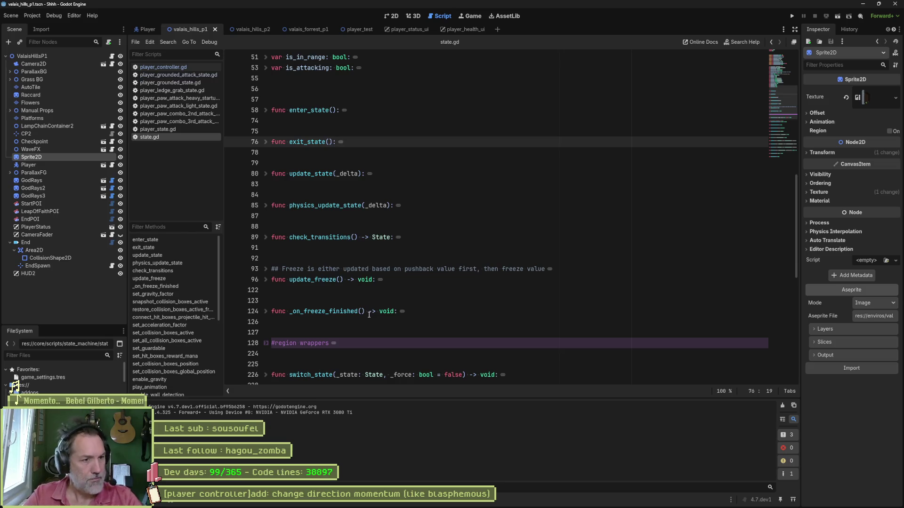
pyautogui.scroll(4, 351, 235)
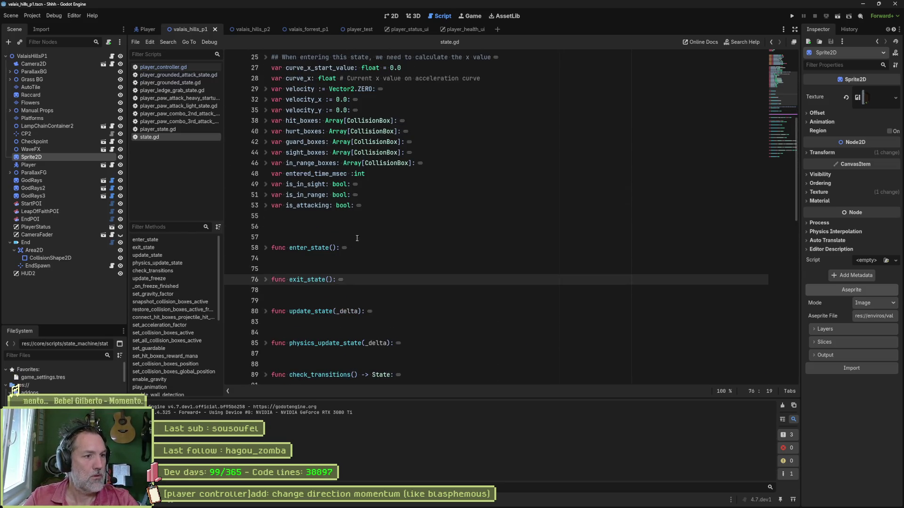
pyautogui.click(358, 227)
pyautogui.press('Delete')
pyautogui.scroll(7, 325, 142)
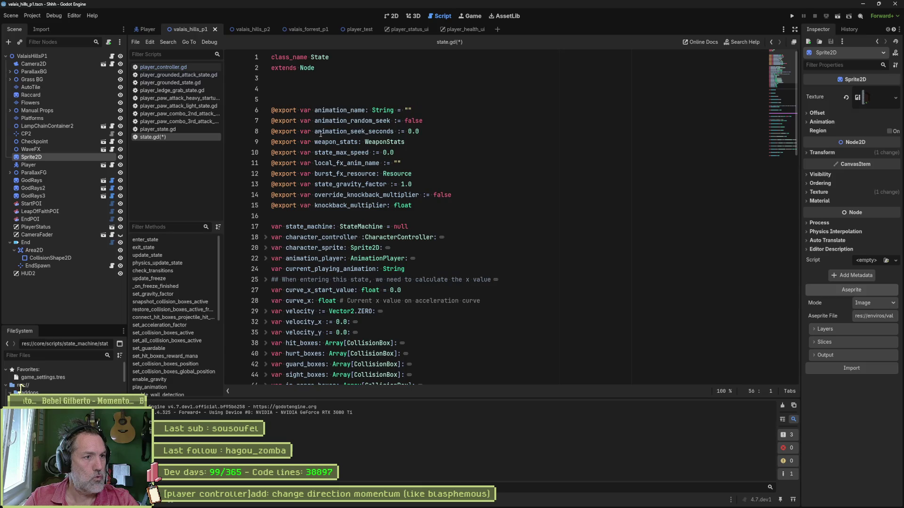
pyautogui.click(358, 78)
pyautogui.press('Delete')
pyautogui.press('Delete')
pyautogui.hotkey('ctrl', 's')
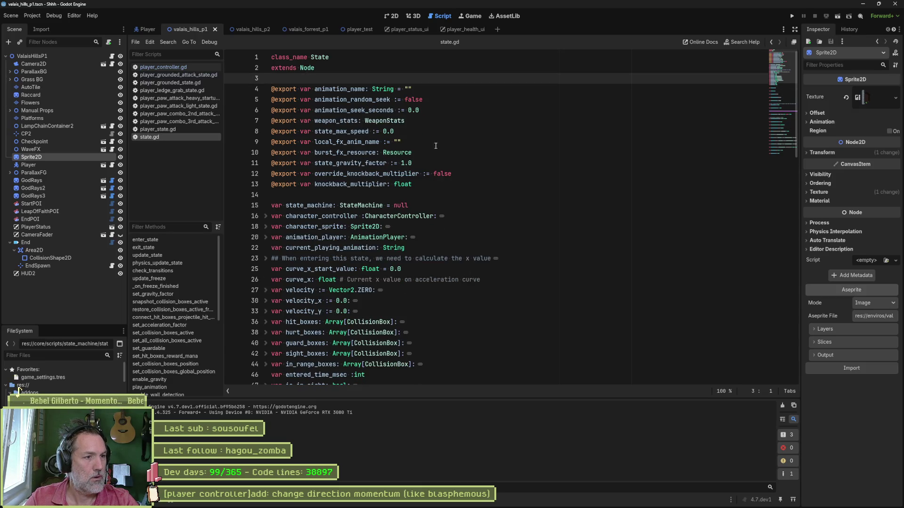
# - Open player_controller.gd and select all of its code to copy for the Claude chat
pyautogui.scroll(-5, 454, 236)
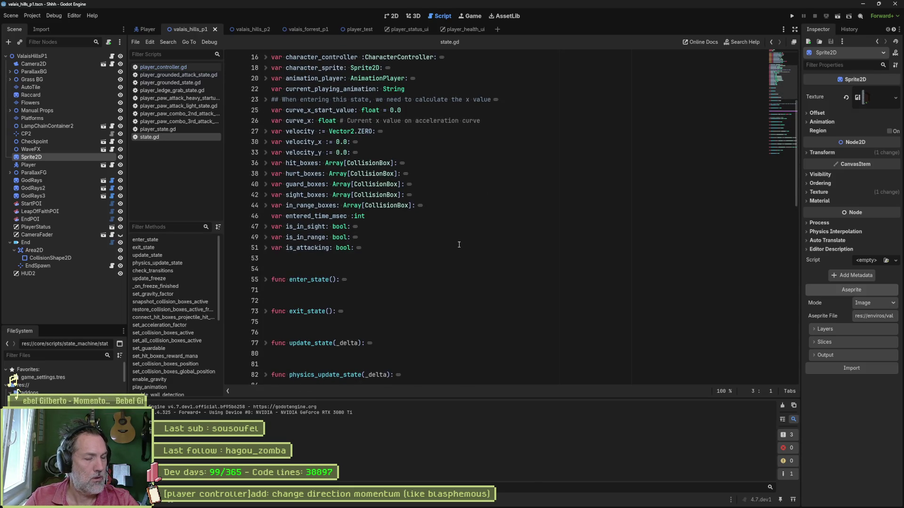
pyautogui.click(181, 69)
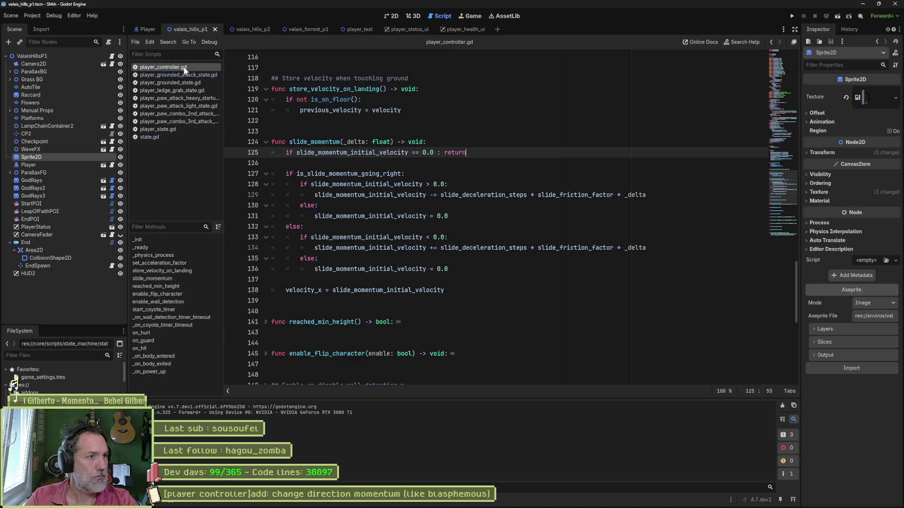
pyautogui.hotkey('ctrl', 'a')
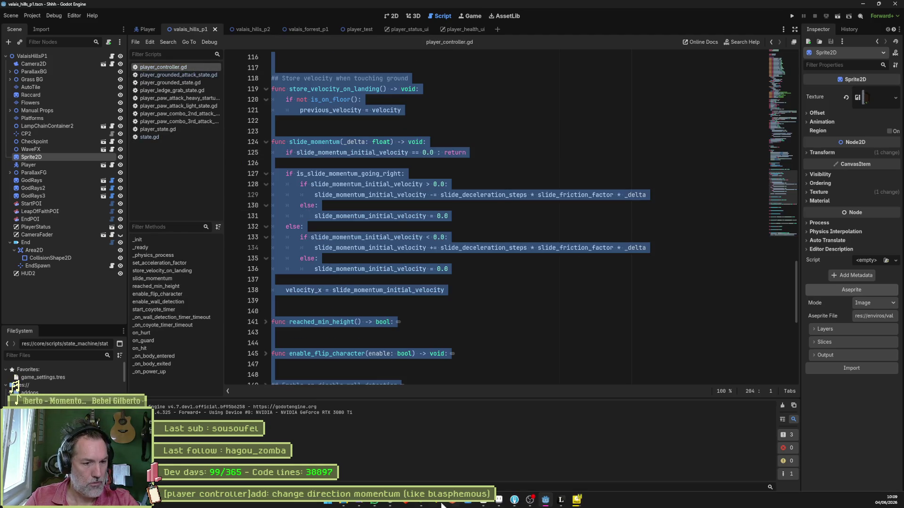
pyautogui.click(394, 504)
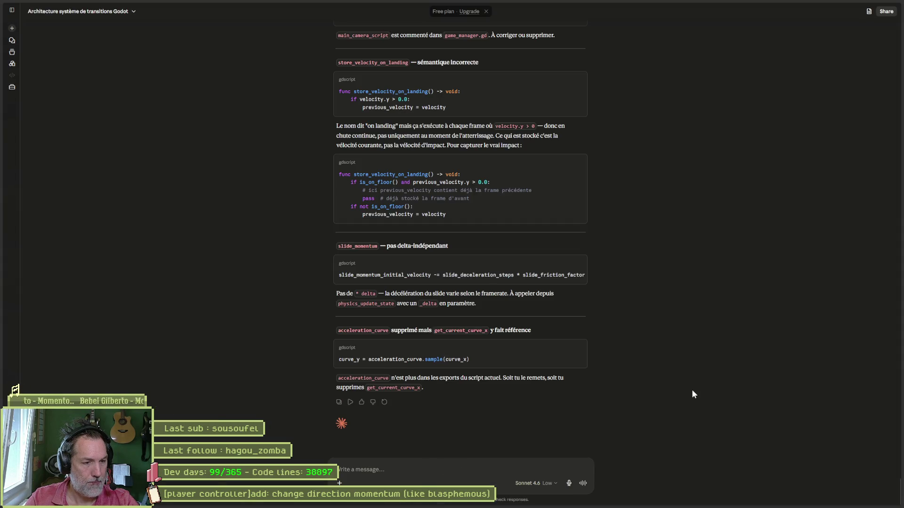
# - Paste the player_controller.gd script into Claude with the question 'et la ?' and send it
pyautogui.hotkey('ctrl', 'v')
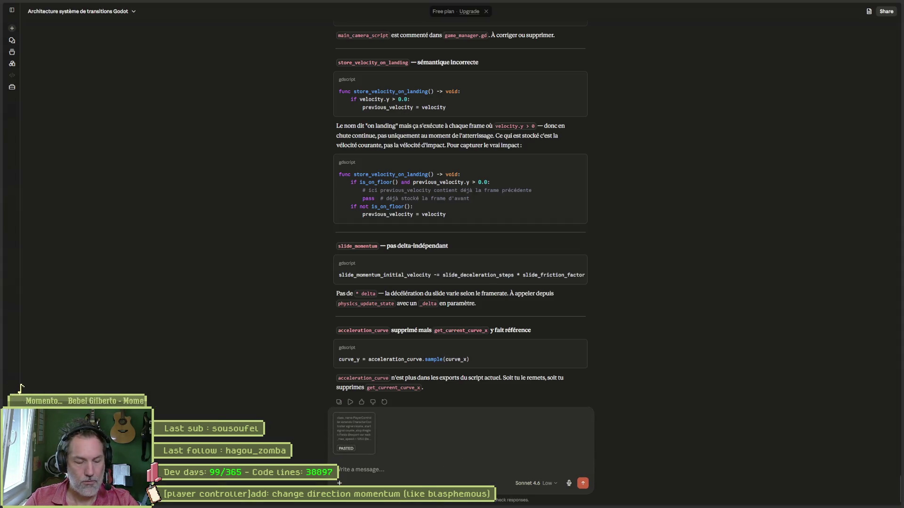
pyautogui.write('t')
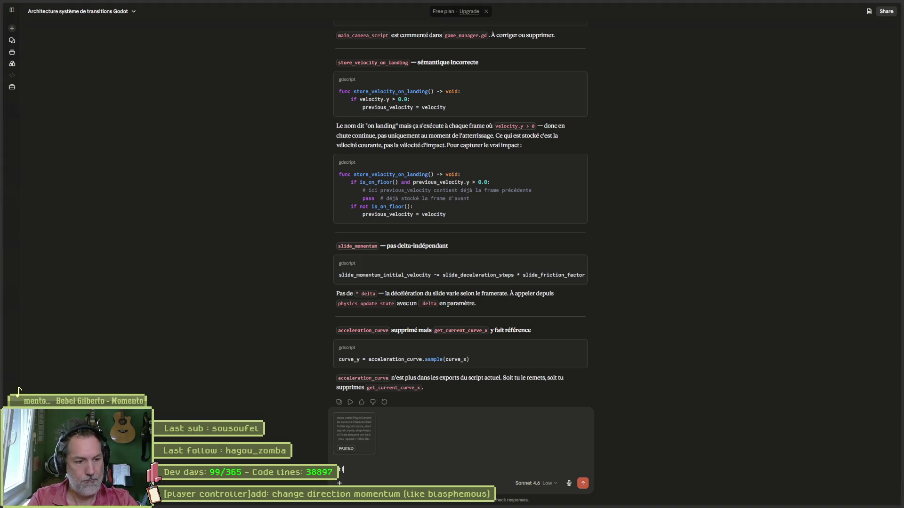
pyautogui.write(' la ?')
pyautogui.press('Return')
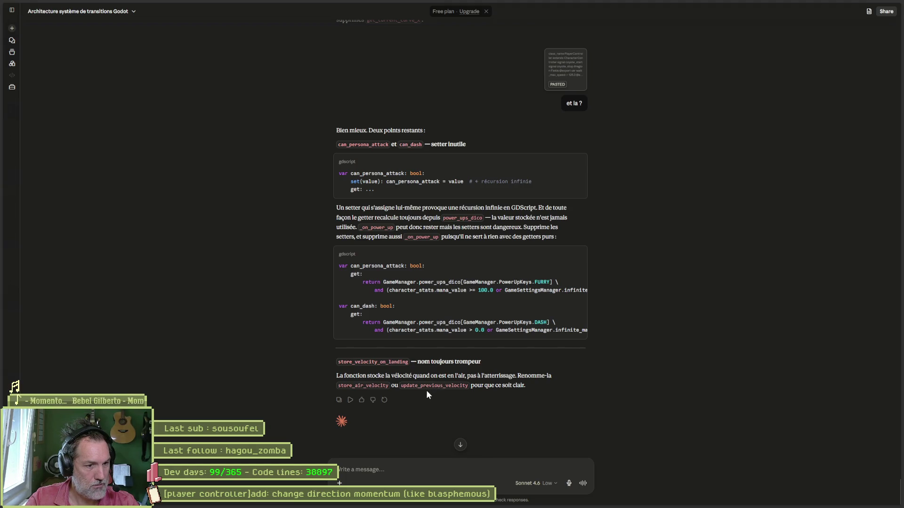
# - Select Claude's suggested name update_previous_velocity and return to the Godot script editor
pyautogui.doubleClick(431, 387)
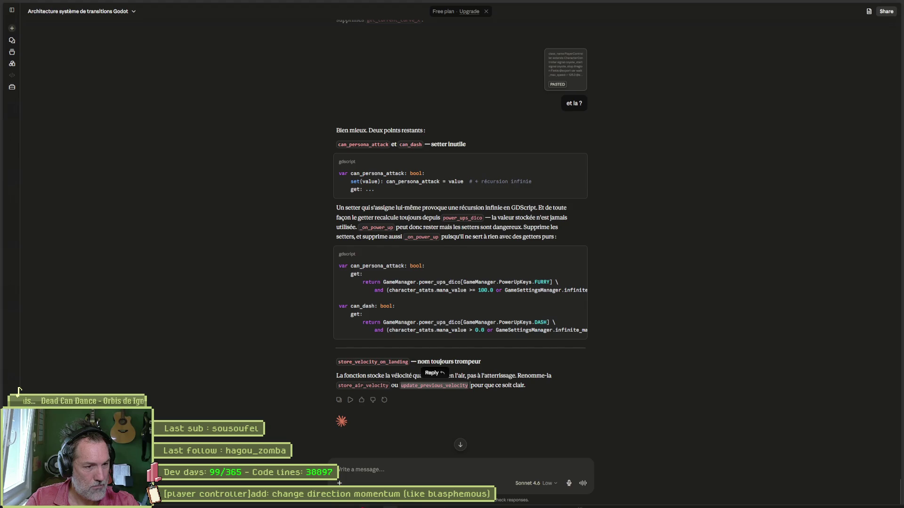
pyautogui.moveTo(445, 506)
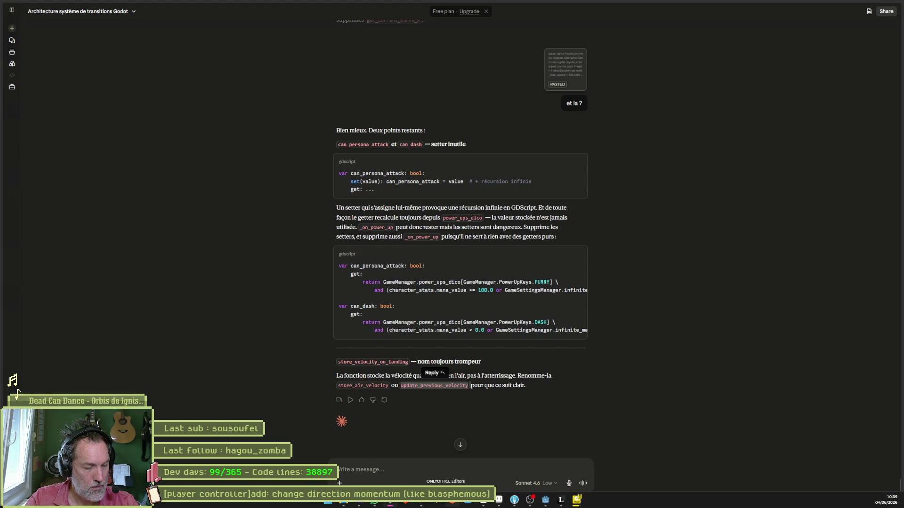
pyautogui.click(545, 500)
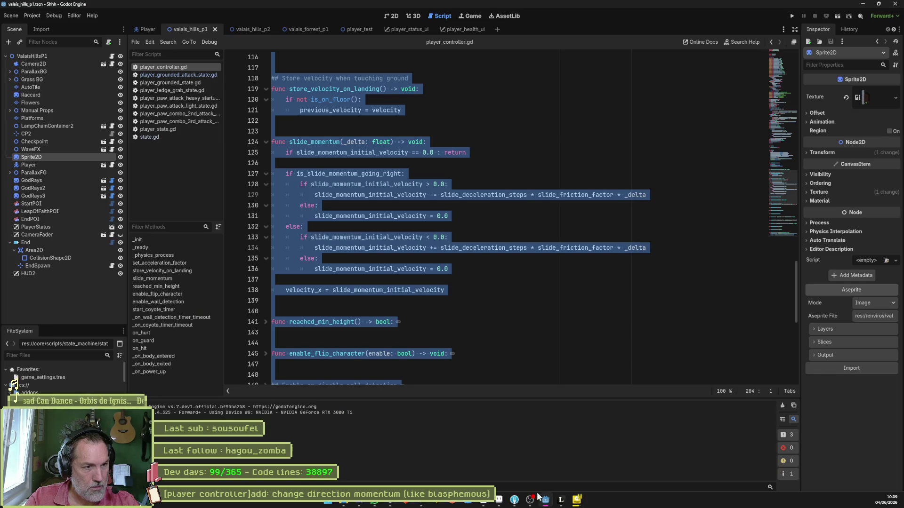
# - Replace all store_velocity_on_landing occurrences with _update_previous_velocity using the project-wide replace
pyautogui.click(435, 324)
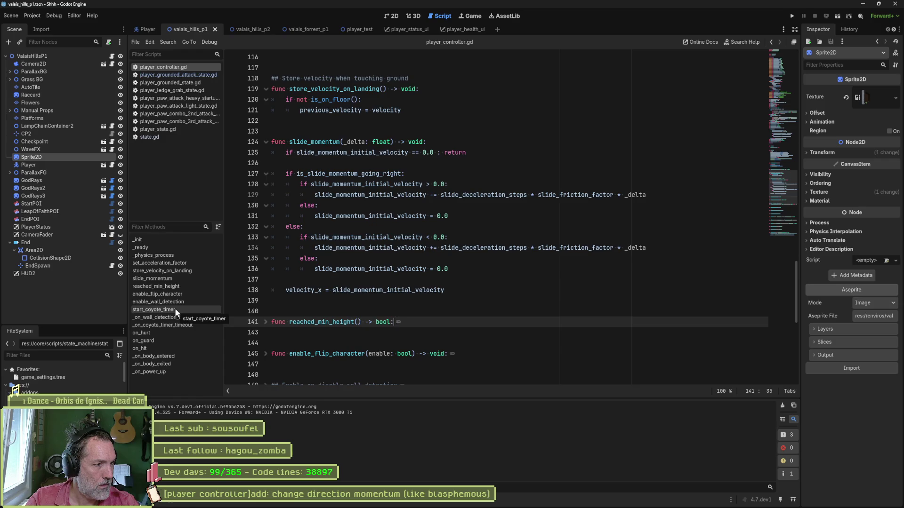
pyautogui.click(184, 270)
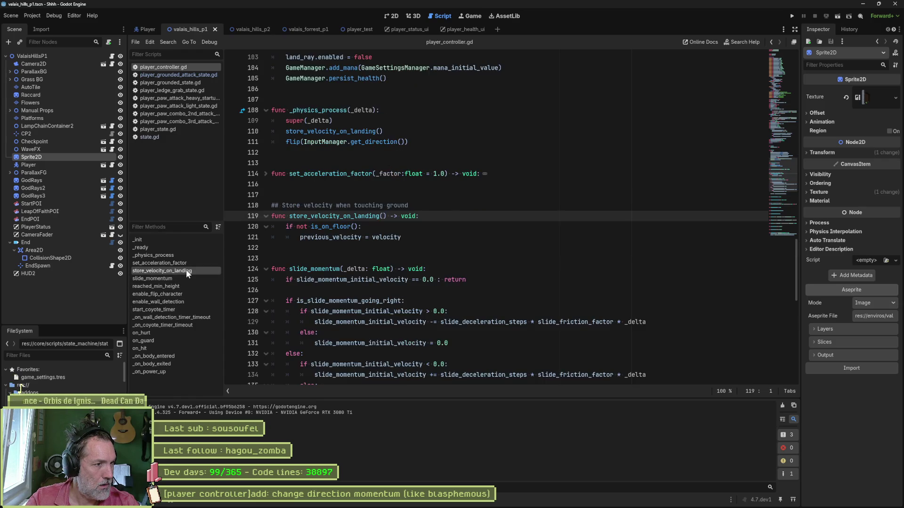
pyautogui.doubleClick(351, 217)
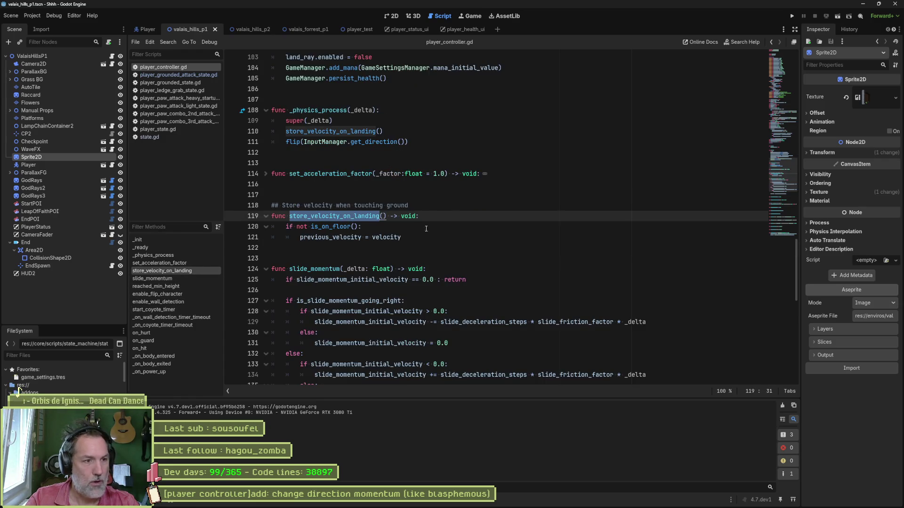
pyautogui.hotkey('ctrl', 'shift', 'r')
pyautogui.write('update_previous_velocity')
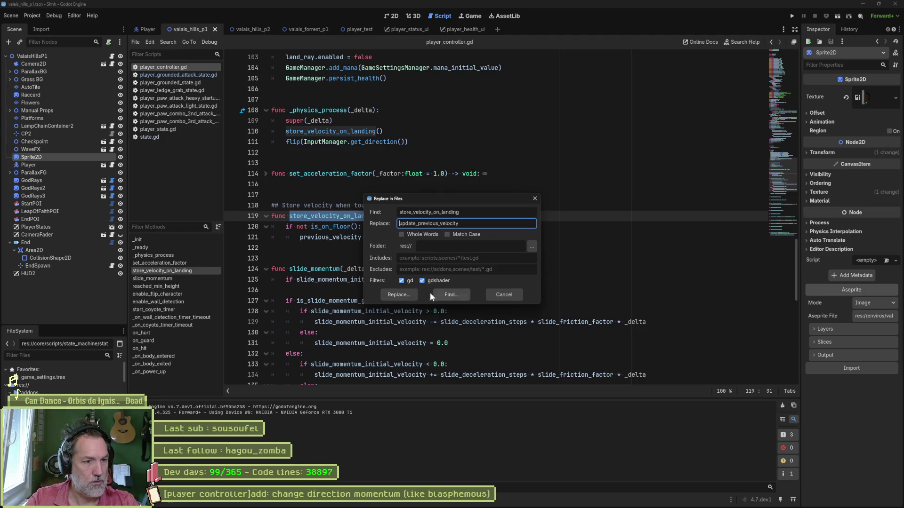
pyautogui.press('Return')
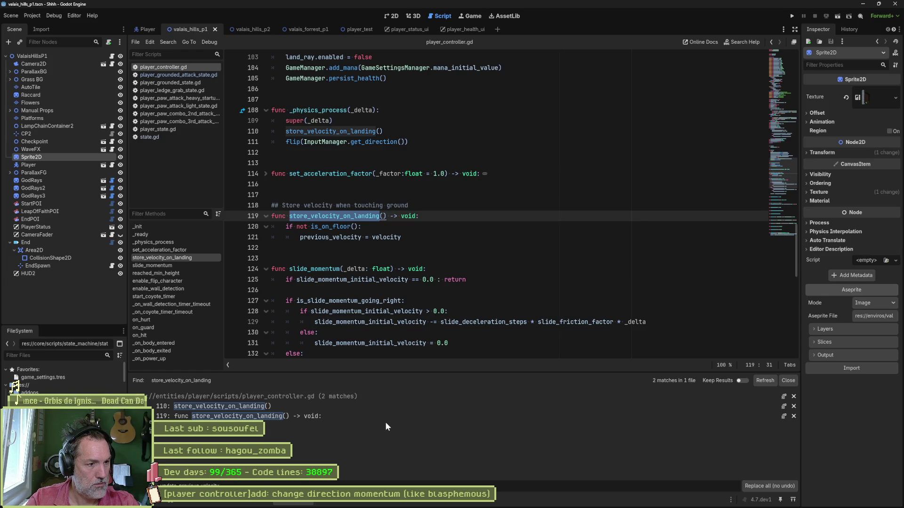
pyautogui.click(760, 486)
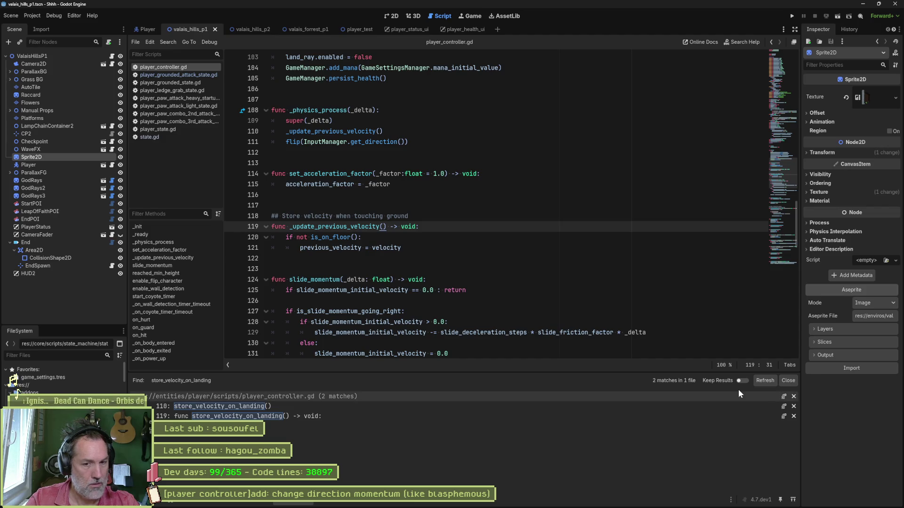
pyautogui.click(787, 380)
pyautogui.click(524, 258)
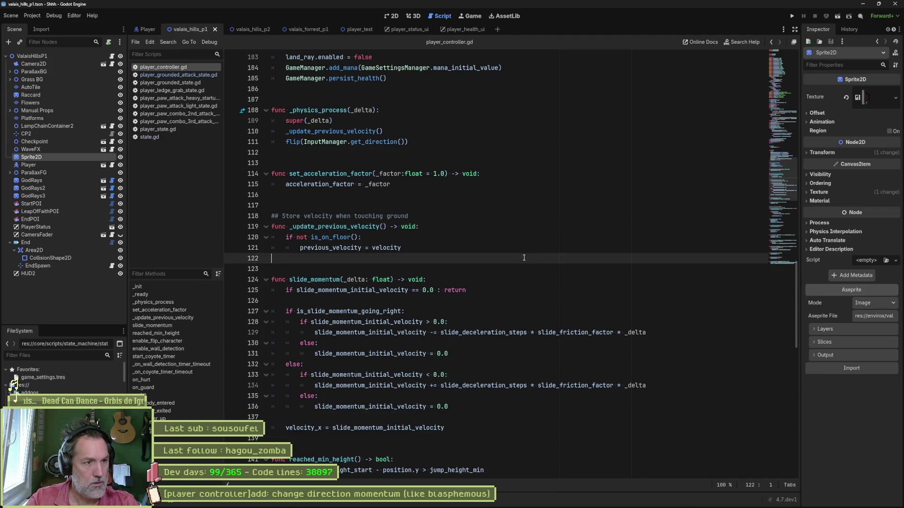
# - Fold all functions and inspect the FURRY power-up lookups on lines 202 and 59
pyautogui.hotkey('ctrl', 'alt', 'f')
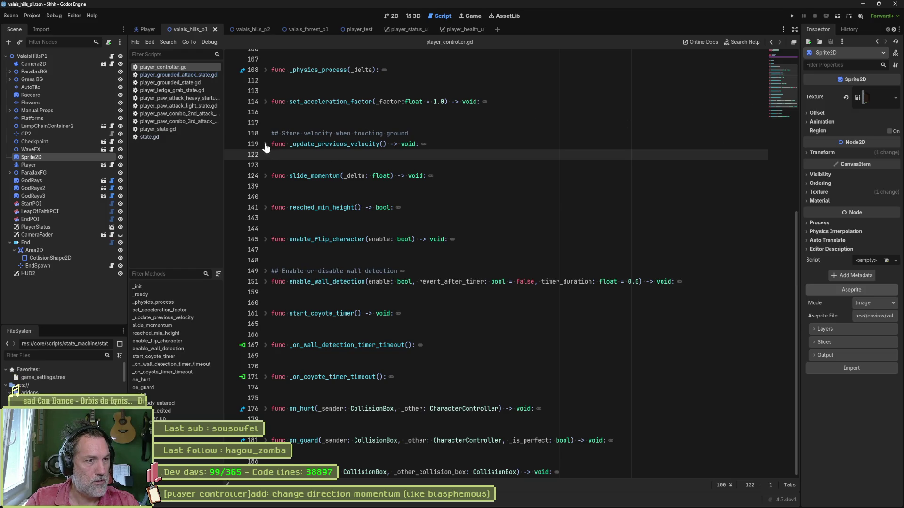
pyautogui.hotkey('alt', 'f')
pyautogui.hotkey('alt', 'f')
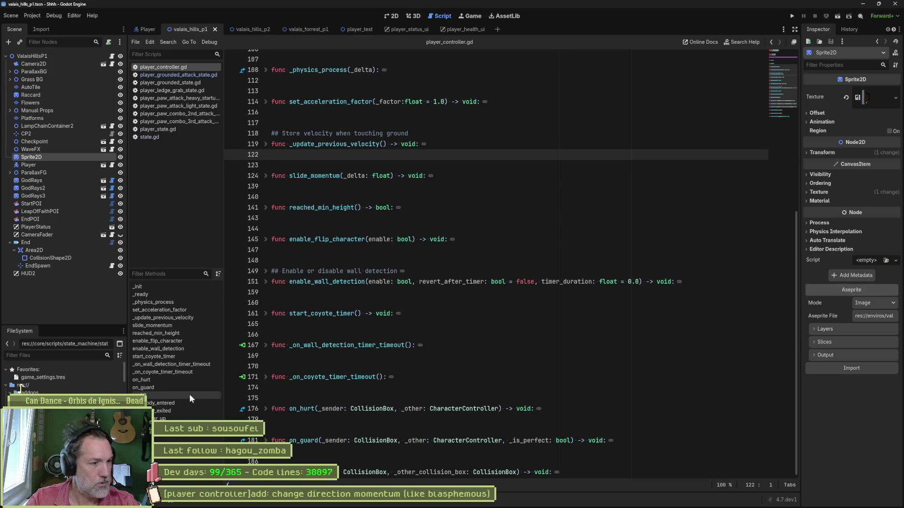
pyautogui.click(207, 418)
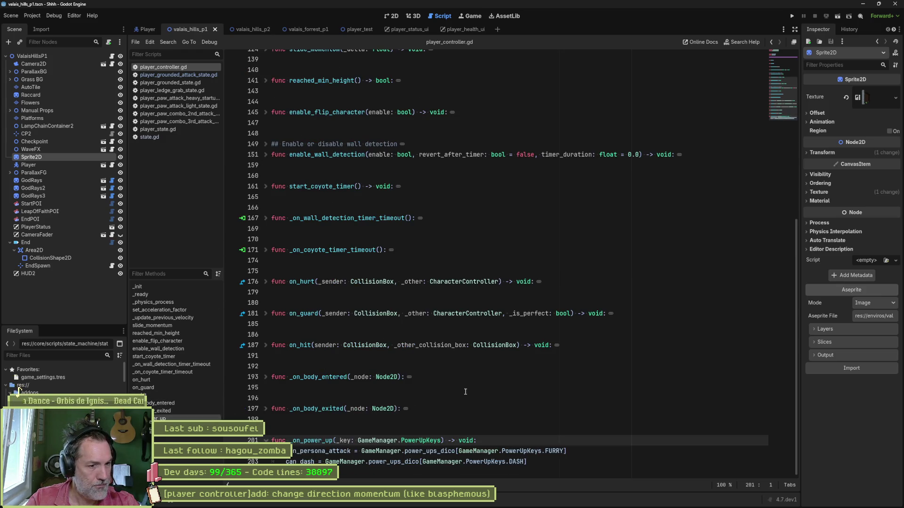
pyautogui.moveTo(361, 451); pyautogui.dragTo(567, 451)
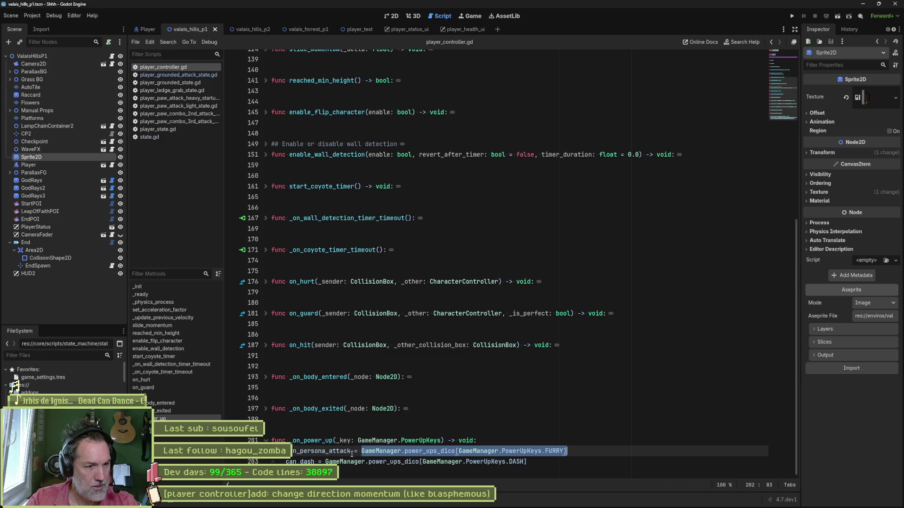
pyautogui.keyDown('ctrl'); pyautogui.click(332, 453); pyautogui.keyUp('ctrl')
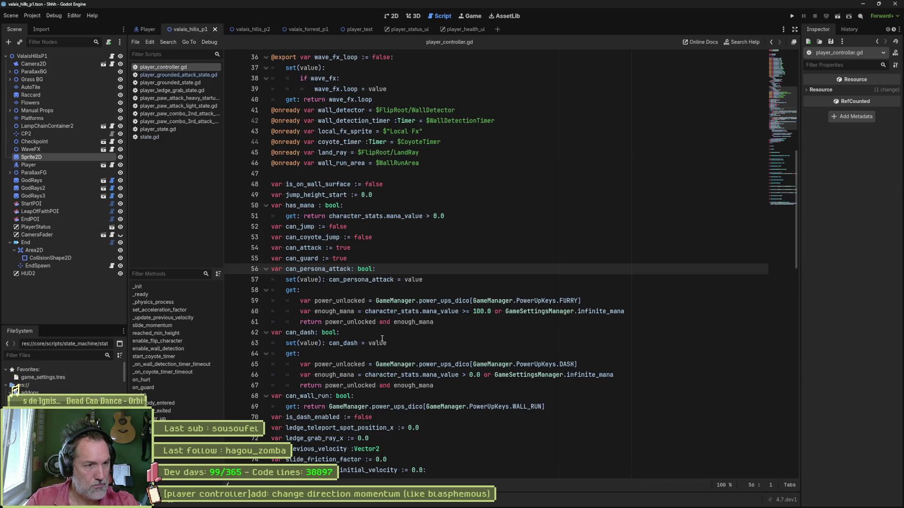
pyautogui.moveTo(450, 313)
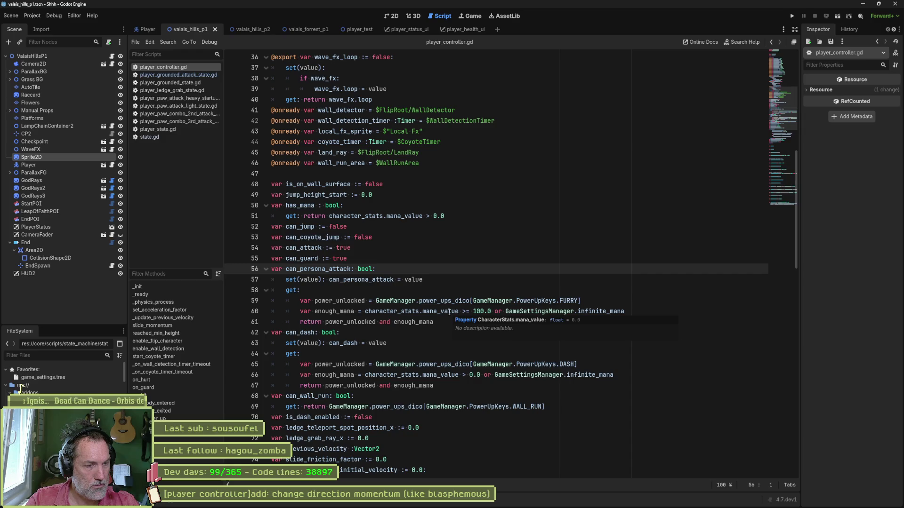
pyautogui.click(380, 301)
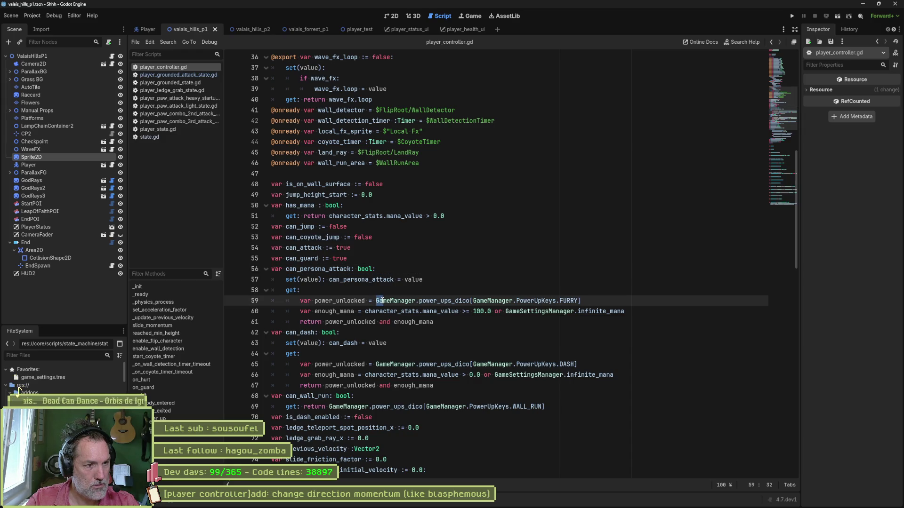
pyautogui.moveTo(376, 301); pyautogui.dragTo(604, 301)
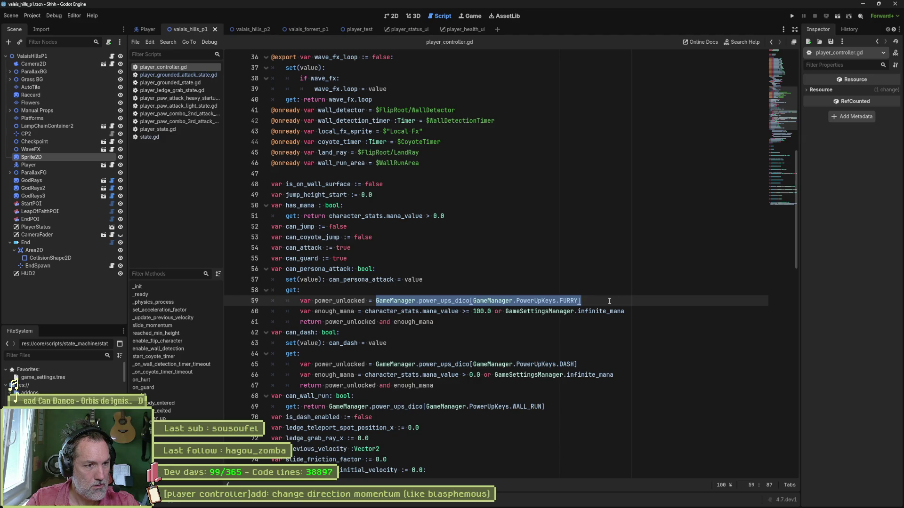
pyautogui.moveTo(565, 310)
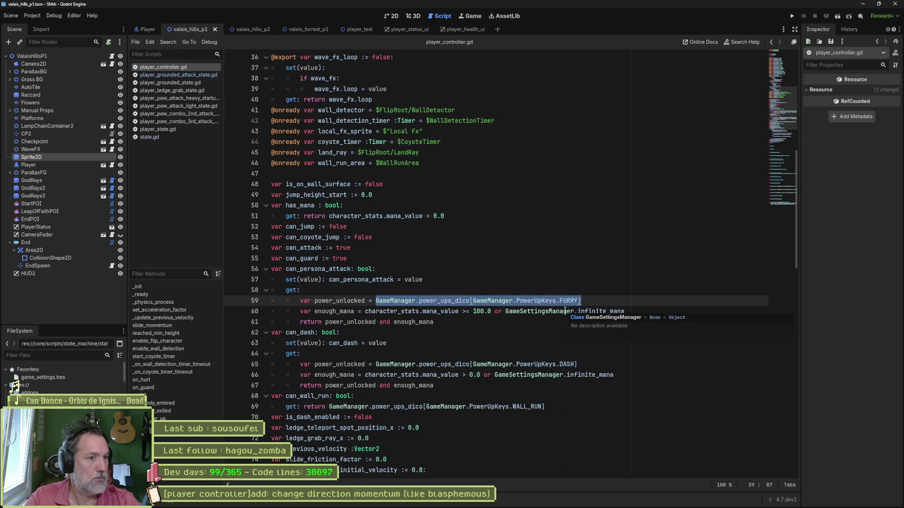
# - Delete the set(value) setter lines under can_persona_attack and can_dash, then locate _on_power_up
pyautogui.click(438, 281)
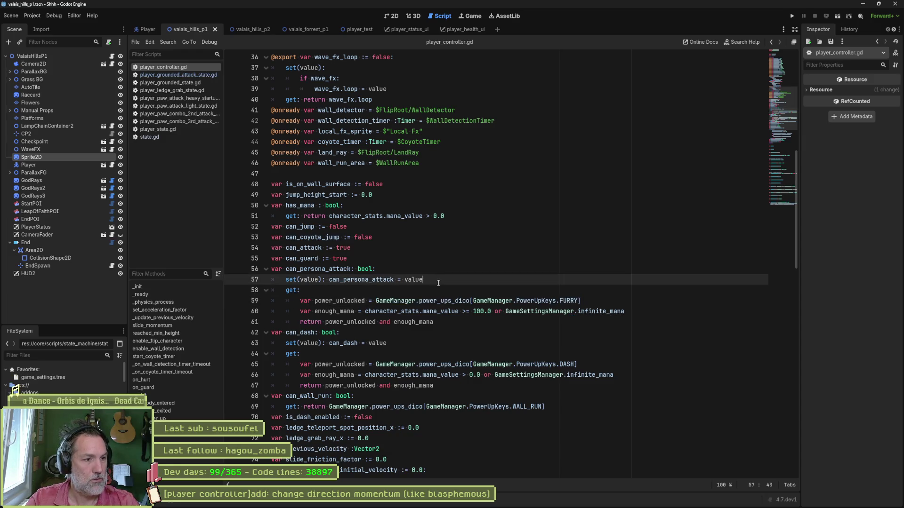
pyautogui.hotkey('ctrl', 'shift', 'k')
pyautogui.press('Down')
pyautogui.press('Down')
pyautogui.press('Down')
pyautogui.hotkey('ctrl', 'shift', 'k')
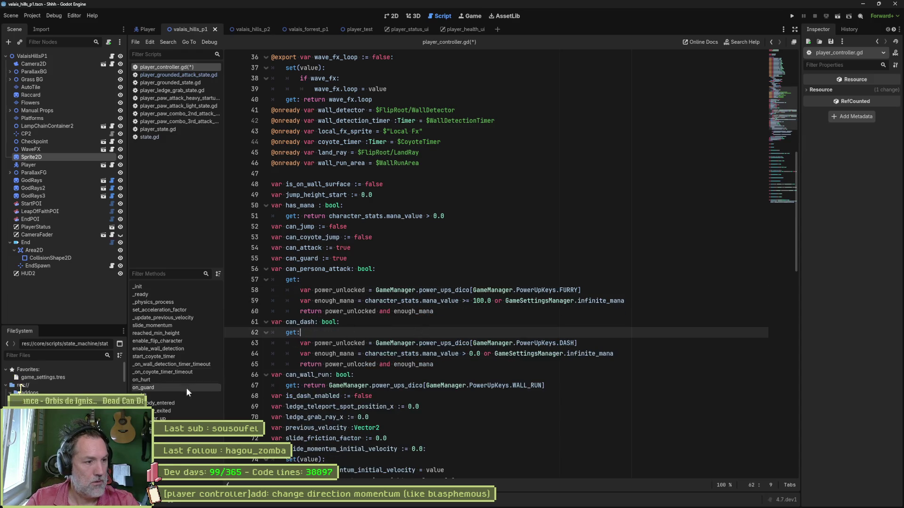
pyautogui.click(184, 418)
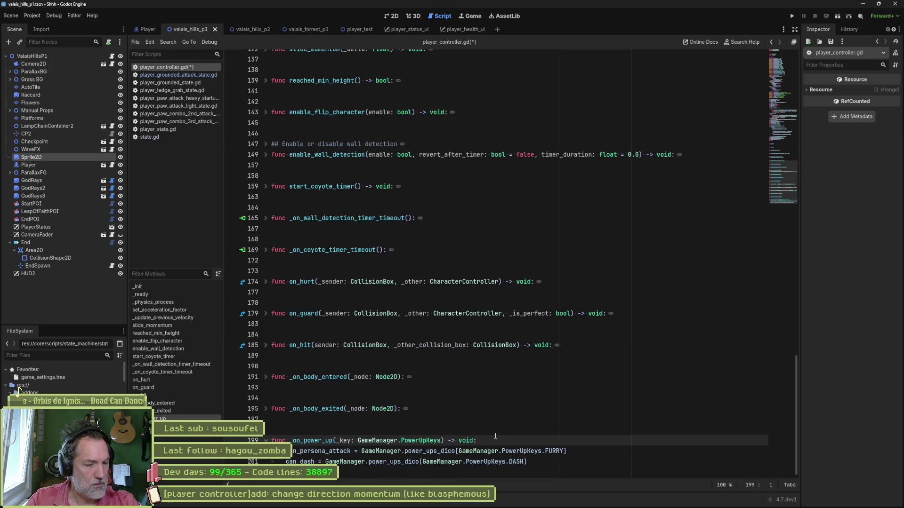
pyautogui.doubleClick(311, 441)
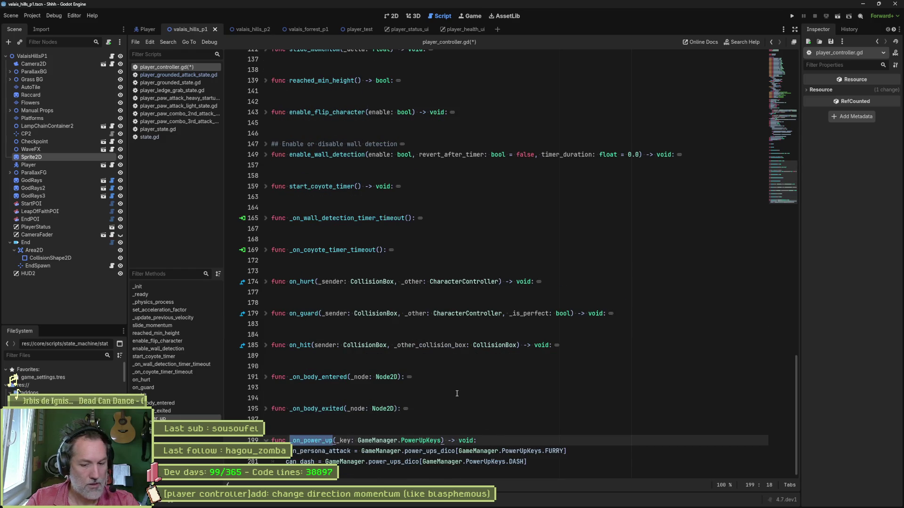
# - Search the project for _on_power_up and open its signal connection in _ready
pyautogui.hotkey('ctrl', 'shift', 'f')
pyautogui.click(457, 290)
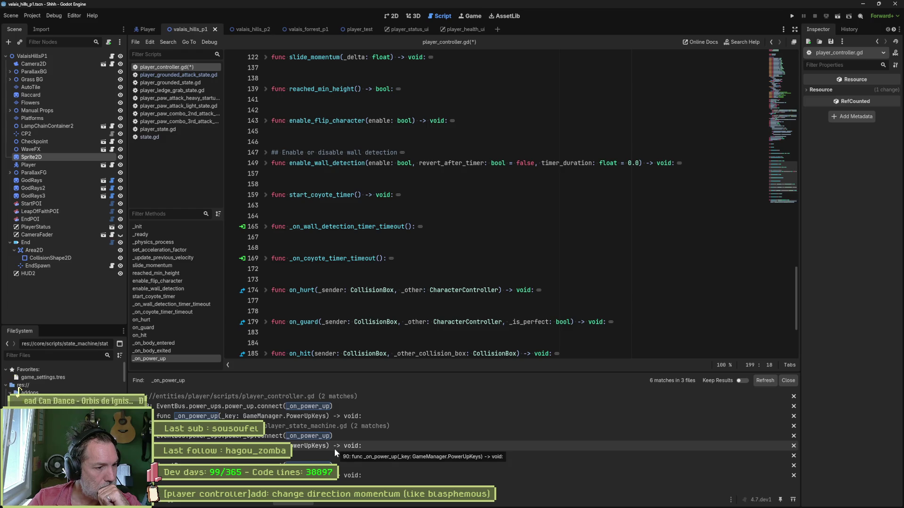
pyautogui.click(399, 408)
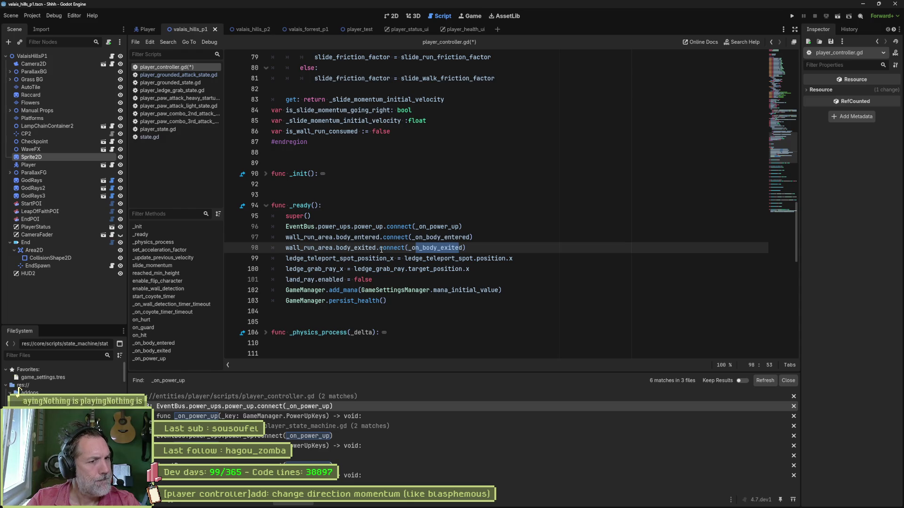
# - Select power_ups.power_up on line 96 and search the whole project for it
pyautogui.click(413, 227)
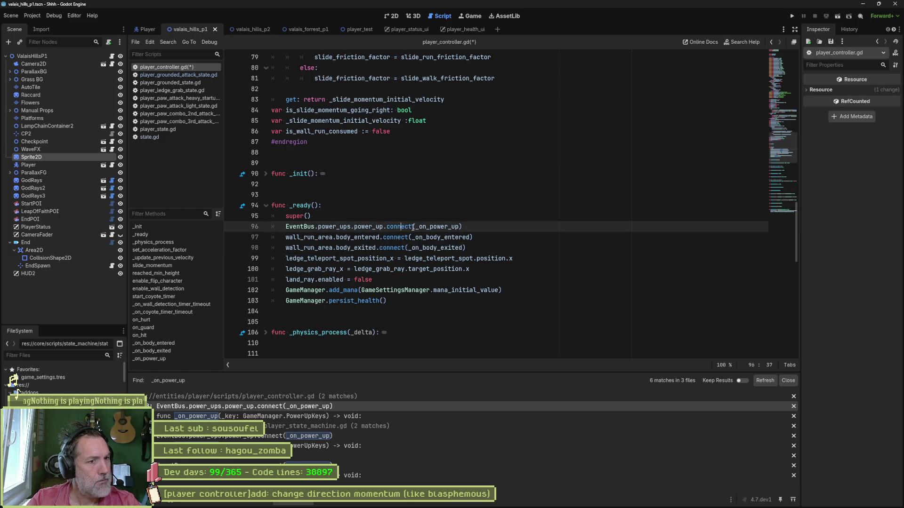
pyautogui.doubleClick(371, 226)
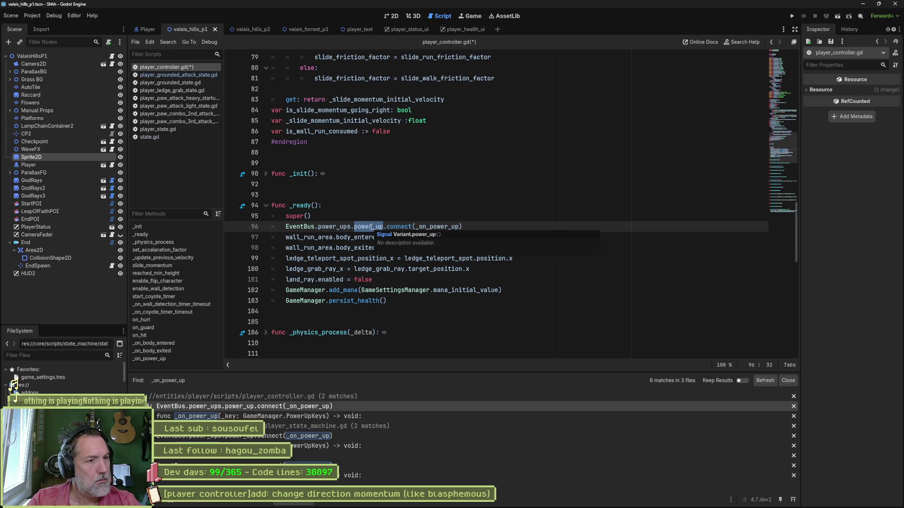
pyautogui.click(319, 227)
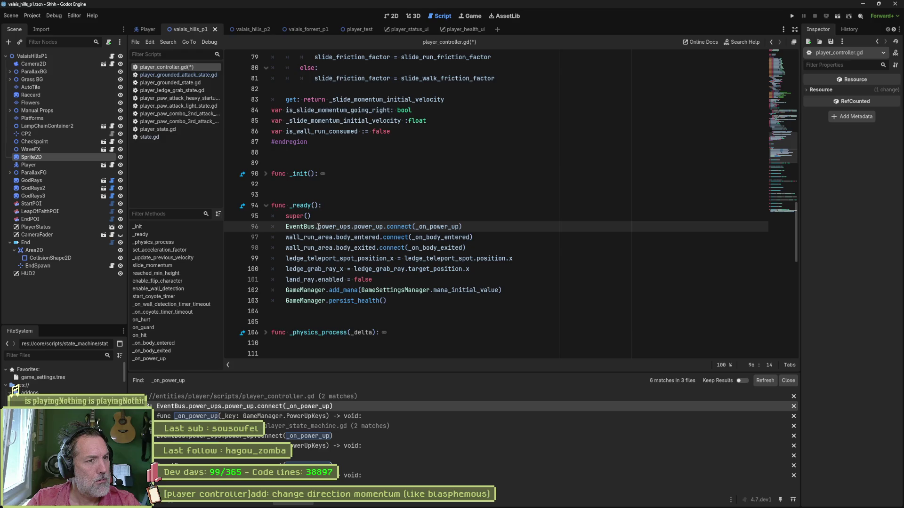
pyautogui.moveTo(337, 226); pyautogui.dragTo(382, 227)
pyautogui.hotkey('ctrl', 'shift', 'f')
pyautogui.click(456, 288)
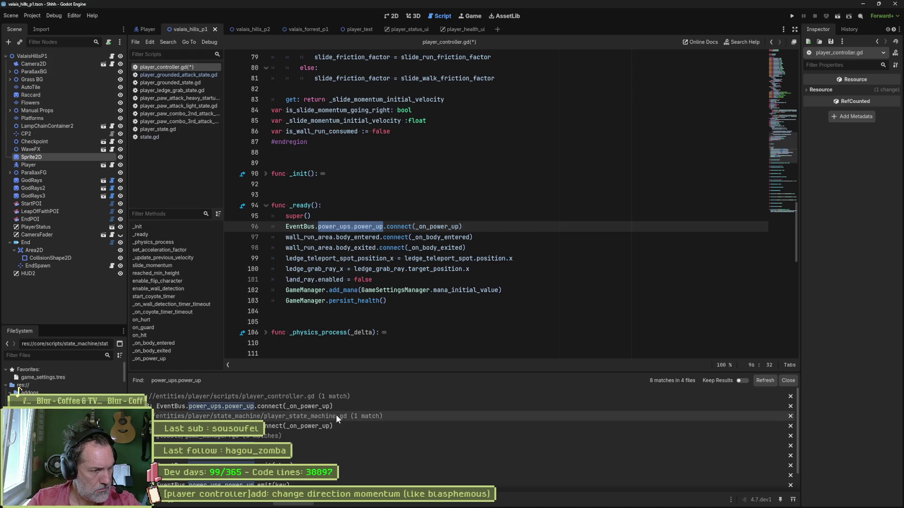
# - Inspect the game_manager.gd match: unlock_power_up and the power_ups_dico assignment on line 191
pyautogui.scroll(-1, 320, 443)
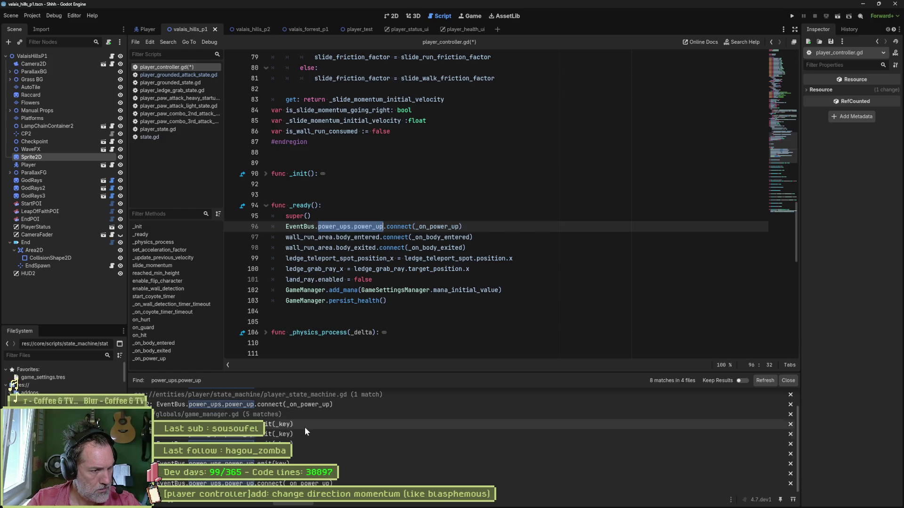
pyautogui.click(304, 426)
pyautogui.scroll(1, 457, 282)
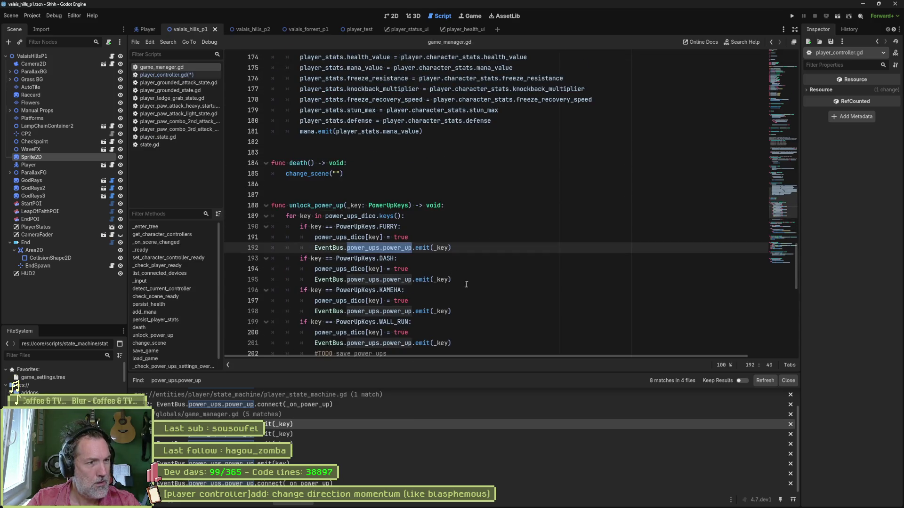
pyautogui.doubleClick(316, 206)
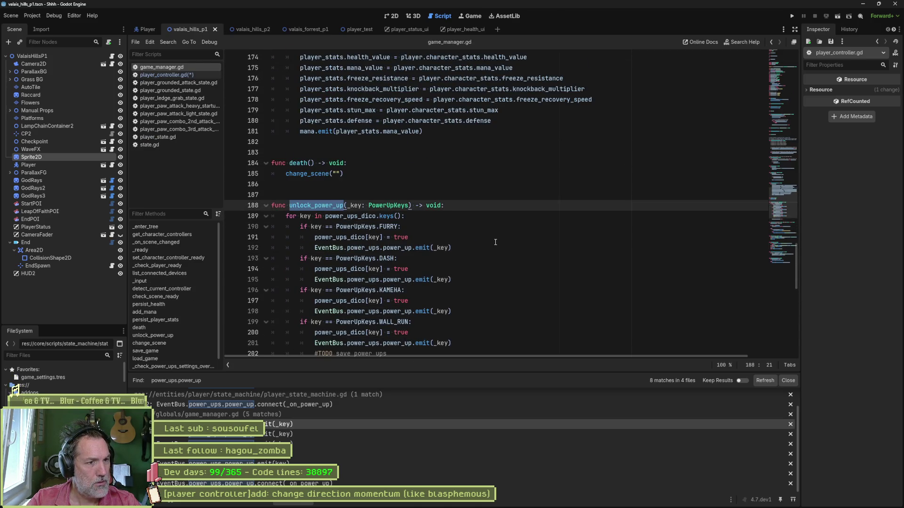
pyautogui.scroll(-2, 496, 242)
pyautogui.moveTo(315, 174); pyautogui.dragTo(427, 175)
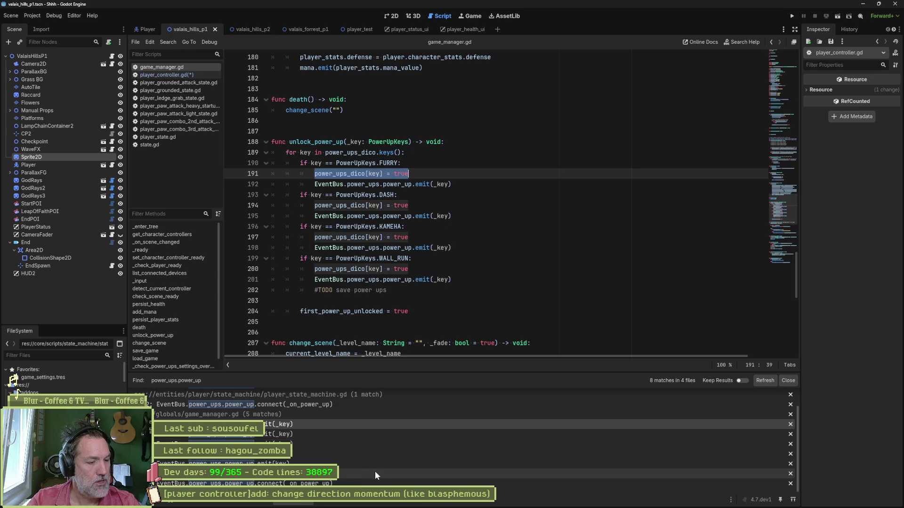
pyautogui.scroll(2, 300, 427)
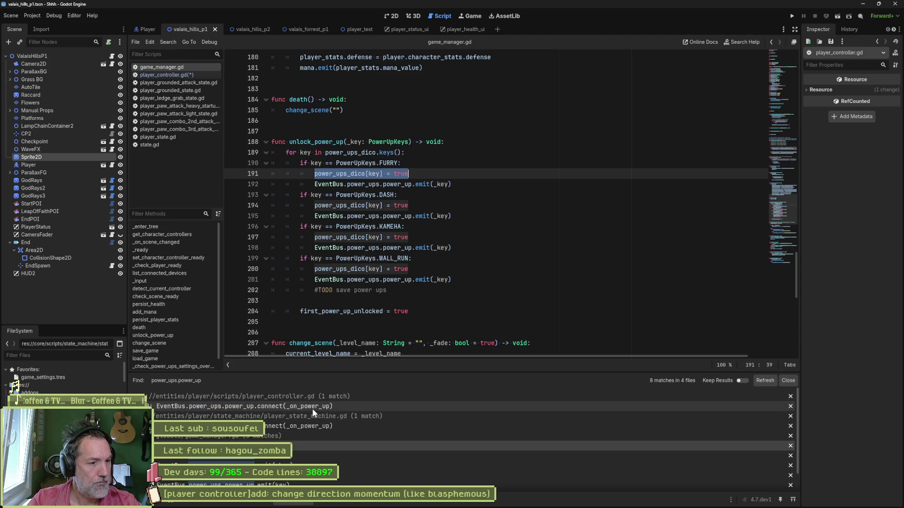
# - Check the player_state_machine.gd match, then go to _on_power_up in player_controller.gd
pyautogui.click(313, 427)
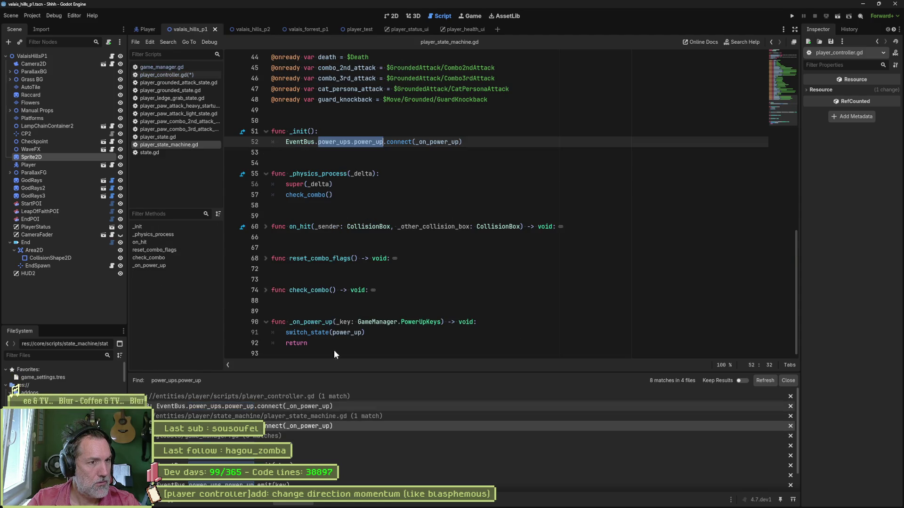
pyautogui.keyDown('ctrl'); pyautogui.click(437, 142); pyautogui.keyUp('ctrl')
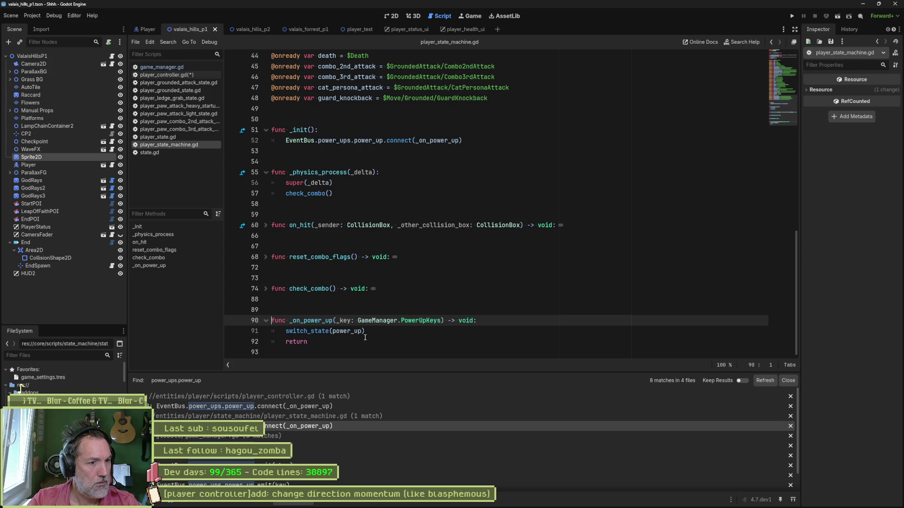
pyautogui.click(347, 408)
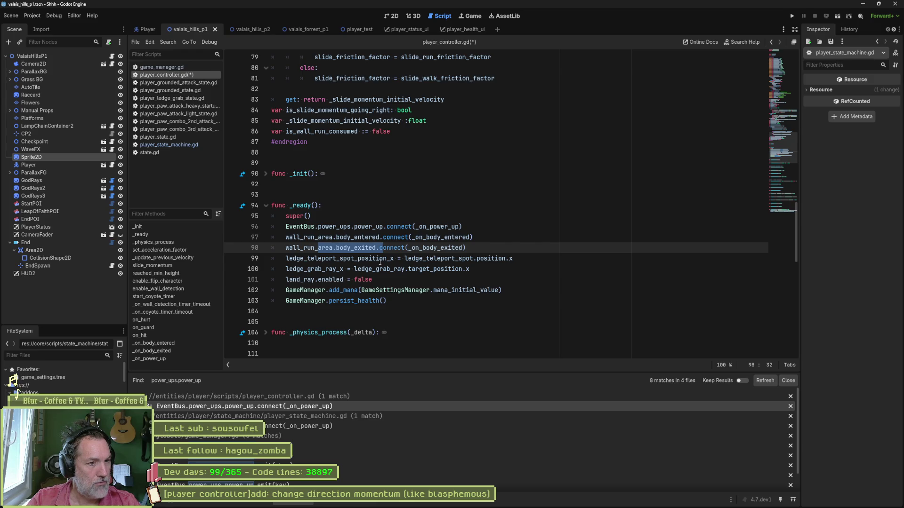
pyautogui.press('Up')
pyautogui.press('Up')
pyautogui.keyDown('ctrl'); pyautogui.click(443, 227); pyautogui.keyUp('ctrl')
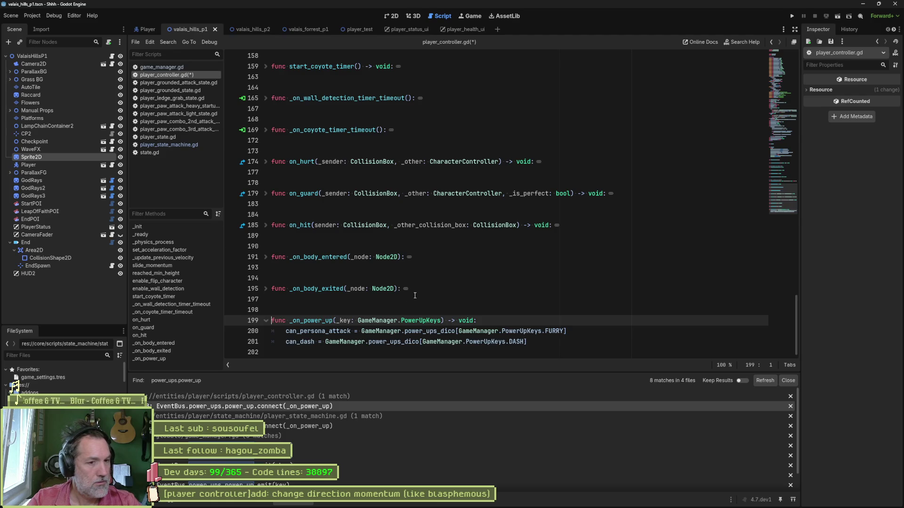
# - Delete the _on_power_up function and the broken power_up connect line in _ready
pyautogui.moveTo(511, 331)
pyautogui.mouseDown()
pyautogui.moveTo(510, 343)
pyautogui.moveTo(528, 342)
pyautogui.moveTo(254, 312)
pyautogui.mouseUp()
pyautogui.press('Up')
pyautogui.press('Up')
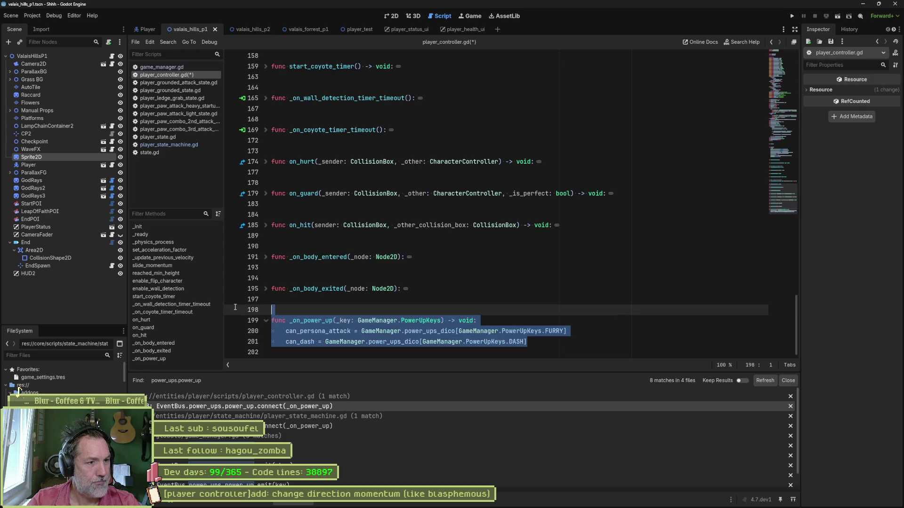
pyautogui.press('BackSpace')
pyautogui.press('BackSpace')
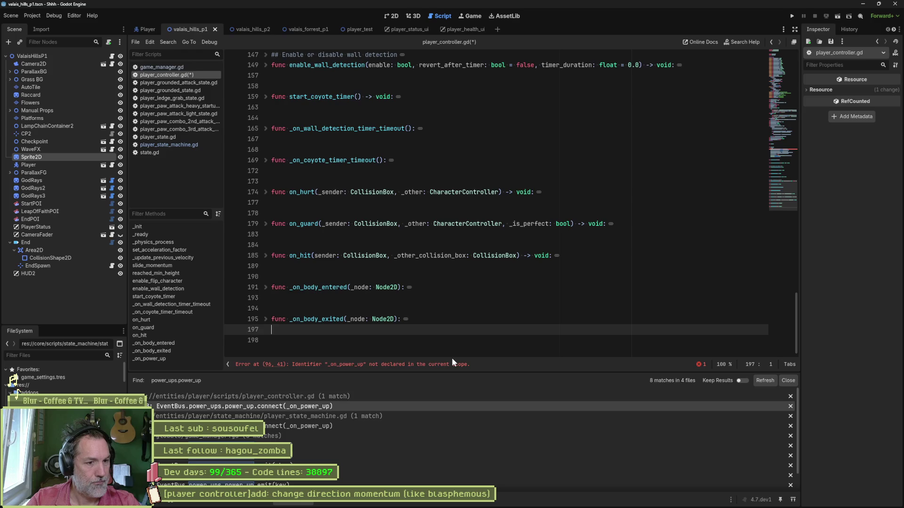
pyautogui.click(453, 364)
pyautogui.hotkey('ctrl', 'shift', 'k')
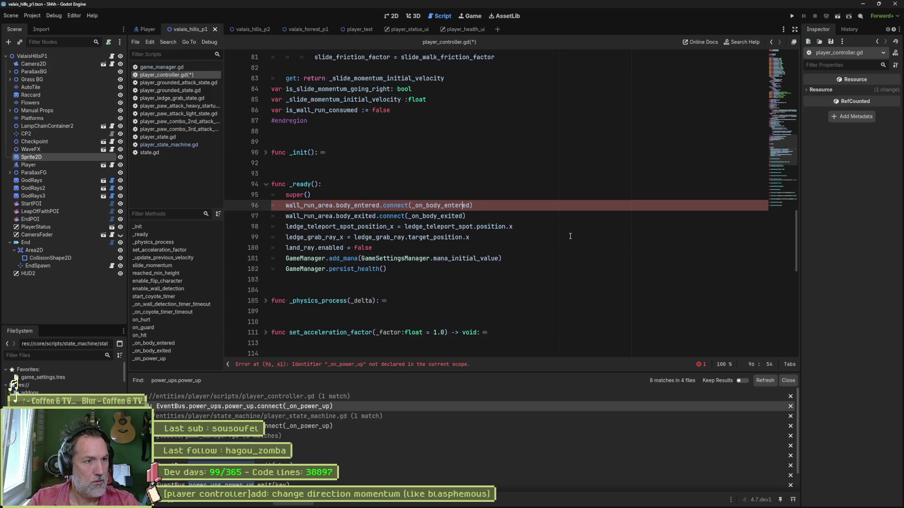
# - Select the entire updated player_controller.gd script to copy into the Claude chat
pyautogui.click(624, 205)
pyautogui.moveTo(776, 145)
pyautogui.mouseDown()
pyautogui.moveTo(779, 63)
pyautogui.moveTo(777, 114)
pyautogui.mouseUp()
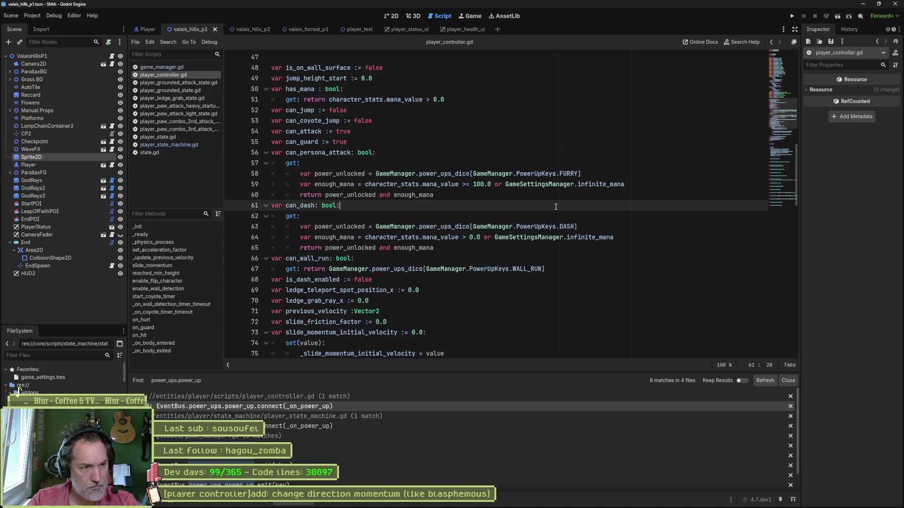
pyautogui.hotkey('ctrl', 'a')
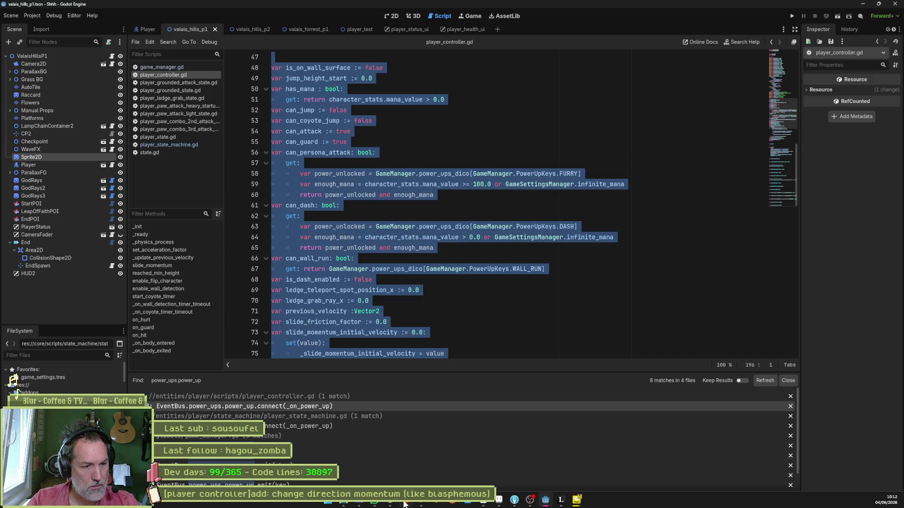
pyautogui.click(428, 452)
# - Send the updated script to Claude and select its suggested comment for _update_previous_velocity
pyautogui.hotkey('ctrl', 'v')
pyautogui.press('Return')
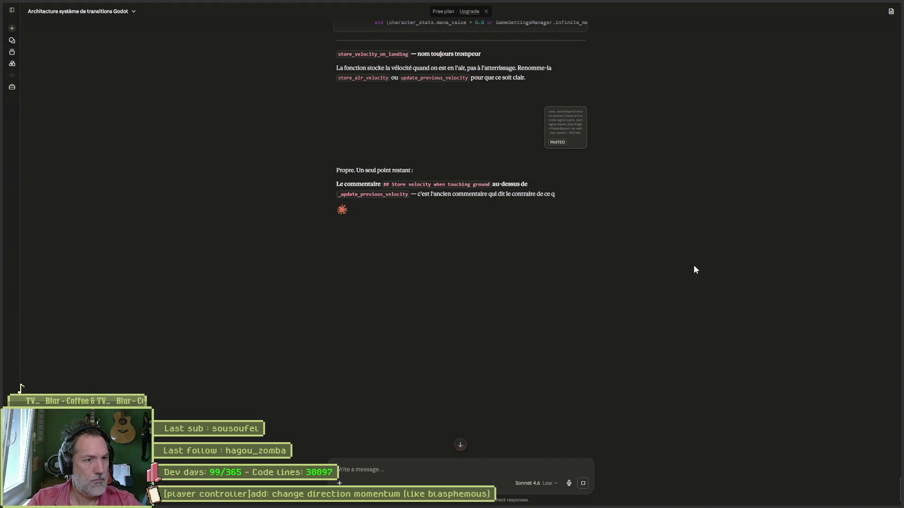
pyautogui.tripleClick(594, 233)
pyautogui.hotkey('ctrl', 'c')
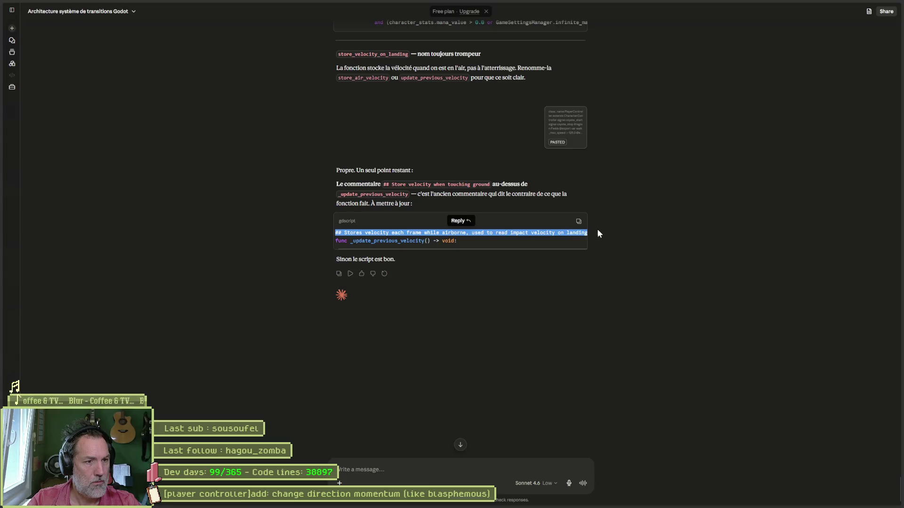
pyautogui.hotkey('alt', 'Tab')
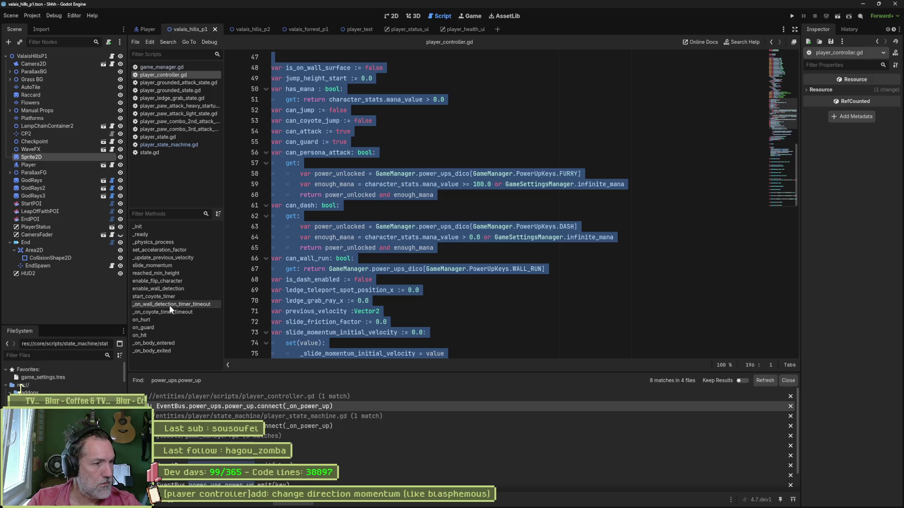
# - Replace the line 115 comment with 'Stores velocity each frame while airborne, used to read impact velocity on landing'
pyautogui.click(176, 258)
pyautogui.moveTo(408, 195); pyautogui.dragTo(272, 195)
pyautogui.hotkey('ctrl', 'v')
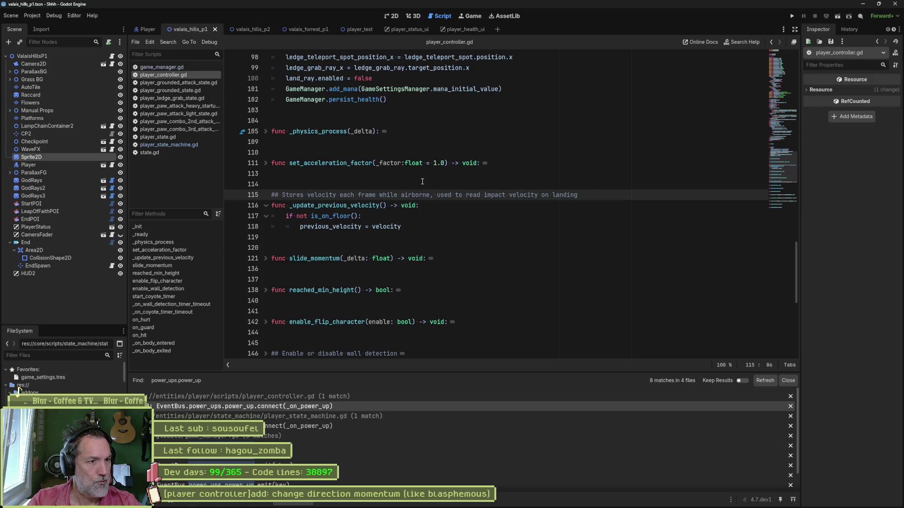
pyautogui.click(514, 184)
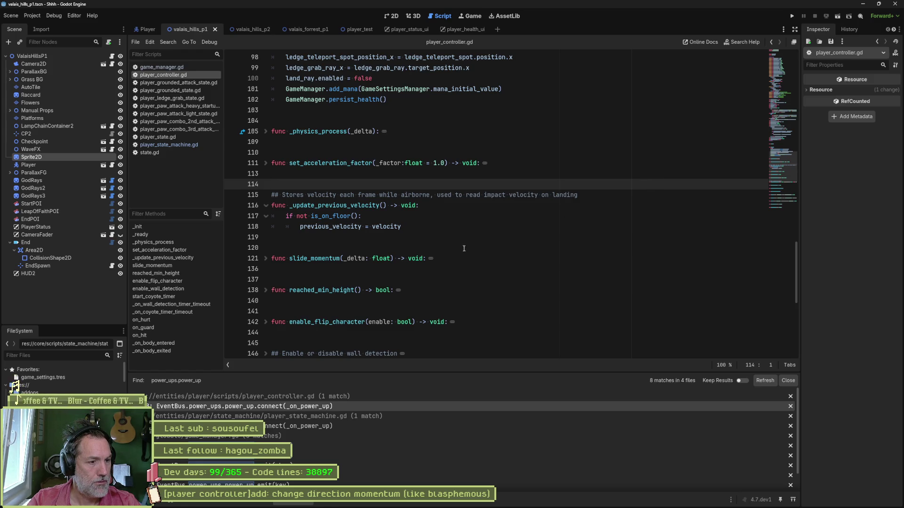
# - Fold every code block in player_controller.gd and look over the folded script
pyautogui.scroll(6, 455, 254)
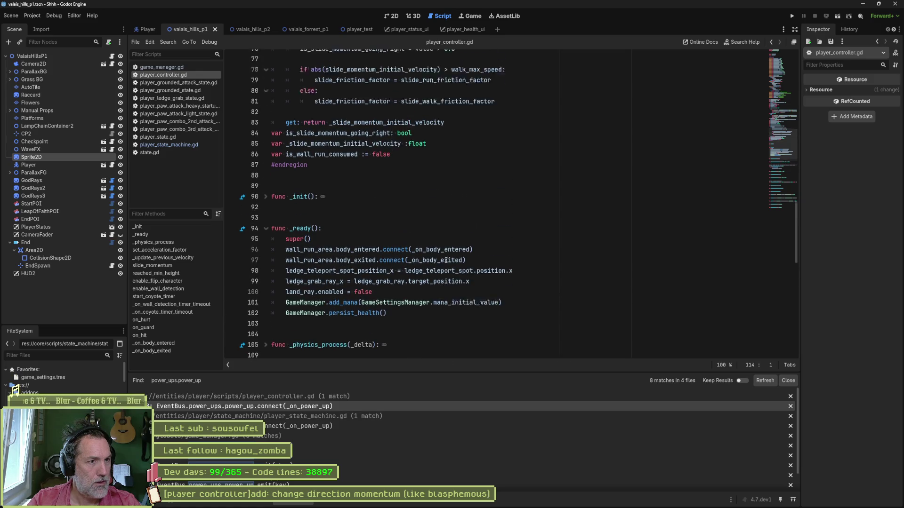
pyautogui.scroll(3, 446, 259)
pyautogui.hotkey('ctrl', 'alt', 'f')
pyautogui.scroll(-3, 449, 260)
pyautogui.scroll(1, 450, 261)
pyautogui.scroll(-3, 451, 261)
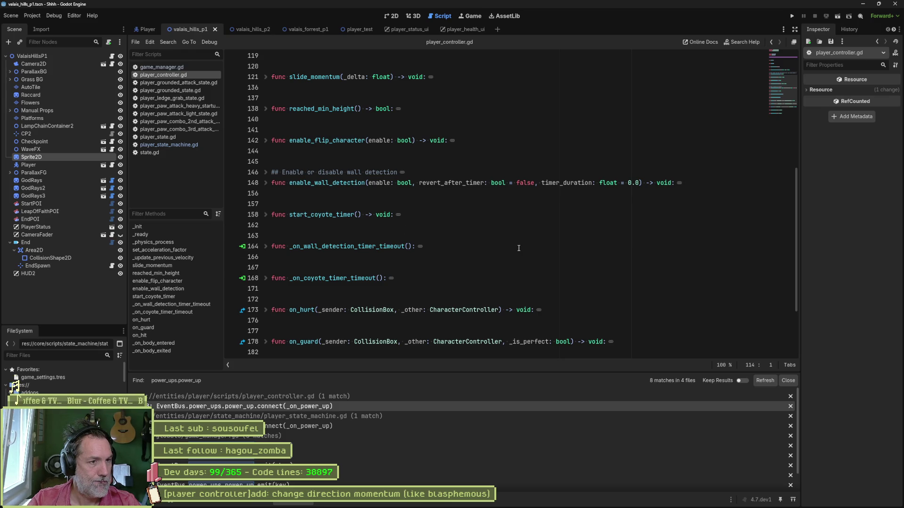
pyautogui.scroll(8, 519, 248)
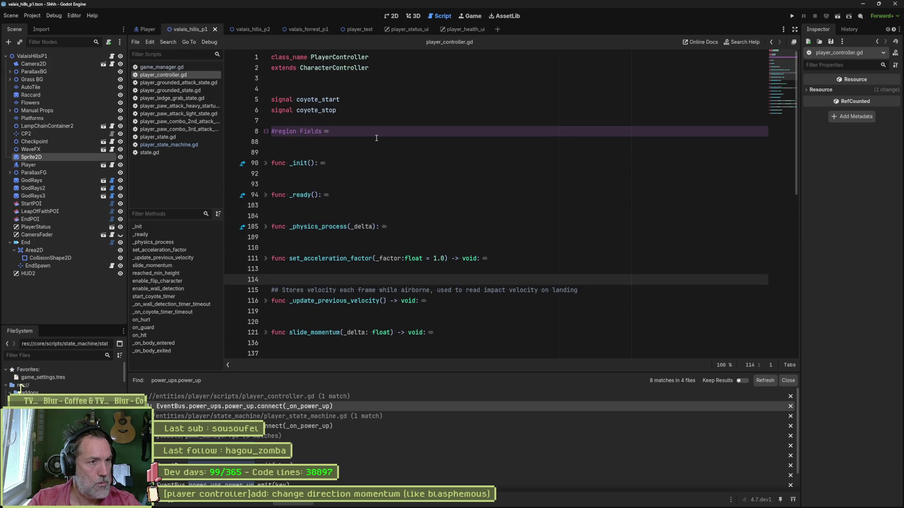
# - Remove the unfinished #region line near the top, leave the Fields region collapsed, and save
pyautogui.click(374, 91)
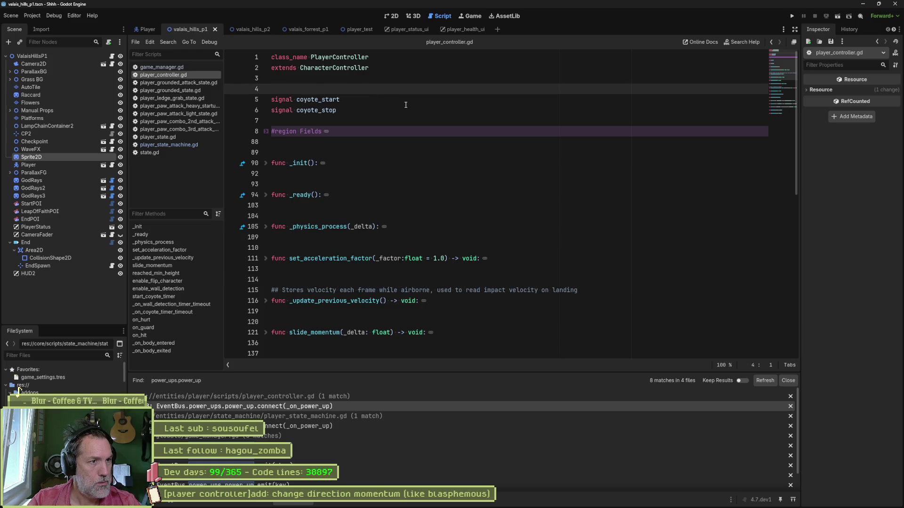
pyautogui.write('#region signals')
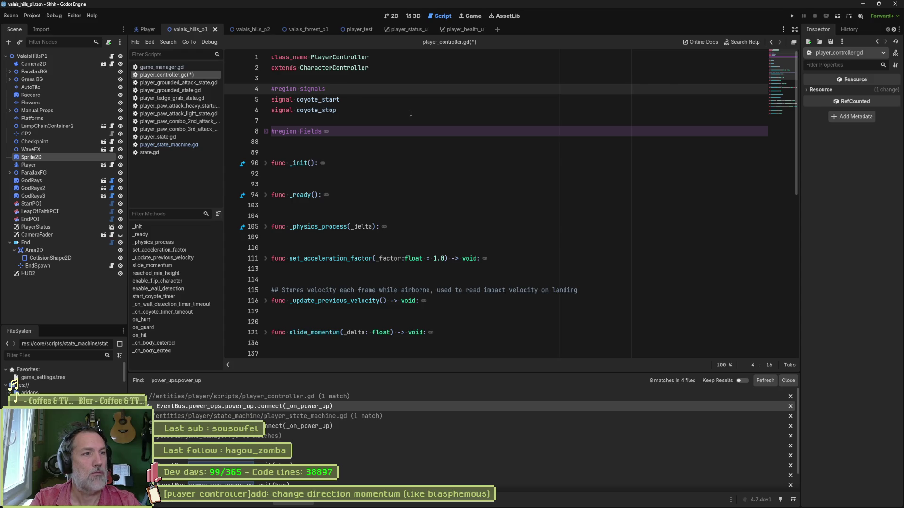
pyautogui.hotkey('ctrl', 'x')
pyautogui.press('Down')
pyautogui.press('Down')
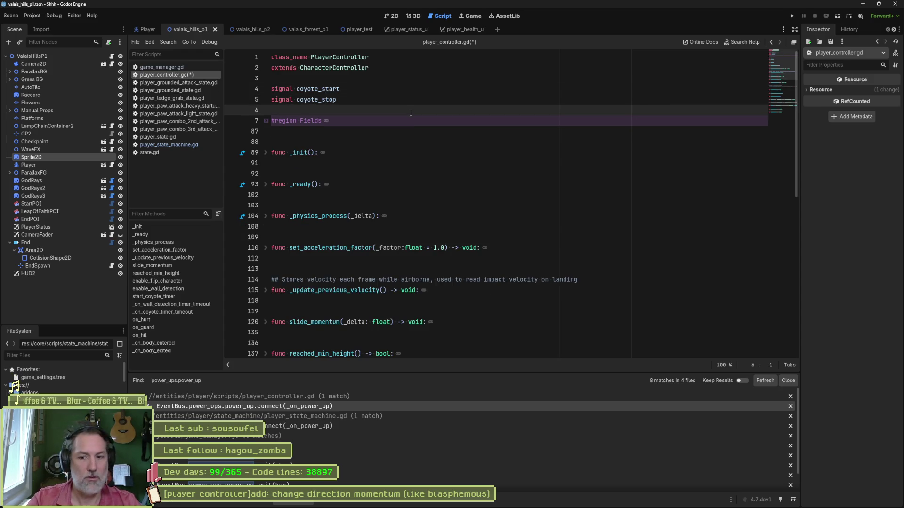
pyautogui.click(268, 121)
pyautogui.click(268, 121)
pyautogui.click(269, 121)
pyautogui.click(303, 121)
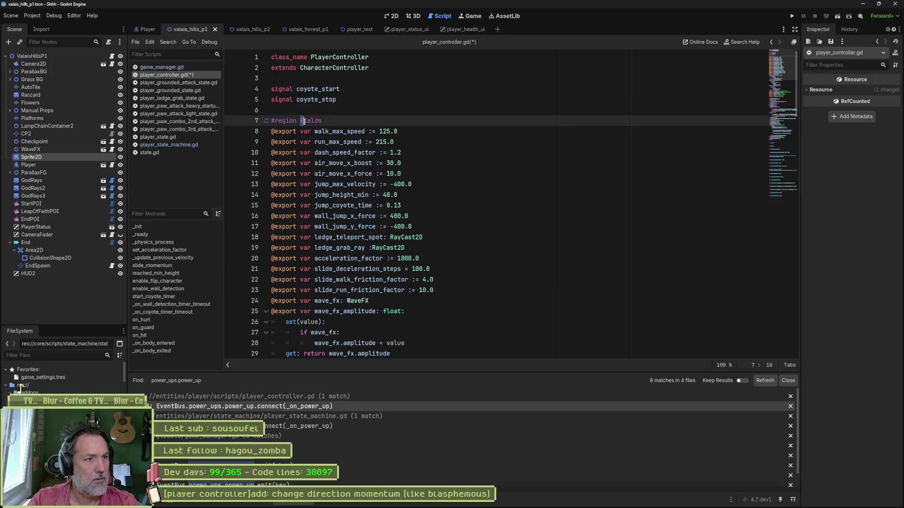
pyautogui.click(266, 121)
pyautogui.hotkey('ctrl', 's')
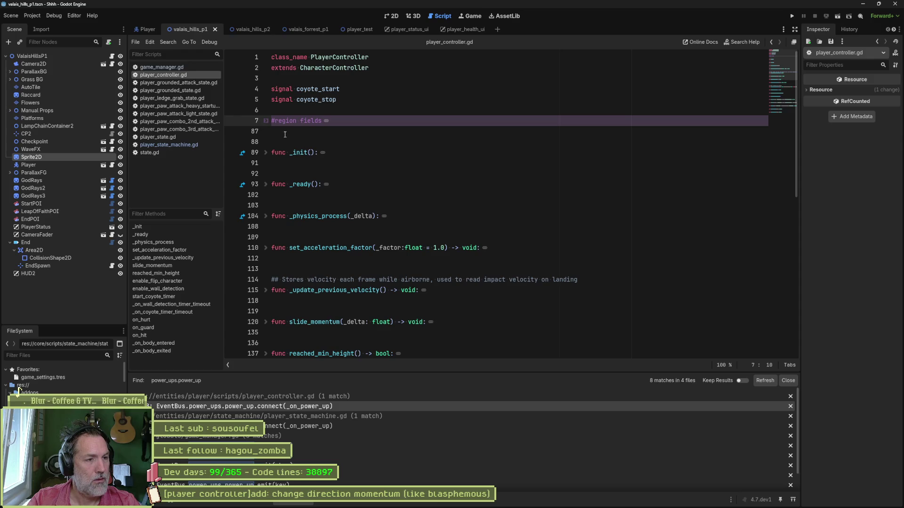
# - Wrap _init, _ready and _physics_process between '#region lifecycle' and '#endregion', adding space for the next region
pyautogui.click(279, 143)
pyautogui.write('#region ')
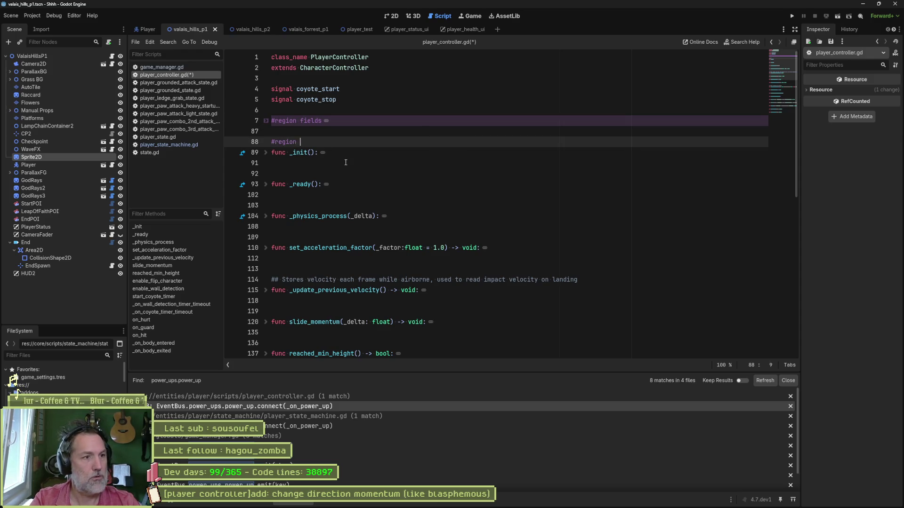
pyautogui.write('lifecycle')
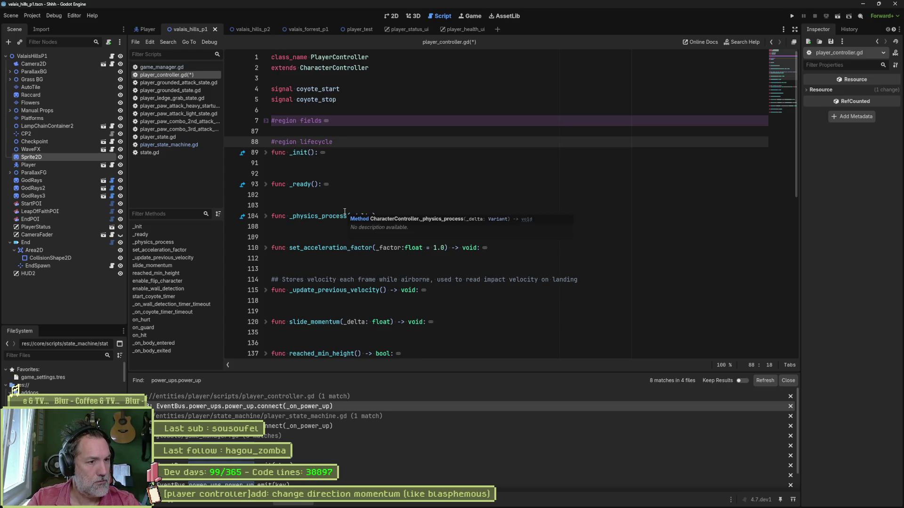
pyautogui.click(307, 226)
pyautogui.write('#endregio')
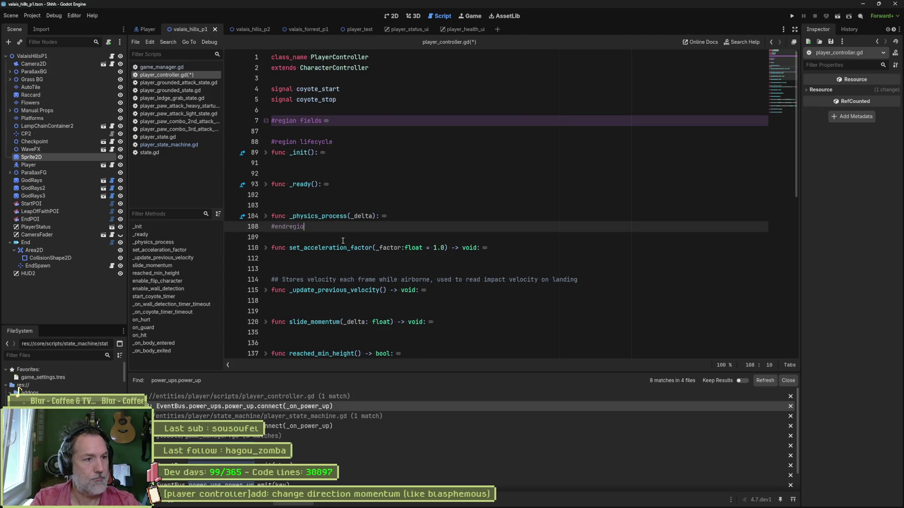
pyautogui.write('n')
pyautogui.press('Down')
pyautogui.press('Return')
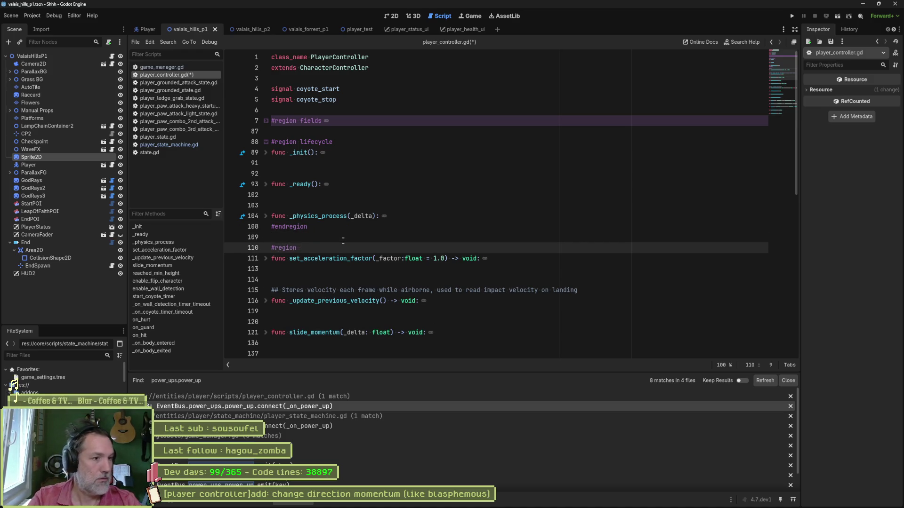
# - Search the whole project for every use of set_acceleration_factor
pyautogui.doubleClick(371, 262)
pyautogui.hotkey('ctrl', 'shift', 'f')
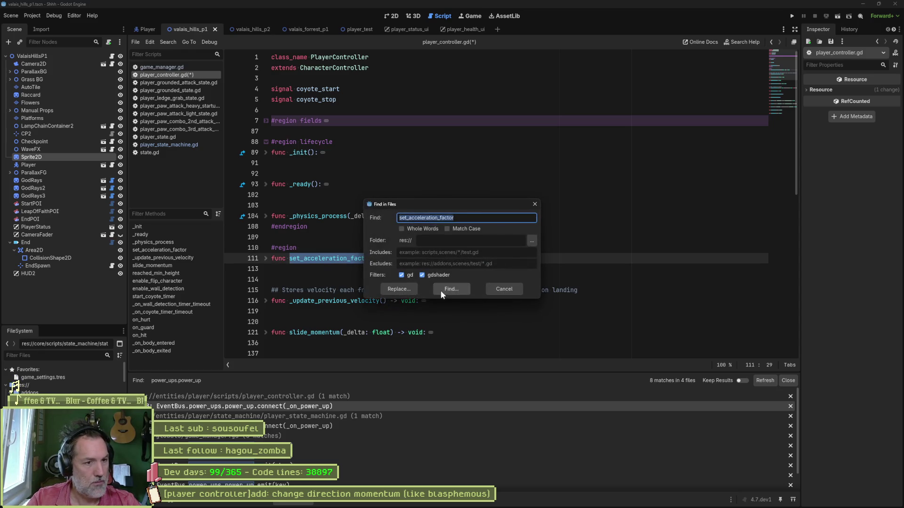
pyautogui.press('Return')
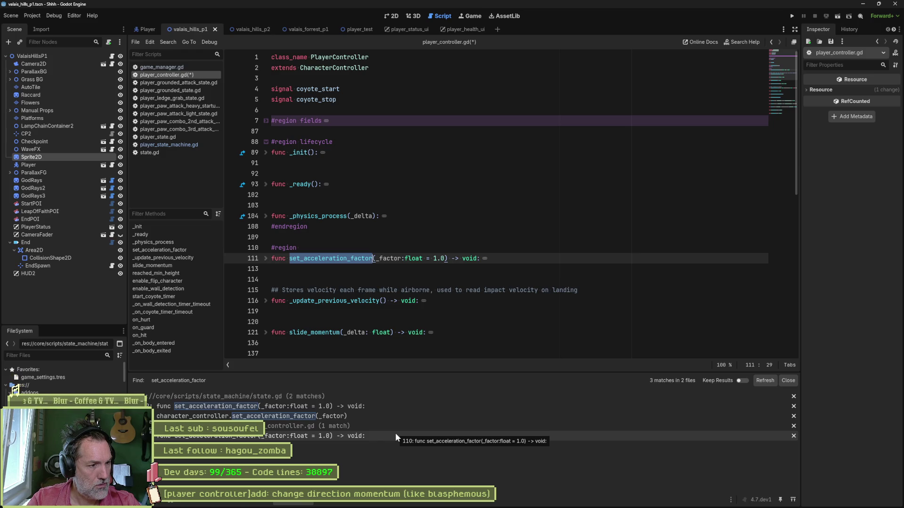
# - Delete the set_acceleration_factor wrapper function and its leftover blank line from state.gd
pyautogui.click(326, 406)
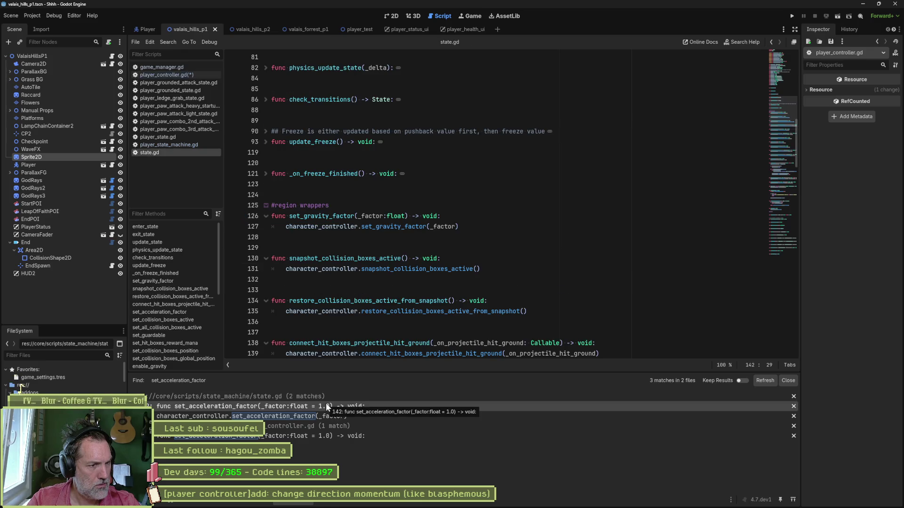
pyautogui.click(326, 405)
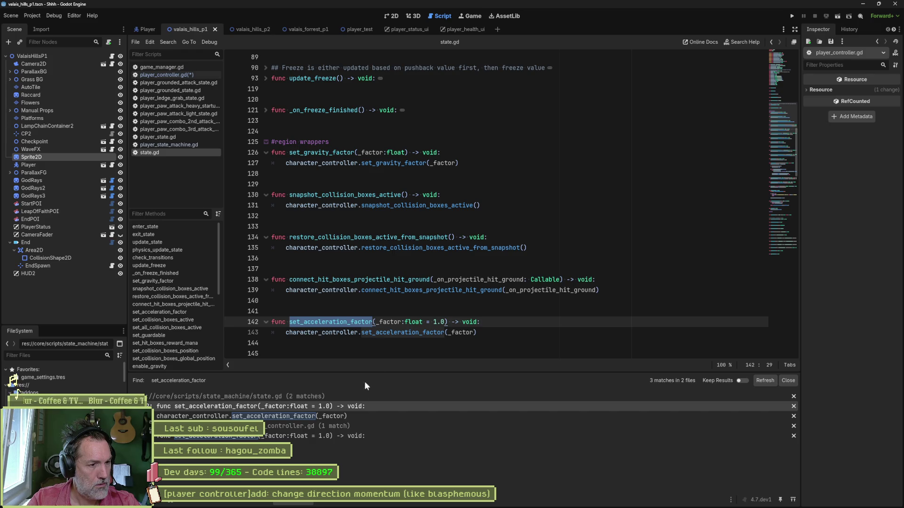
pyautogui.click(357, 417)
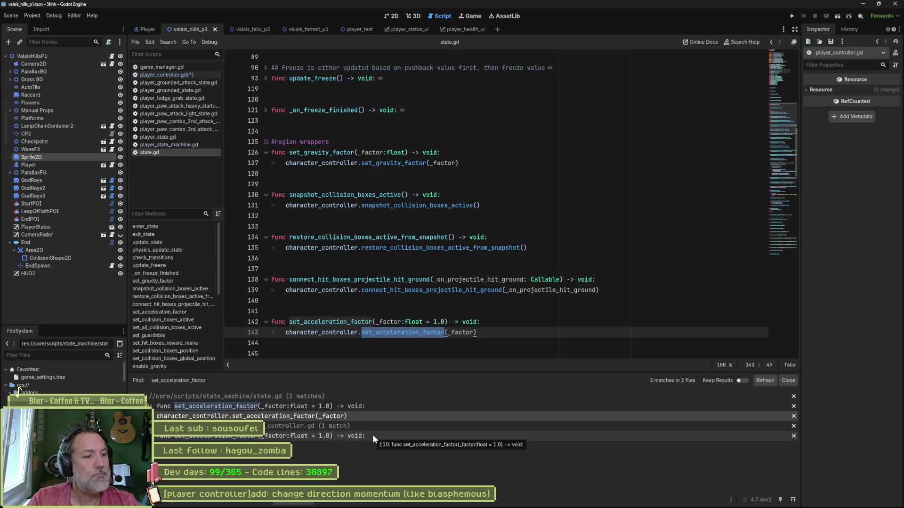
pyautogui.click(505, 333)
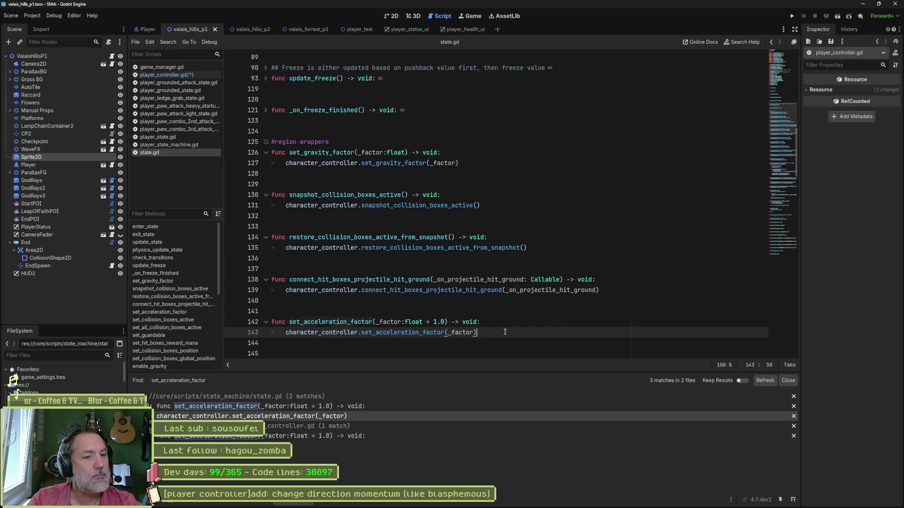
pyautogui.moveTo(490, 333)
pyautogui.mouseDown()
pyautogui.moveTo(251, 311)
pyautogui.moveTo(249, 300)
pyautogui.mouseUp()
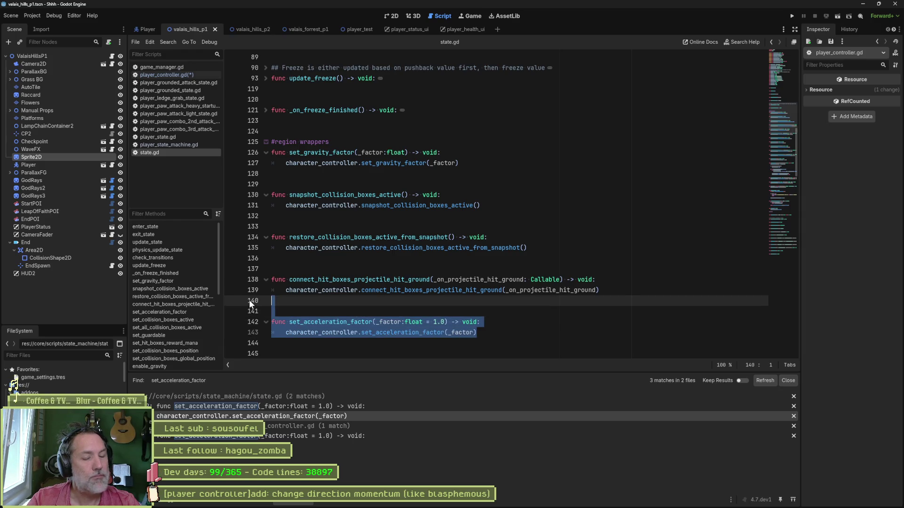
pyautogui.press('BackSpace')
pyautogui.press('Delete')
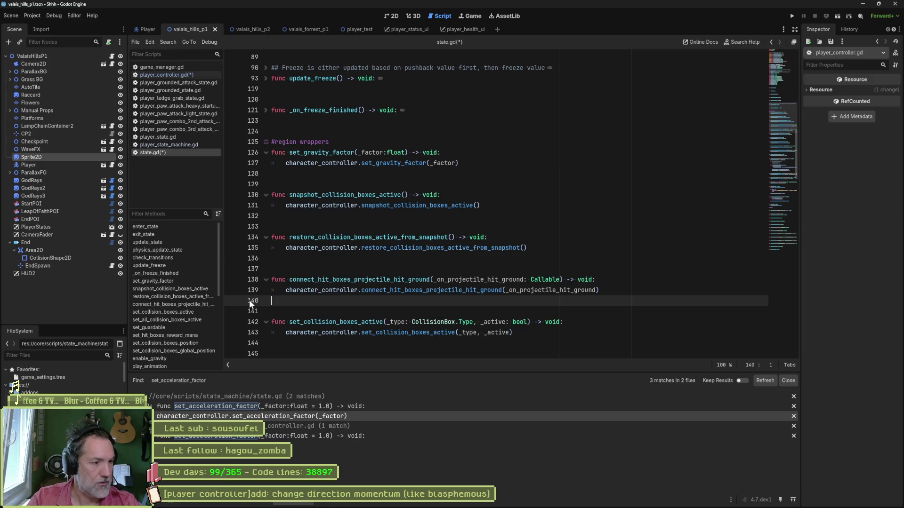
pyautogui.click(240, 406)
# - Delete the set_acceleration_factor function from player_controller.gd
pyautogui.click(243, 414)
pyautogui.click(245, 436)
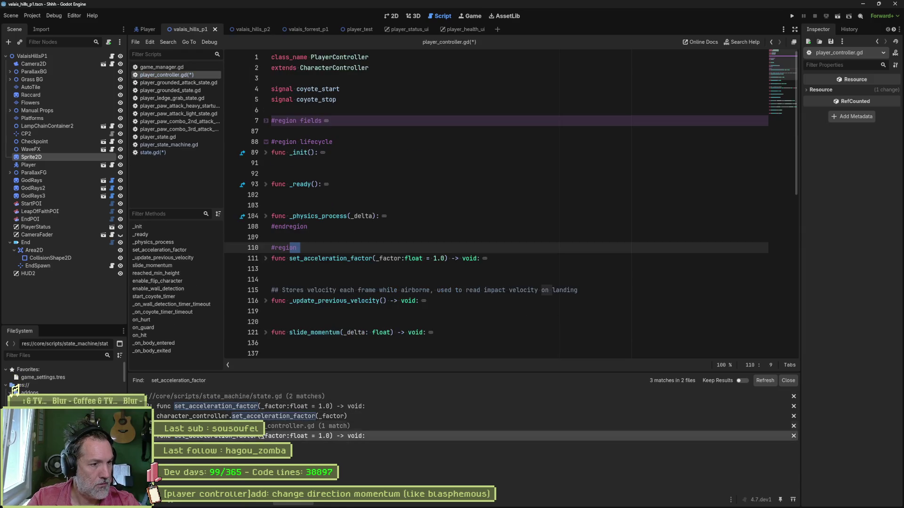
pyautogui.tripleClick(345, 260)
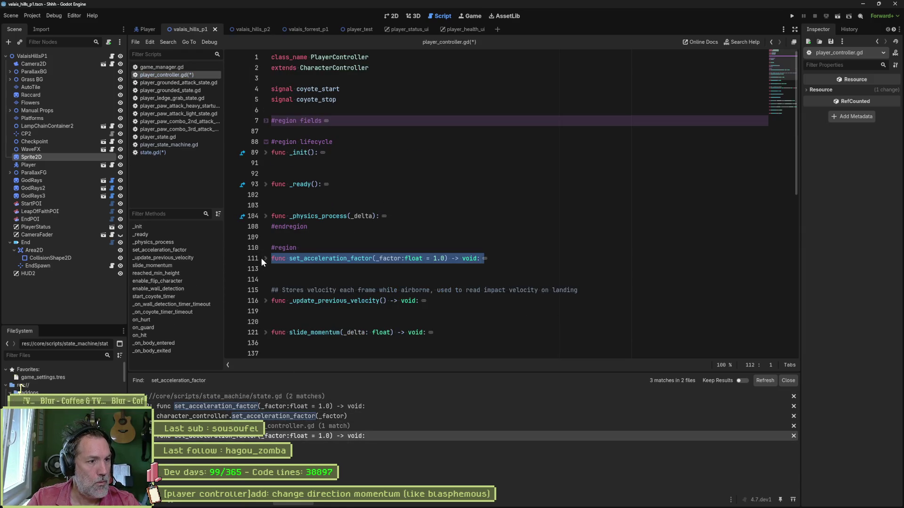
pyautogui.keyDown('shift'); pyautogui.click(241, 253); pyautogui.keyUp('shift')
pyautogui.keyDown('shift'); pyautogui.click(236, 261); pyautogui.keyUp('shift')
pyautogui.press('Delete')
pyautogui.press('Delete')
pyautogui.press('Delete')
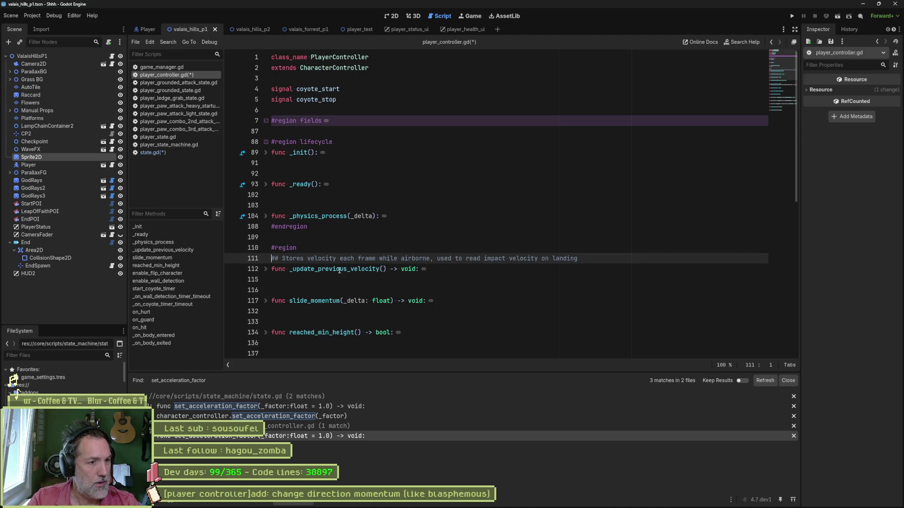
# - Search the project for slide_momentum, finding 20 matches in 3 files
pyautogui.doubleClick(324, 300)
pyautogui.hotkey('ctrl', 'shift', 'f')
pyautogui.press('Return')
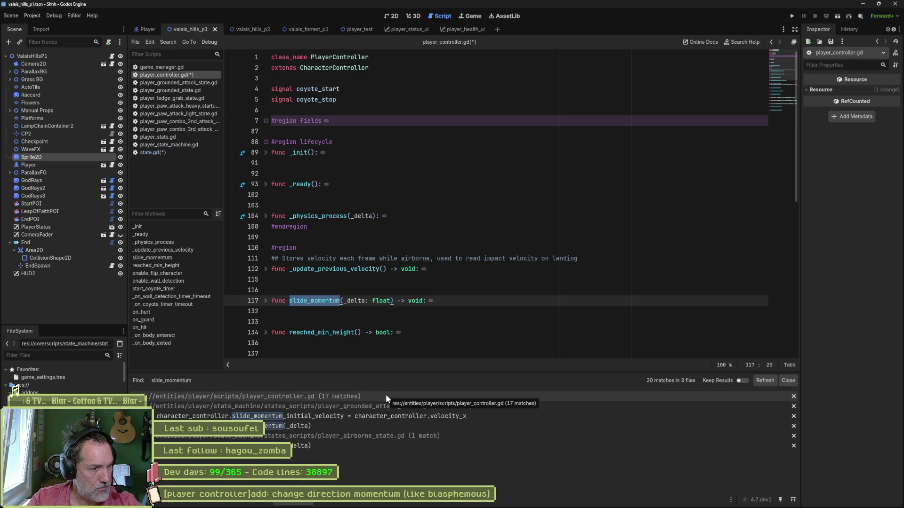
pyautogui.click(386, 398)
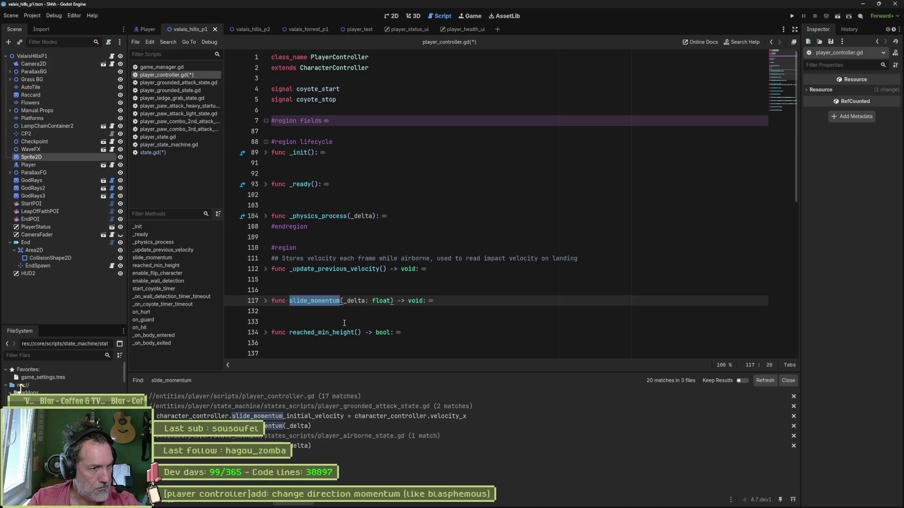
pyautogui.click(328, 290)
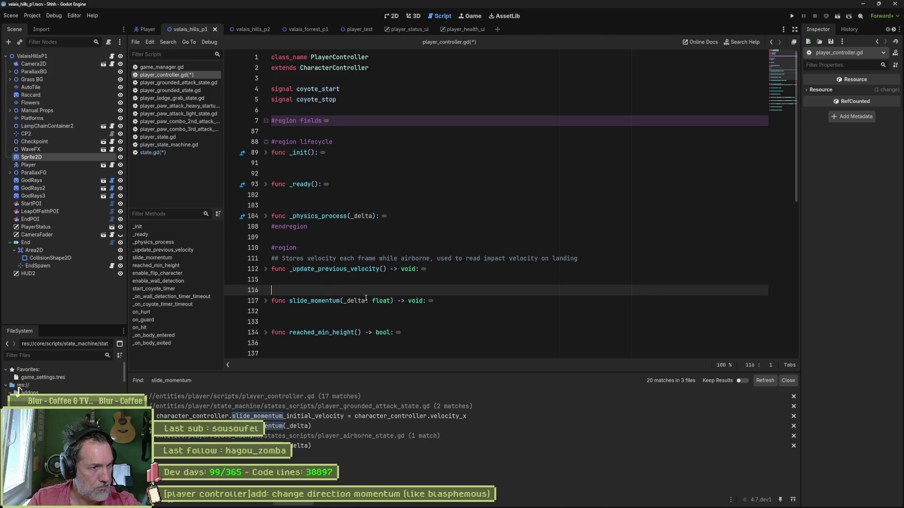
pyautogui.click(351, 252)
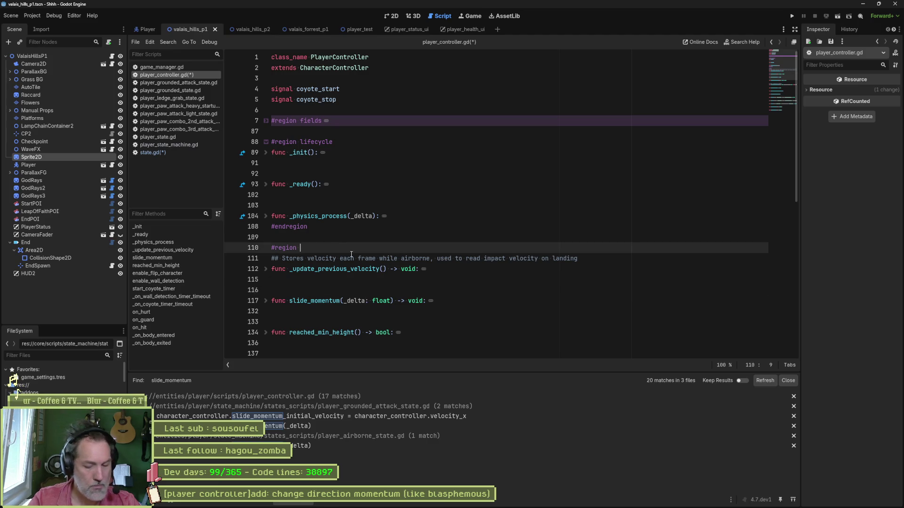
pyautogui.write('API')
# - Close the empty API region with #endregion and start a '#region internal' block below it
pyautogui.press('Down')
pyautogui.press('Down')
pyautogui.press('Down')
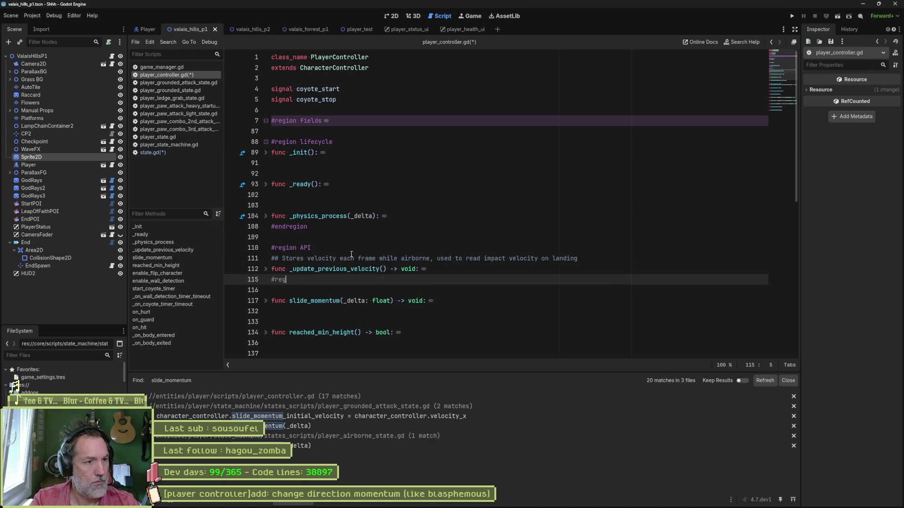
pyautogui.write('ndregion')
pyautogui.press('Return')
pyautogui.press('Down')
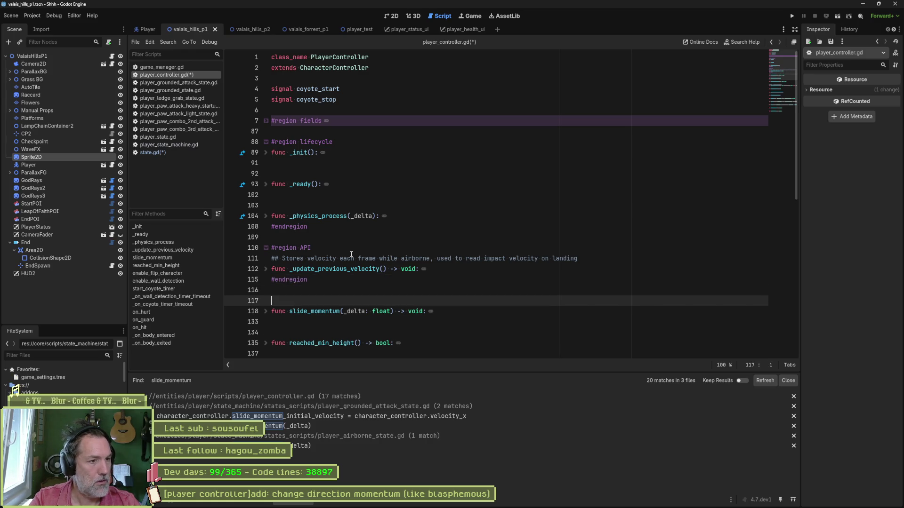
pyautogui.write('#region internals')
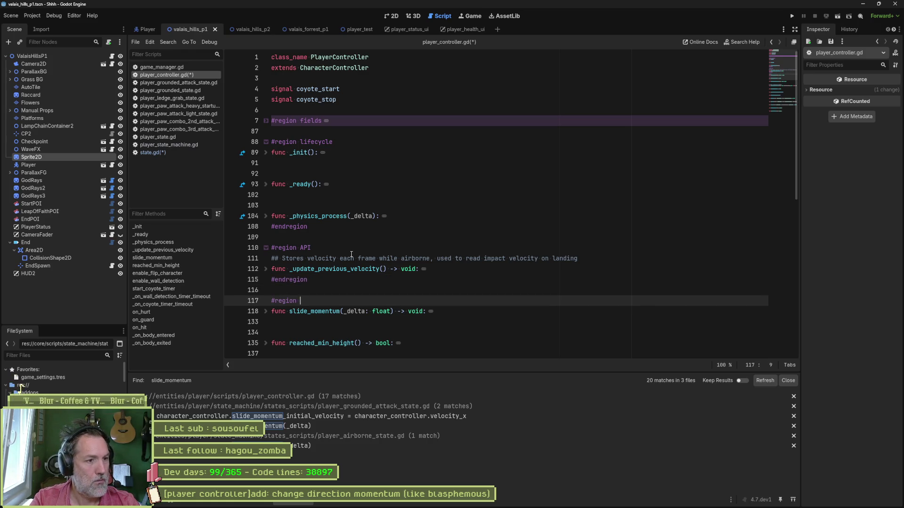
pyautogui.press('BackSpace')
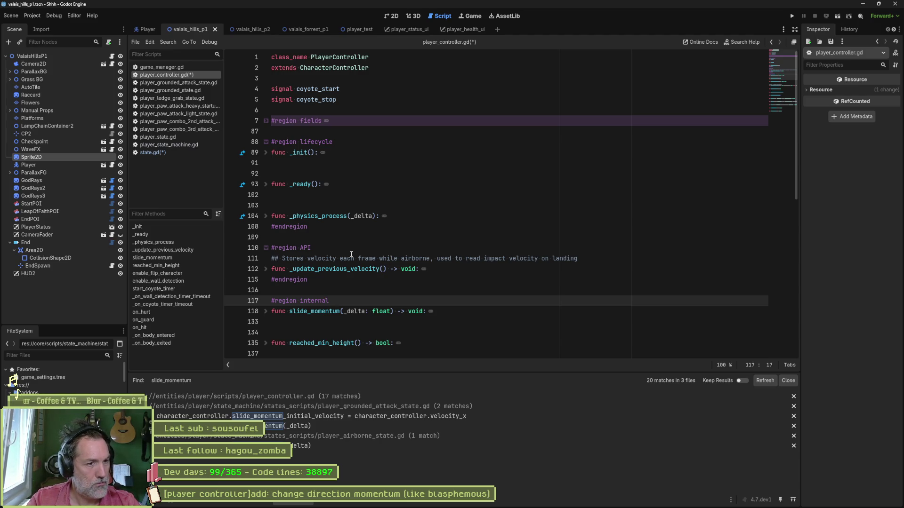
# - Move _update_previous_velocity and its comment under the #region internal heading
pyautogui.scroll(-2, 370, 281)
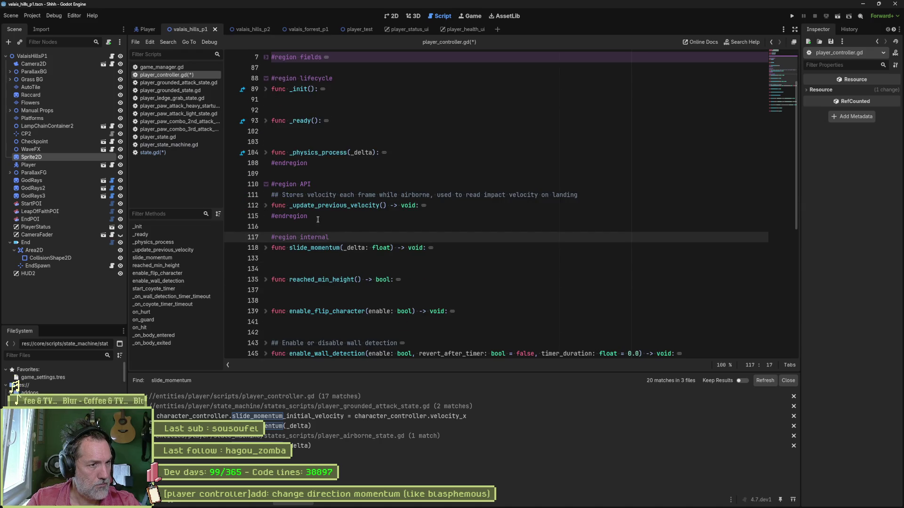
pyautogui.click(266, 206)
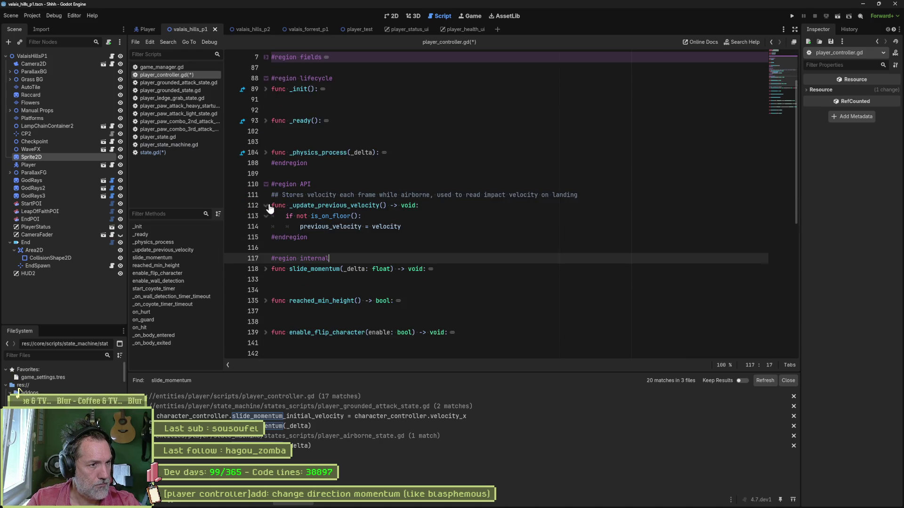
pyautogui.click(266, 269)
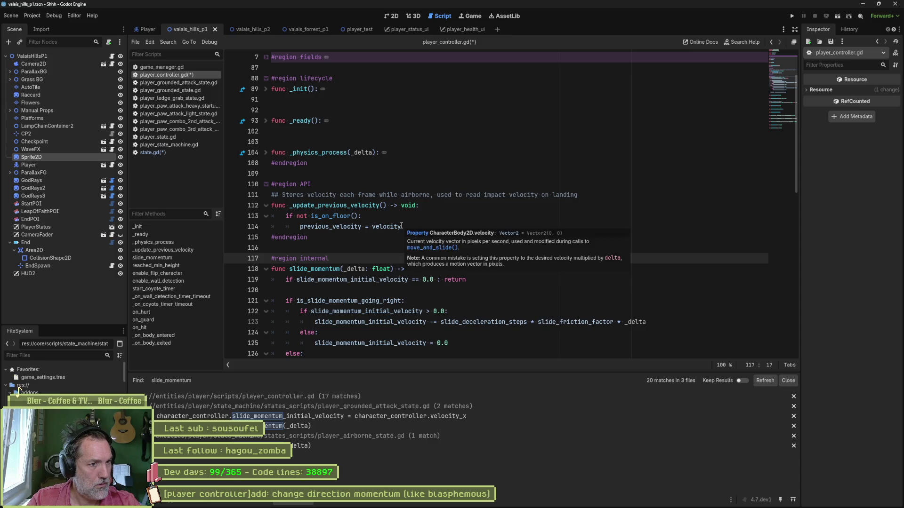
pyautogui.click(401, 226)
pyautogui.hotkey('shift', 'Up')
pyautogui.hotkey('shift', 'Up')
pyautogui.hotkey('shift', 'Up')
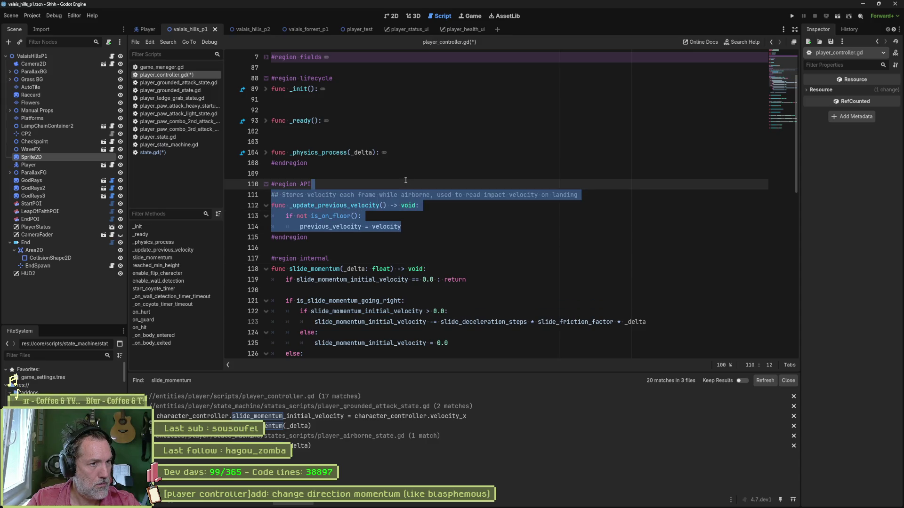
pyautogui.hotkey('ctrl', 'x')
pyautogui.click(388, 216)
pyautogui.hotkey('ctrl', 'v')
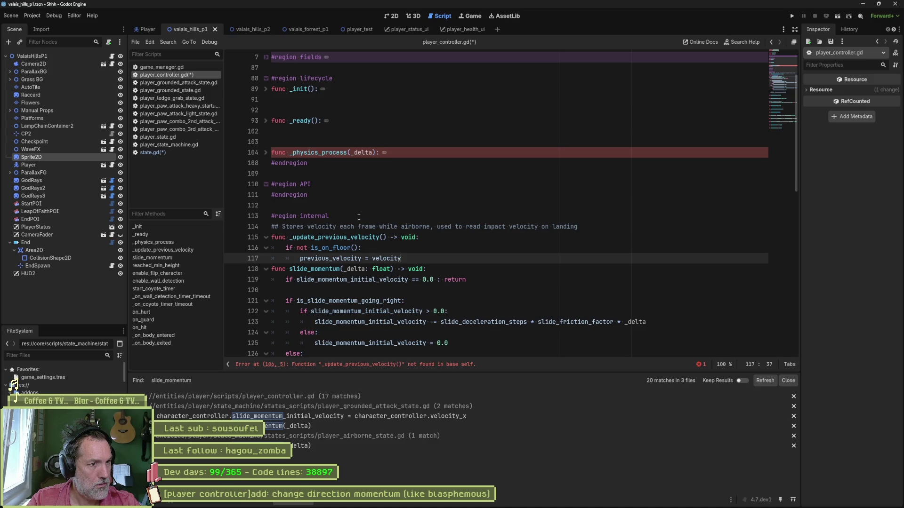
pyautogui.click(356, 217)
pyautogui.click(410, 258)
pyautogui.press('Return')
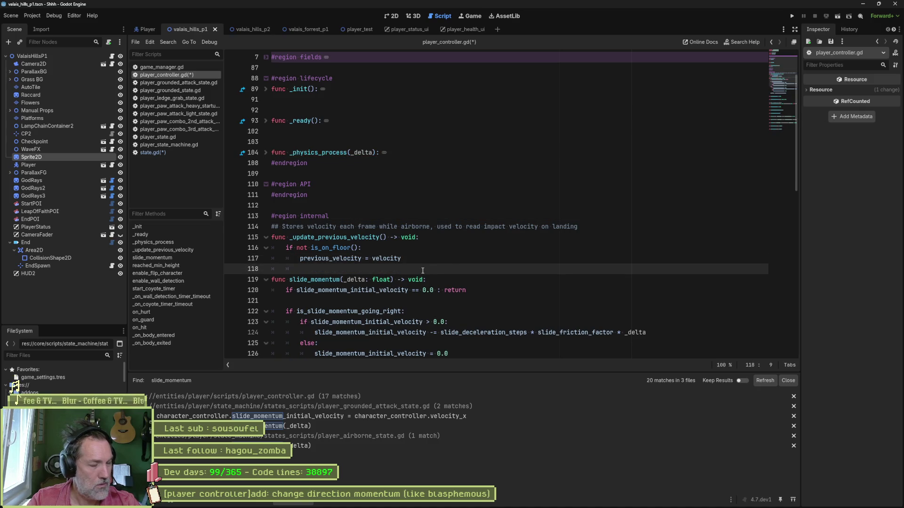
# - Search the project for reached_min_height, finding 2 matches in 2 files
pyautogui.scroll(-1, 421, 270)
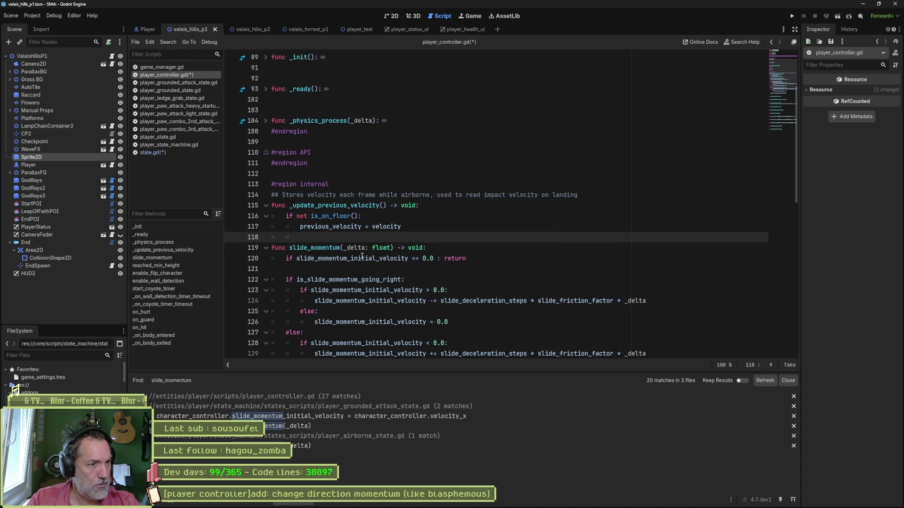
pyautogui.doubleClick(313, 248)
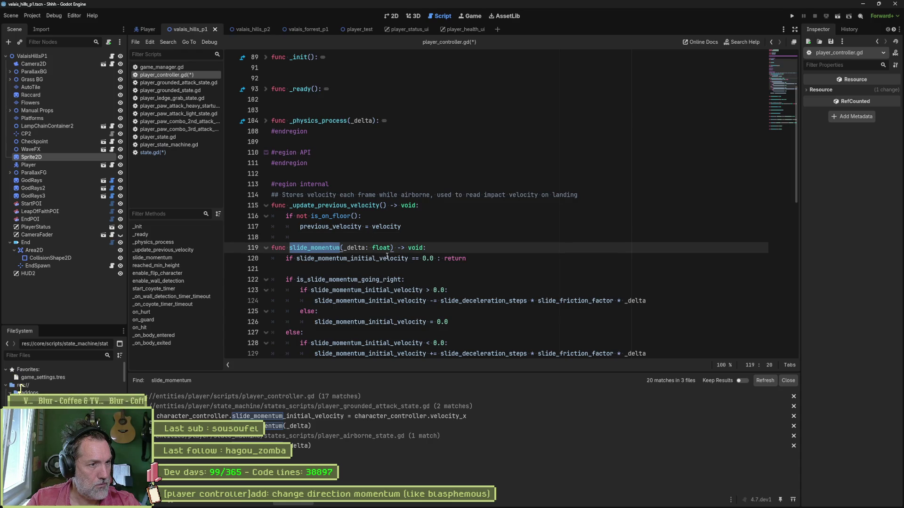
pyautogui.scroll(-4, 341, 286)
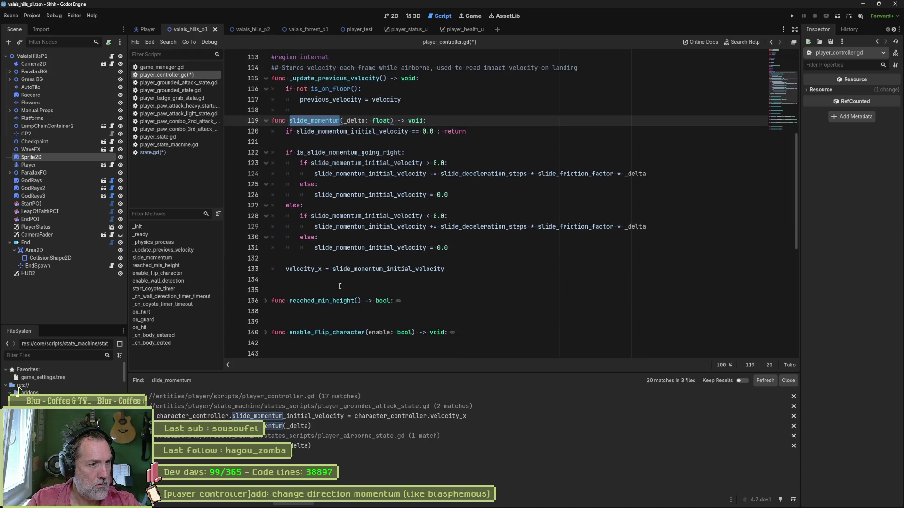
pyautogui.doubleClick(325, 300)
pyautogui.hotkey('ctrl', 'shift', 'f')
pyautogui.press('Return')
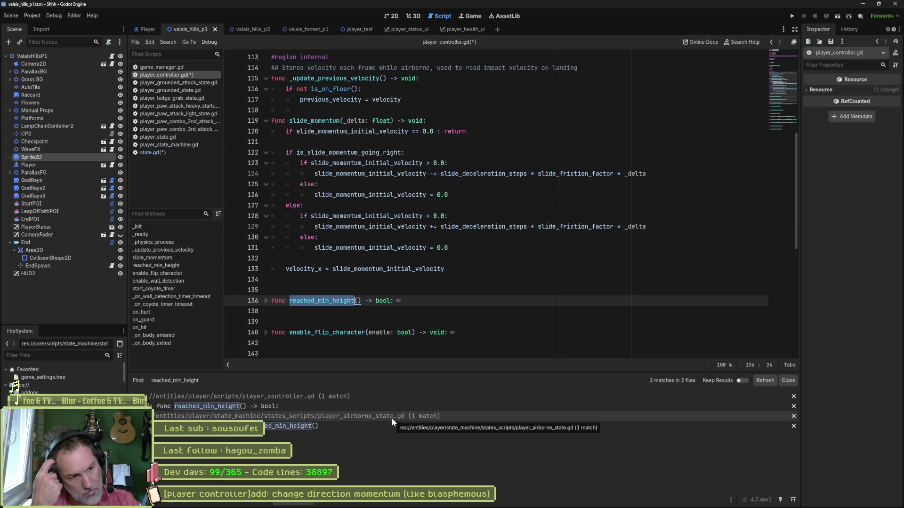
# - Move the reached_min_height function from the internal region into the API region
pyautogui.click(266, 301)
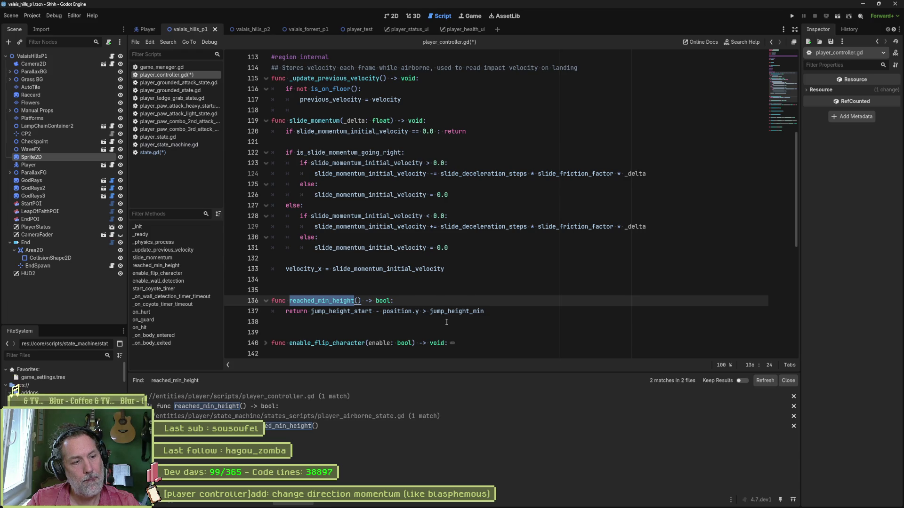
pyautogui.click(405, 290)
pyautogui.hotkey('shift', 'Down')
pyautogui.hotkey('shift', 'Down')
pyautogui.press('BackSpace')
pyautogui.scroll(10, 363, 292)
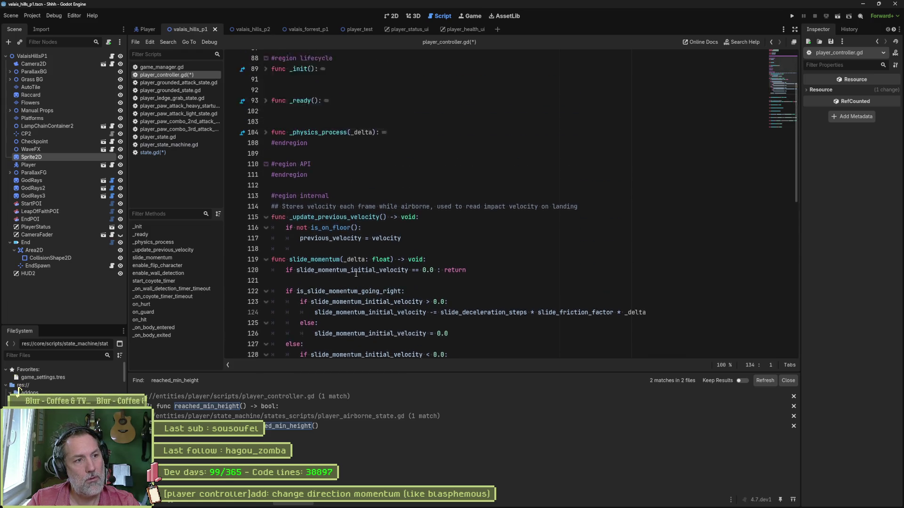
pyautogui.click(366, 184)
pyautogui.hotkey('ctrl', 'v')
# - Move slide_momentum just below #region API and tidy the surrounding blank lines
pyautogui.scroll(-5, 366, 214)
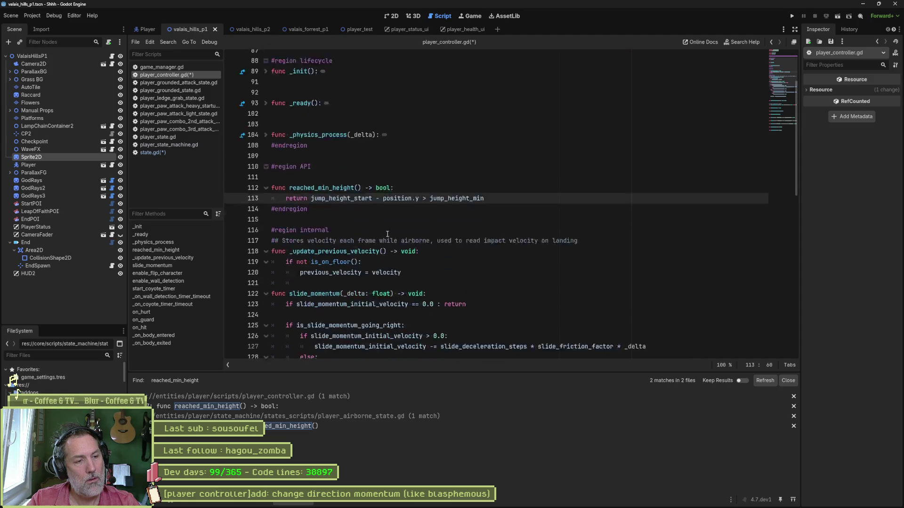
pyautogui.moveTo(449, 302)
pyautogui.mouseDown()
pyautogui.moveTo(271, 152)
pyautogui.moveTo(400, 131)
pyautogui.mouseUp()
pyautogui.press('BackSpace')
pyautogui.scroll(3, 355, 177)
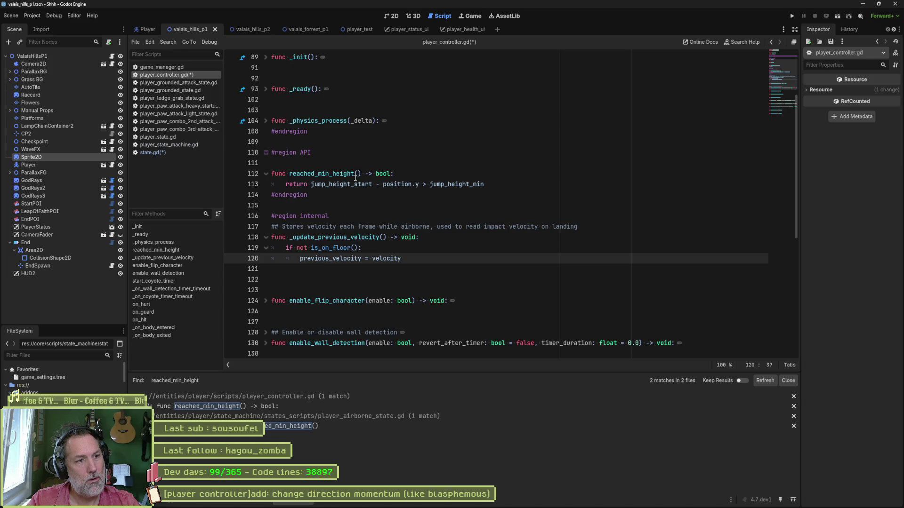
pyautogui.click(407, 151)
pyautogui.hotkey('ctrl', 'v')
pyautogui.click(383, 166)
pyautogui.hotkey('ctrl', 'shift', 'k')
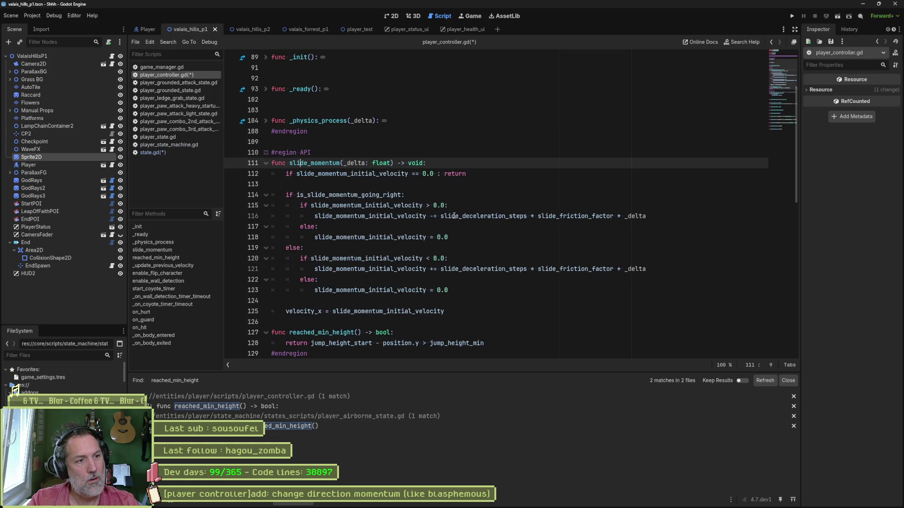
pyautogui.click(459, 322)
pyautogui.press('Return')
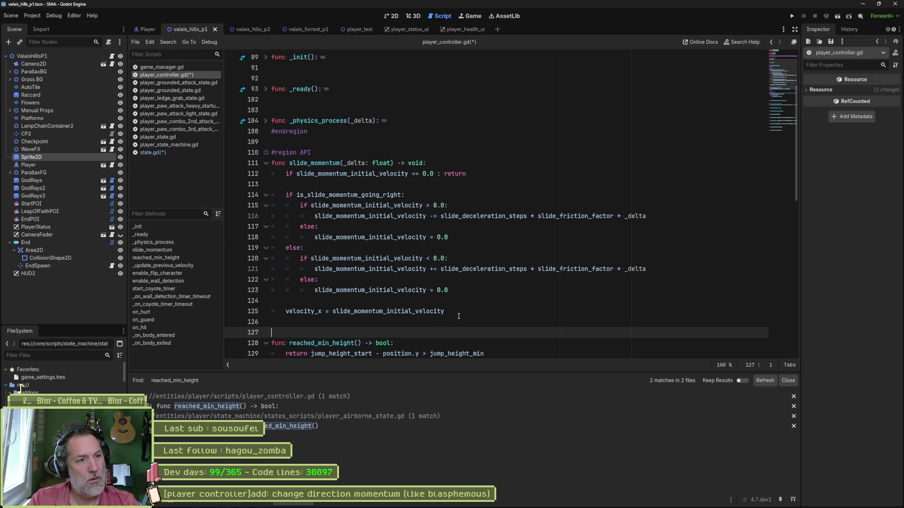
pyautogui.scroll(-7, 477, 305)
pyautogui.click(389, 217)
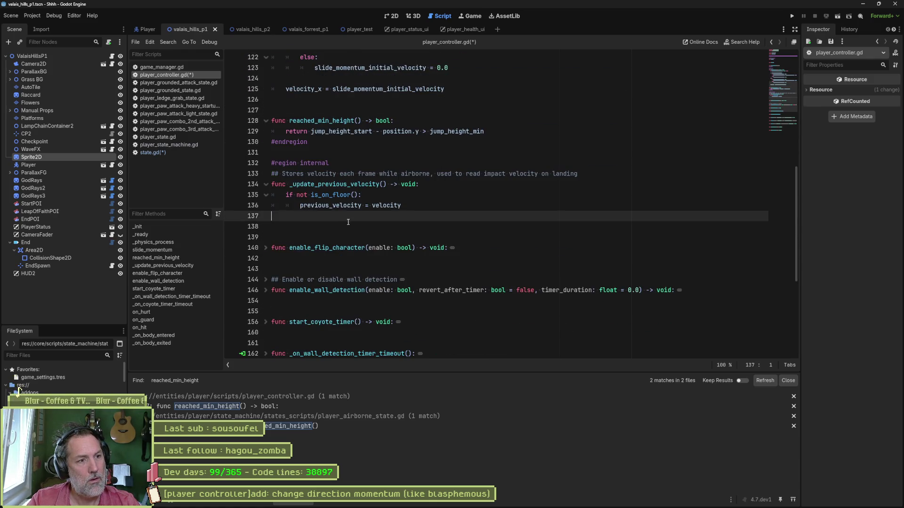
pyautogui.hotkey('ctrl', 'shift', 'k')
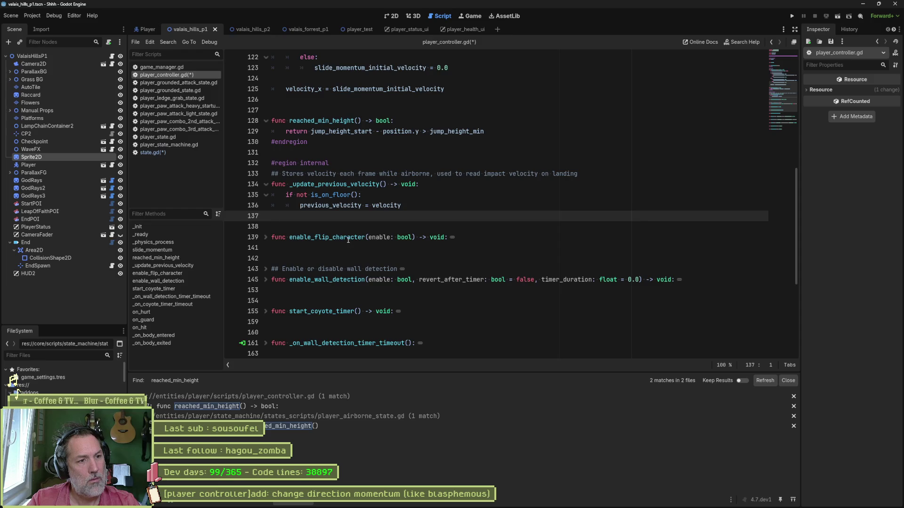
# - Find project uses of enable_flip_character, enable_wall_detection and start_coyote_timer
pyautogui.doubleClick(349, 237)
pyautogui.hotkey('ctrl', 'shift', 'f')
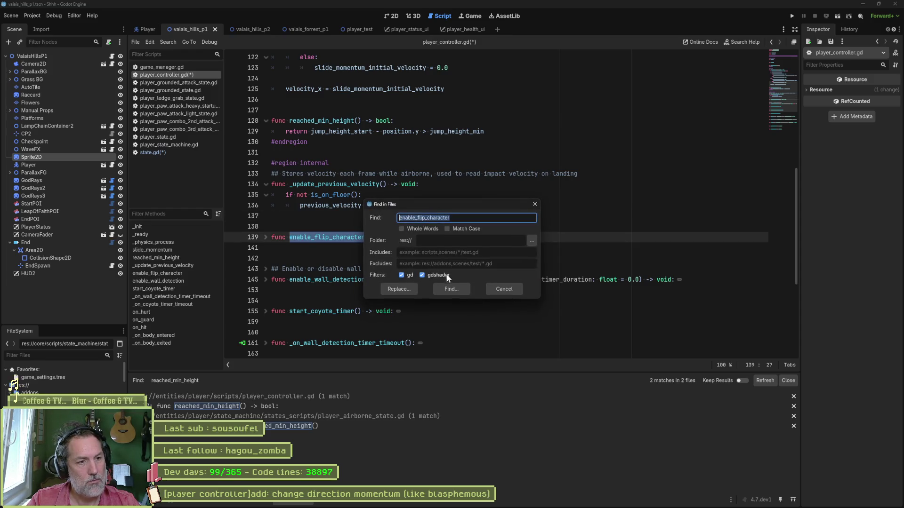
pyautogui.click(451, 289)
pyautogui.doubleClick(344, 281)
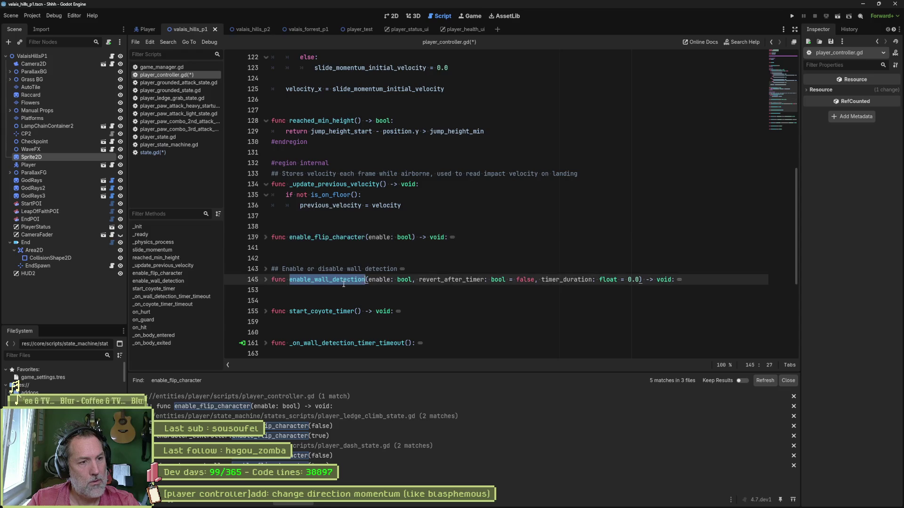
pyautogui.hotkey('ctrl', 'shift', 'f')
pyautogui.click(448, 301)
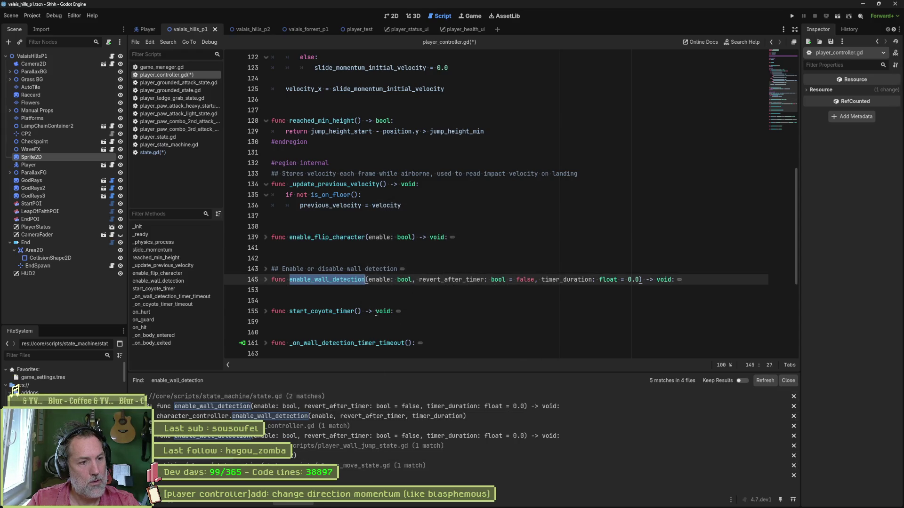
pyautogui.doubleClick(325, 311)
pyautogui.hotkey('ctrl', 'shift', 'f')
pyautogui.click(451, 295)
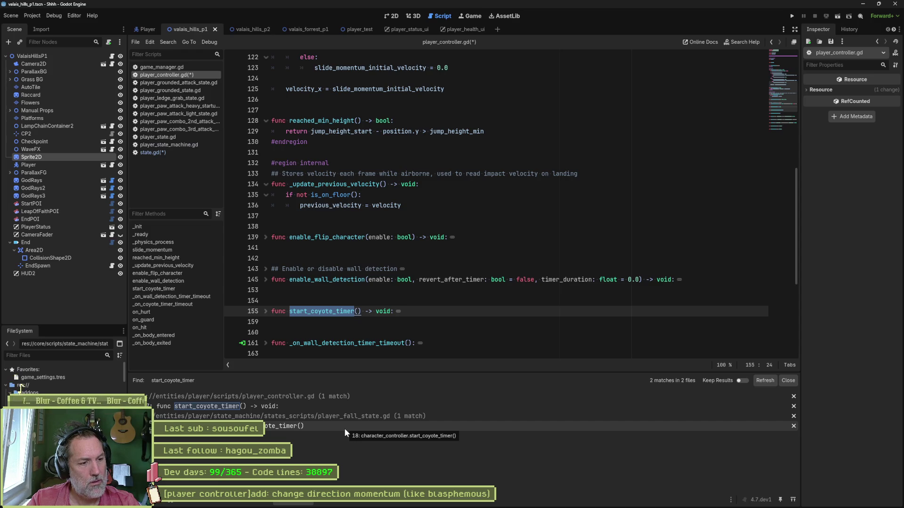
# - Move those three functions to the end of the API region and fix blank lines
pyautogui.scroll(-1, 385, 322)
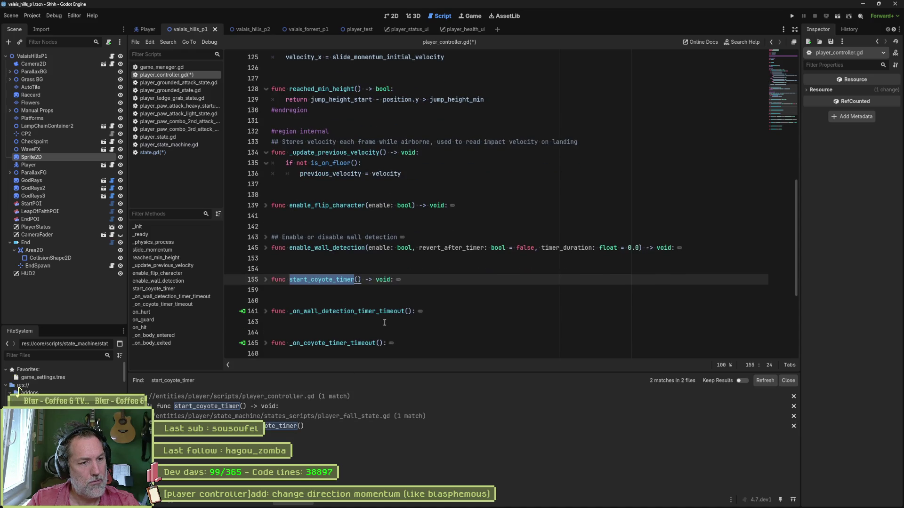
pyautogui.click(373, 301)
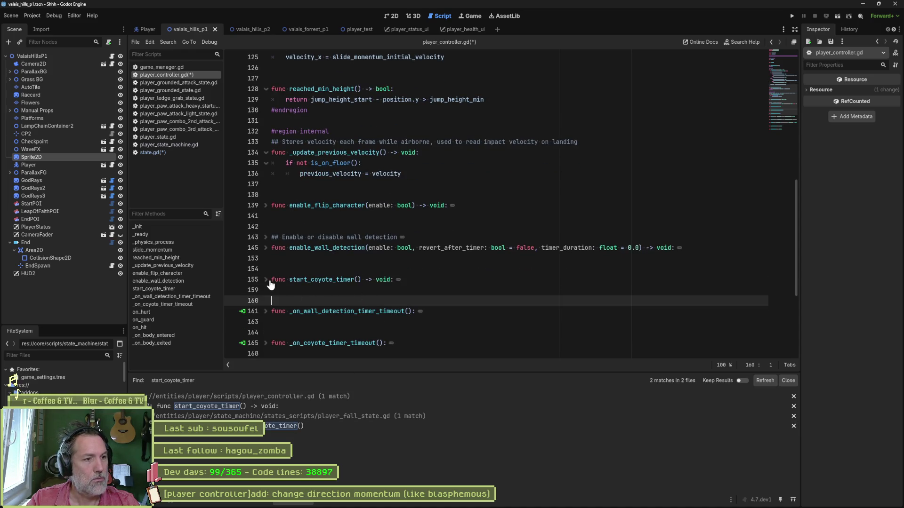
pyautogui.click(402, 291)
pyautogui.moveTo(402, 291); pyautogui.dragTo(357, 184)
pyautogui.press('BackSpace')
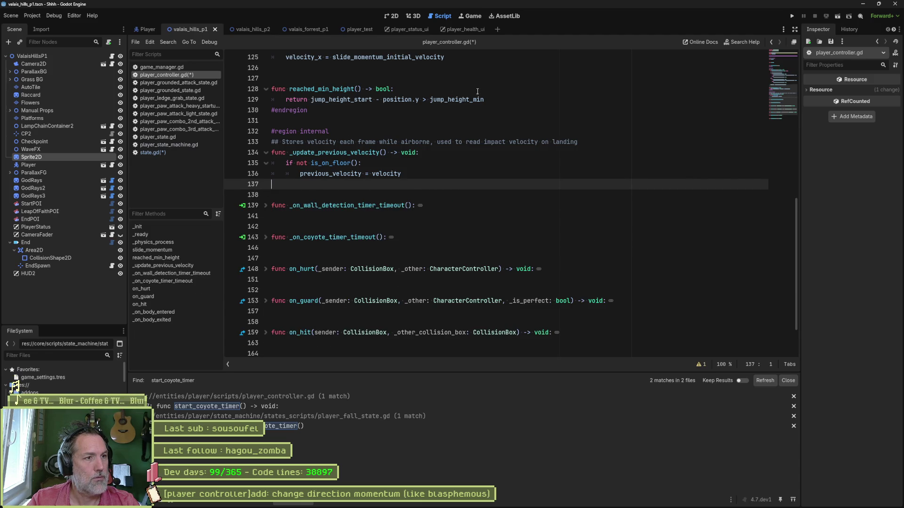
pyautogui.click(511, 100)
pyautogui.hotkey('ctrl', 'v')
pyautogui.press('Delete')
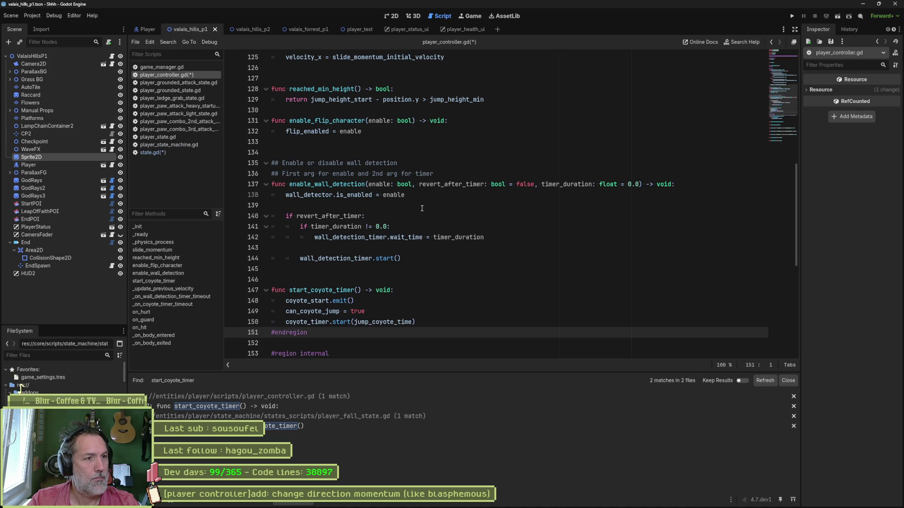
pyautogui.click(304, 111)
pyautogui.press('Return')
pyautogui.scroll(-4, 367, 206)
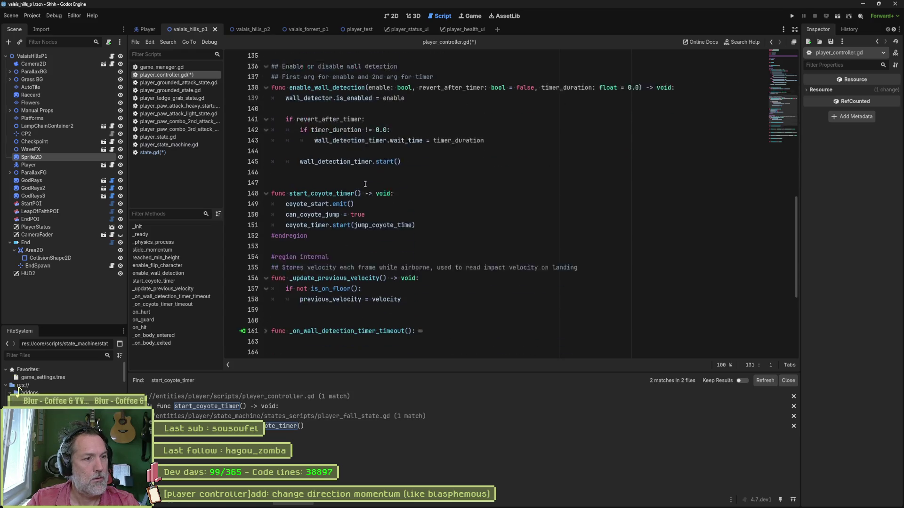
pyautogui.scroll(-2, 367, 206)
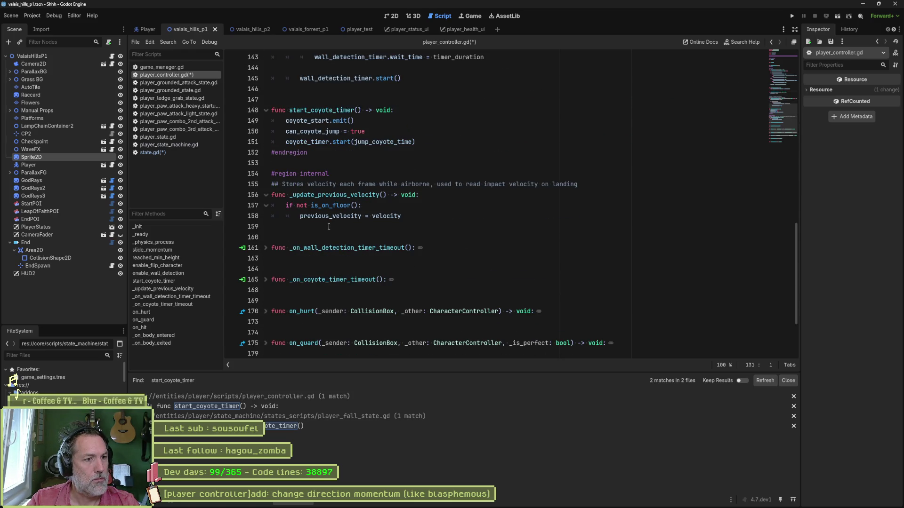
# - Type #endregion on the blank line after _update_previous_velocity and save player_controller.gd
pyautogui.click(316, 226)
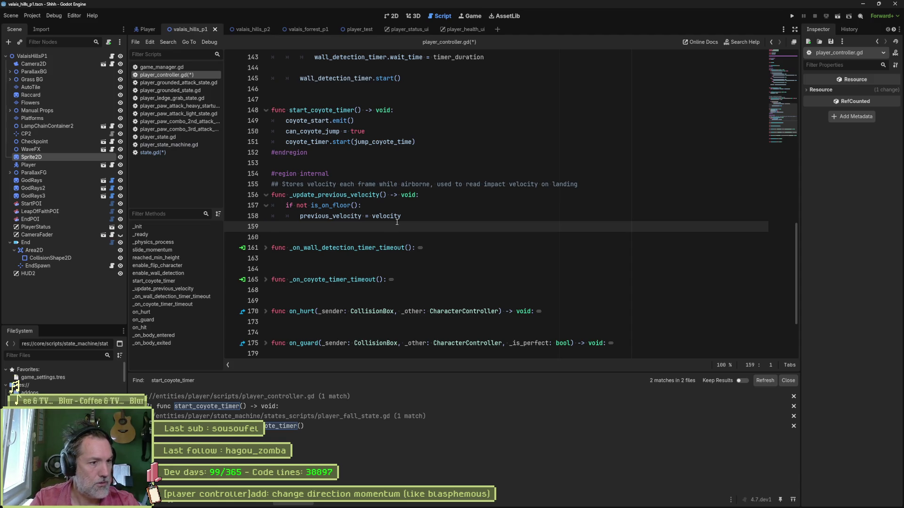
pyautogui.scroll(-2, 396, 222)
pyautogui.scroll(6, 392, 259)
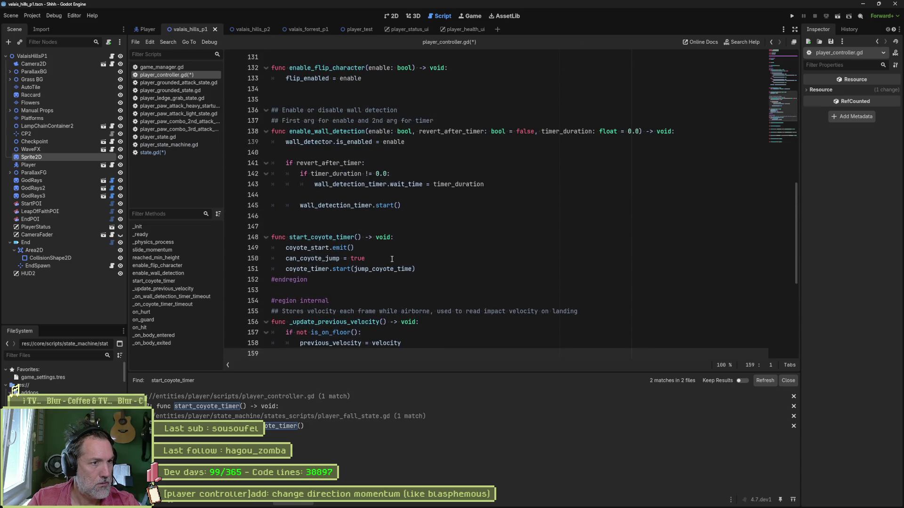
pyautogui.scroll(4, 393, 259)
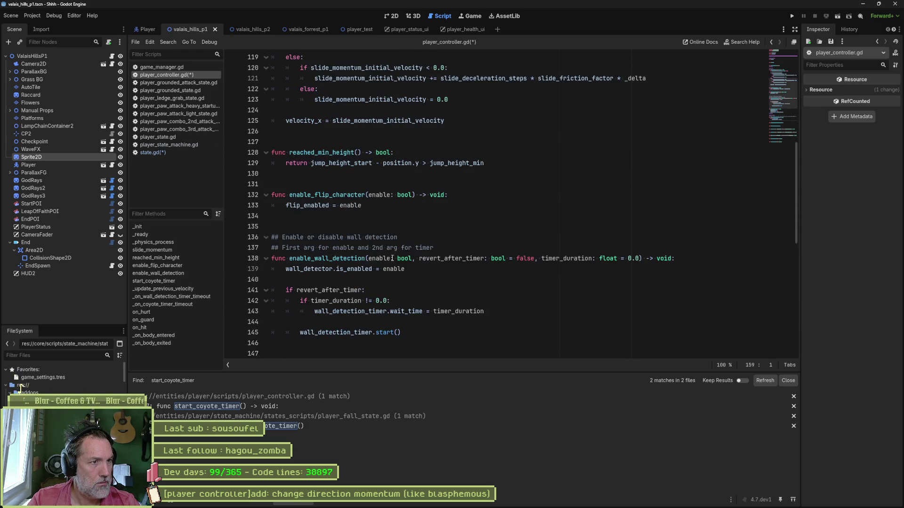
pyautogui.scroll(-6, 391, 261)
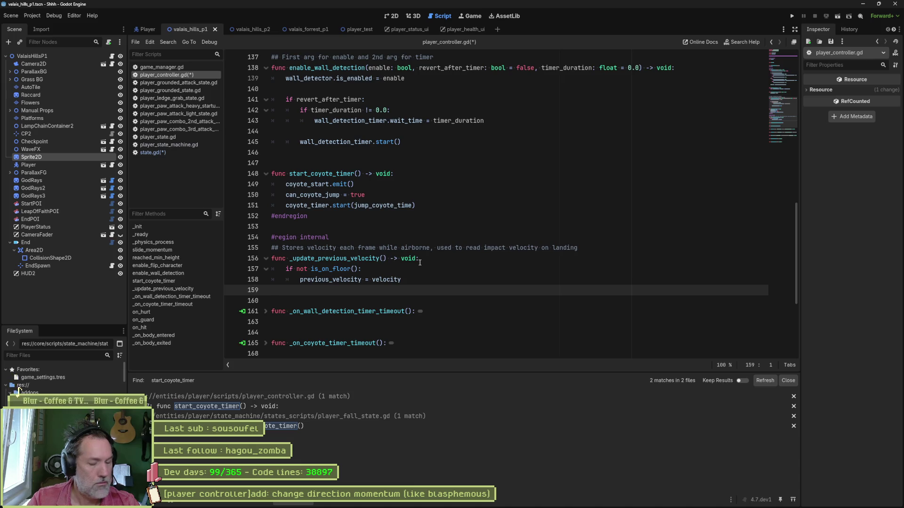
pyautogui.write('#endregino')
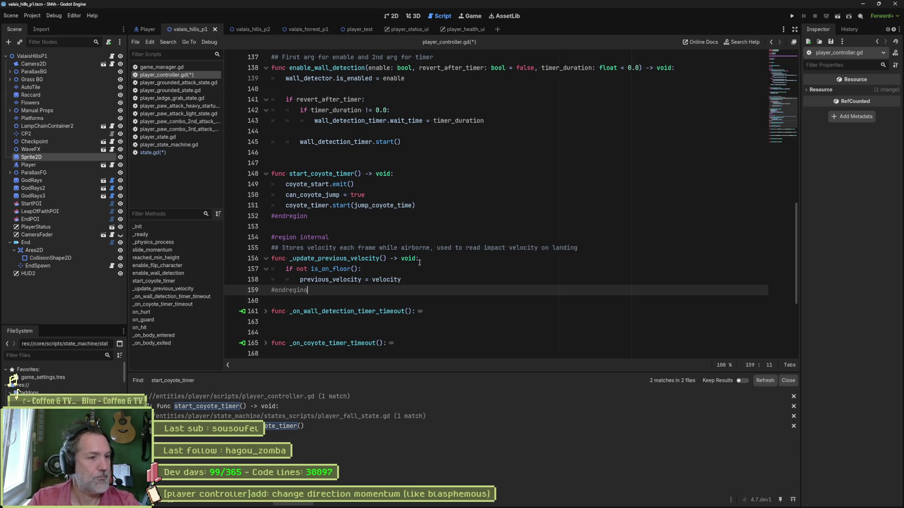
pyautogui.press('BackSpace')
pyautogui.press('BackSpace')
pyautogui.write('on')
pyautogui.hotkey('ctrl', 's')
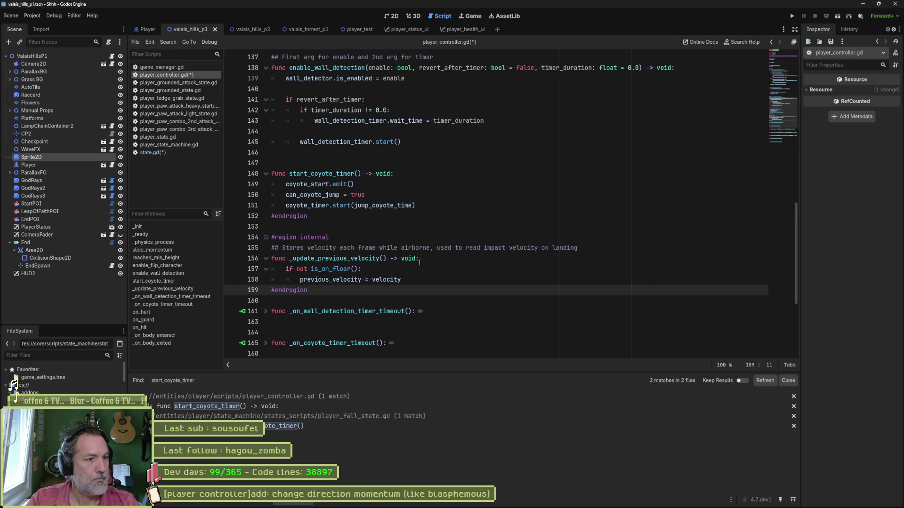
pyautogui.scroll(-5, 470, 263)
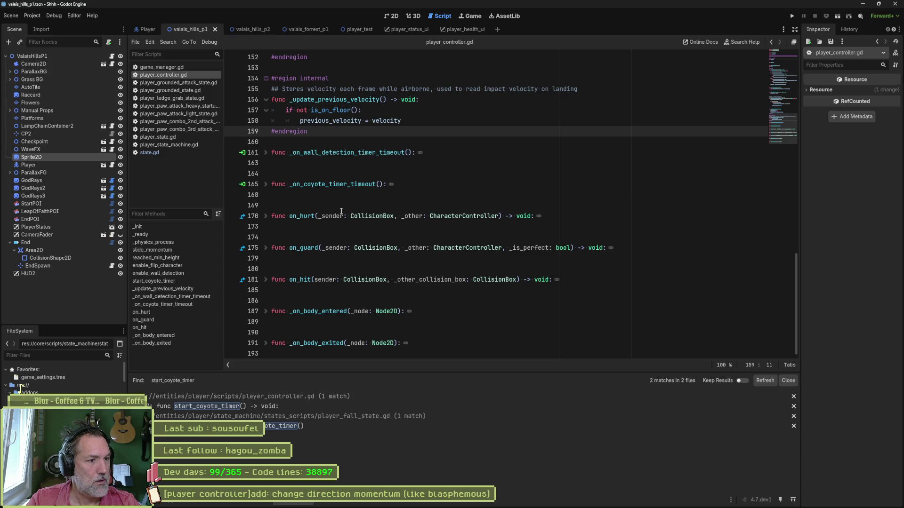
pyautogui.moveTo(316, 247)
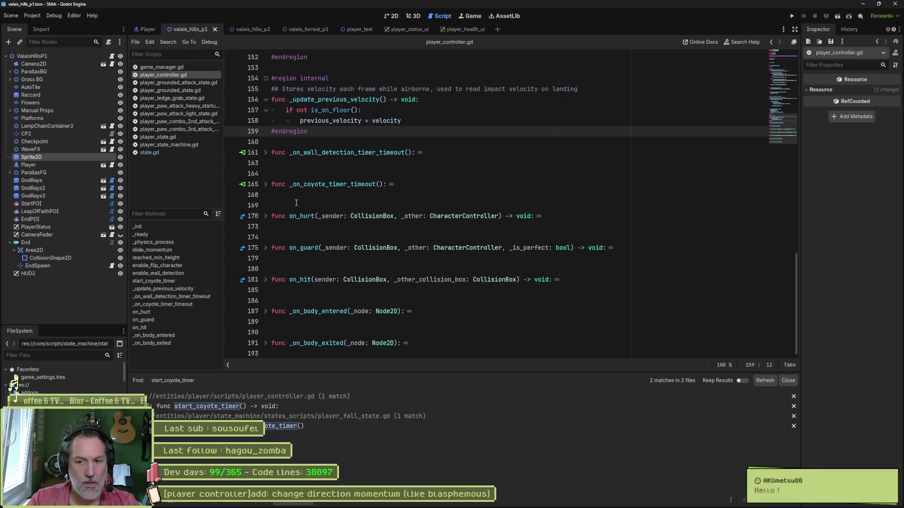
# - Move the two timer timeout callbacks to the end of the file after _on_body_exited
pyautogui.moveTo(290, 207); pyautogui.dragTo(264, 145)
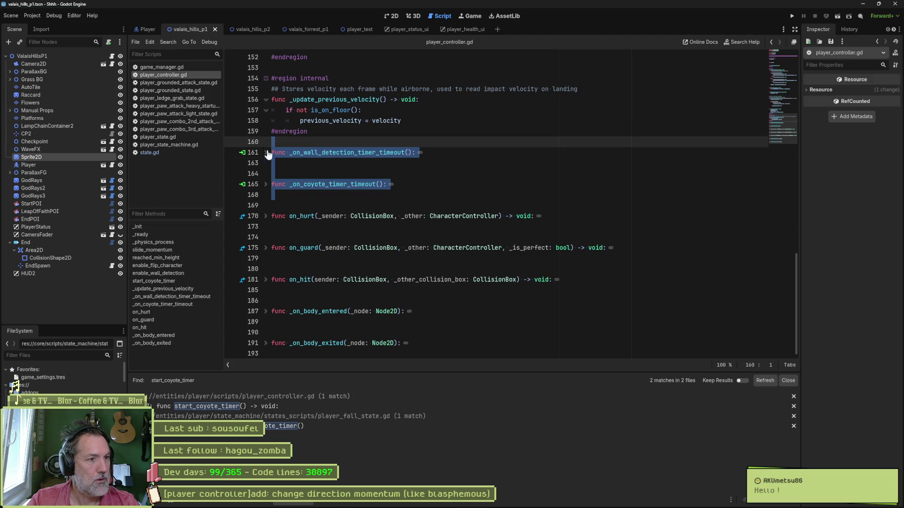
pyautogui.press('BackSpace')
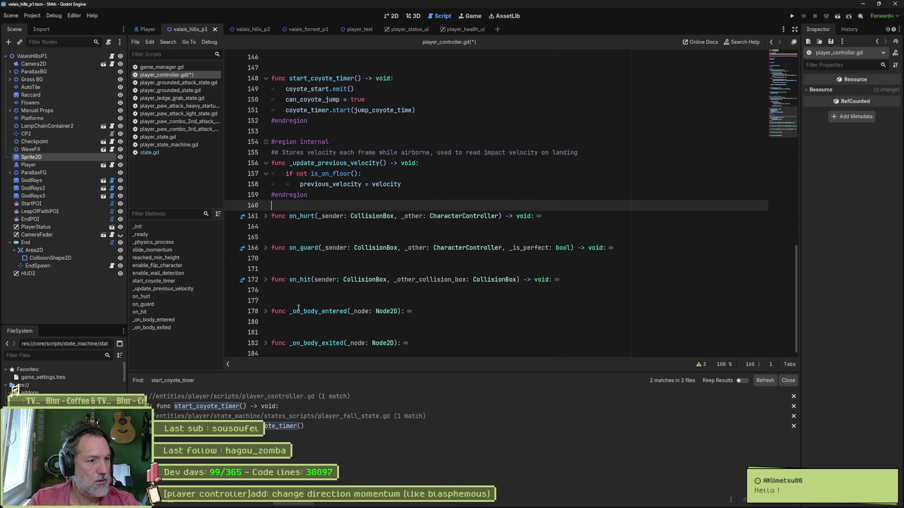
pyautogui.click(278, 352)
pyautogui.write('func _on_wall_detection_timer_timeout(): \twall_detector.is_enabled = true   func _on_coyote_timer_timeout(): \tcan_coyote_jump = false \tcoyote_stop.emit()')
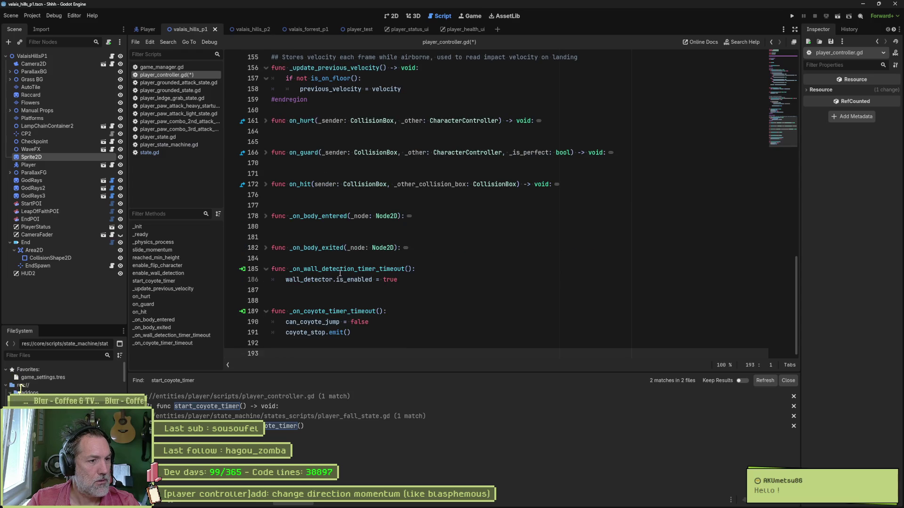
pyautogui.click(323, 258)
pyautogui.press('Return')
# - Add a #region callbacks line above _on_body_entered and #endregion at the script's end
pyautogui.click(327, 201)
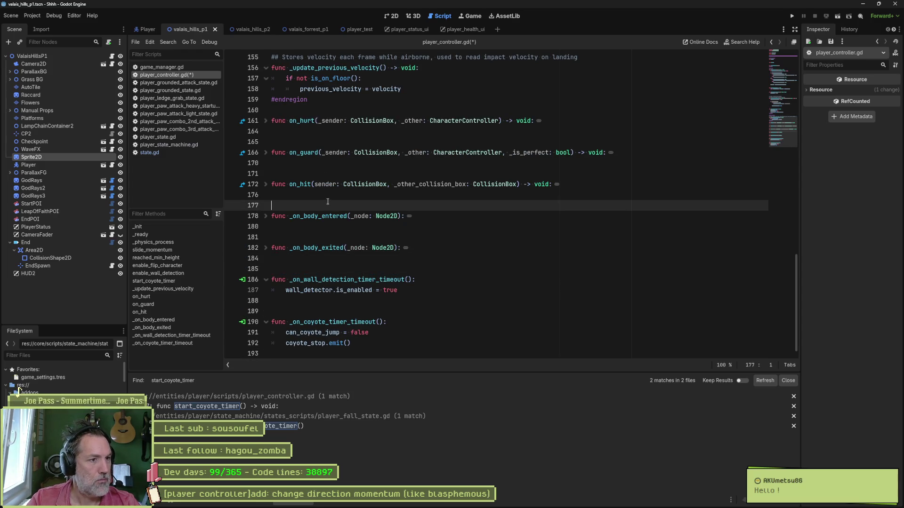
pyautogui.write('#region cal')
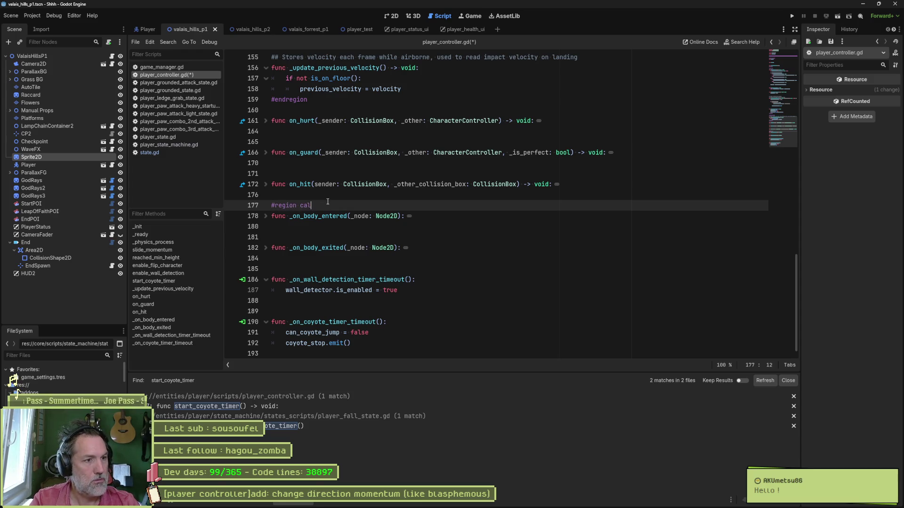
pyautogui.write('lbacks')
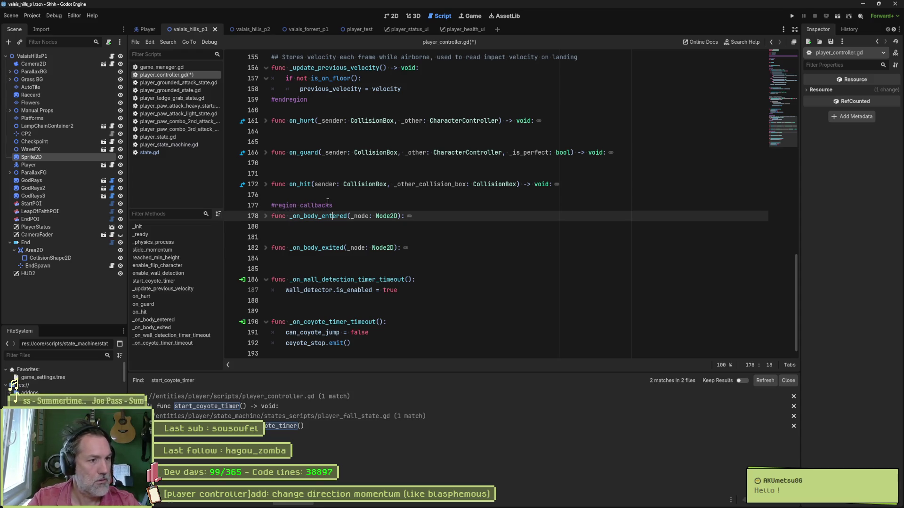
pyautogui.hotkey('ctrl', 'End')
pyautogui.press('Return')
pyautogui.press('Up')
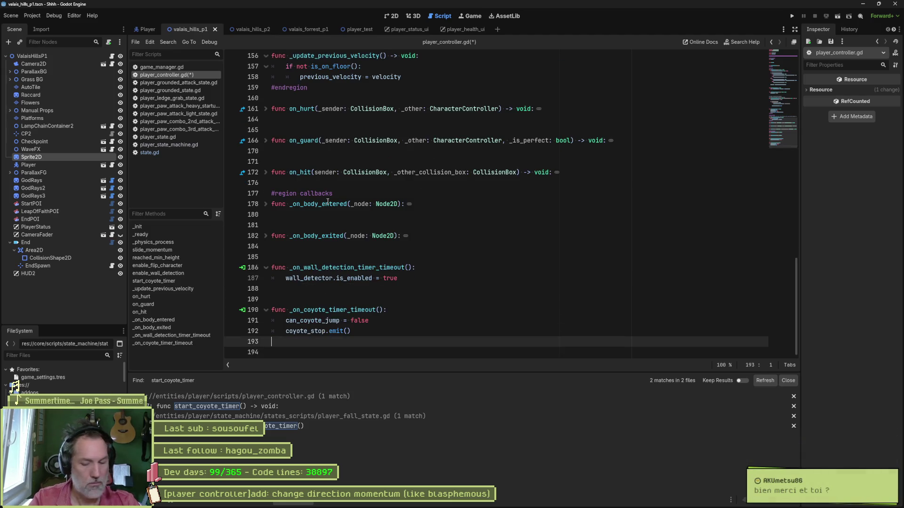
pyautogui.write('nmdregion')
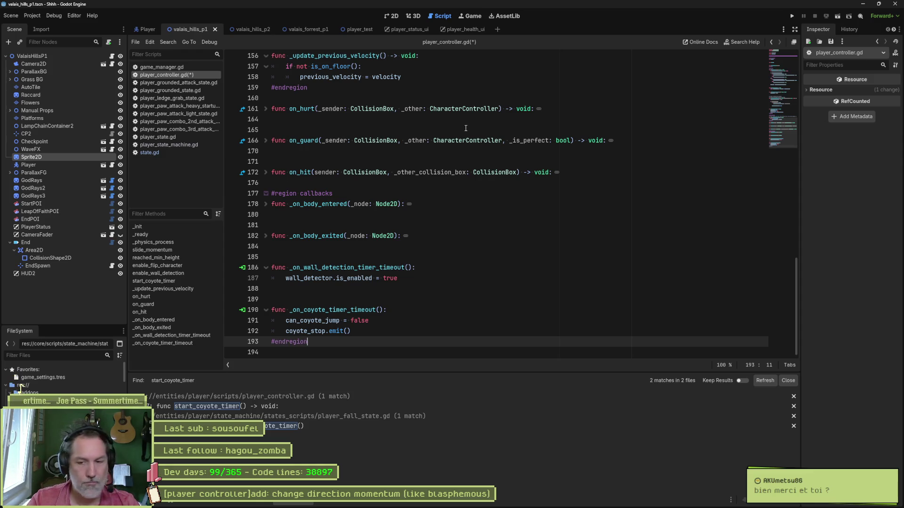
# - Move the #region callbacks line above on_hurt and fold all regions
pyautogui.scroll(4, 489, 226)
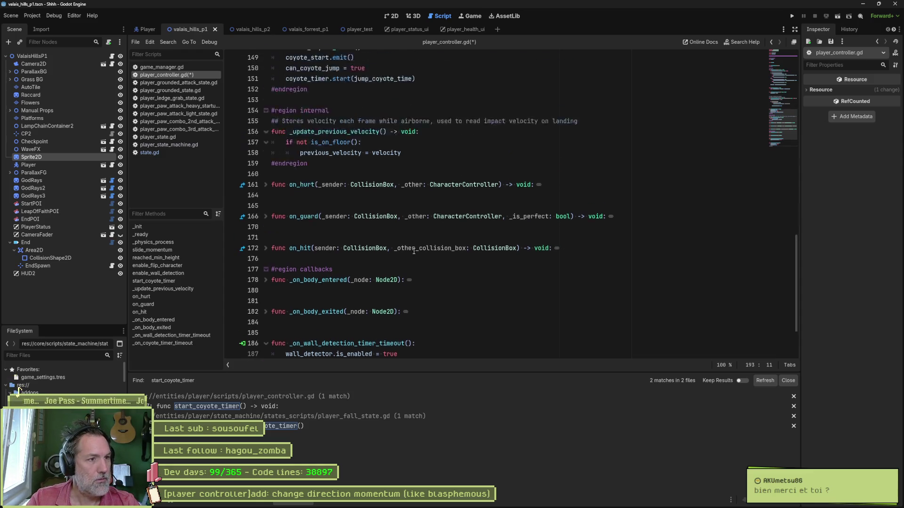
pyautogui.click(339, 225)
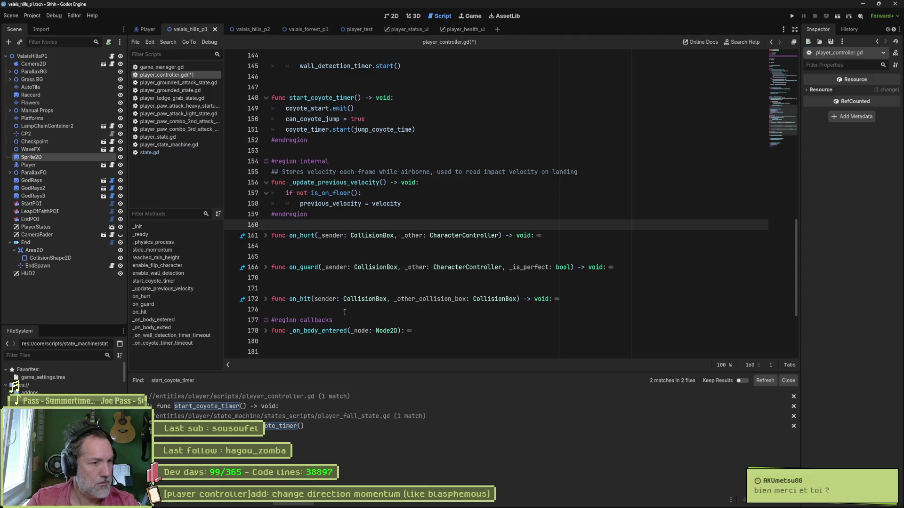
pyautogui.moveTo(344, 311); pyautogui.dragTo(333, 320)
pyautogui.hotkey('ctrl', 'x')
pyautogui.click(372, 225)
pyautogui.hotkey('ctrl', 'v')
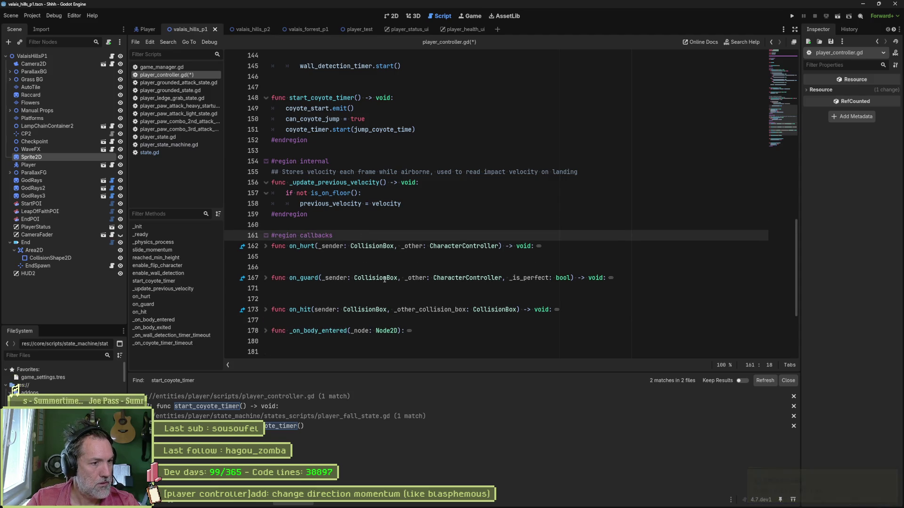
pyautogui.click(381, 320)
pyautogui.press('Return')
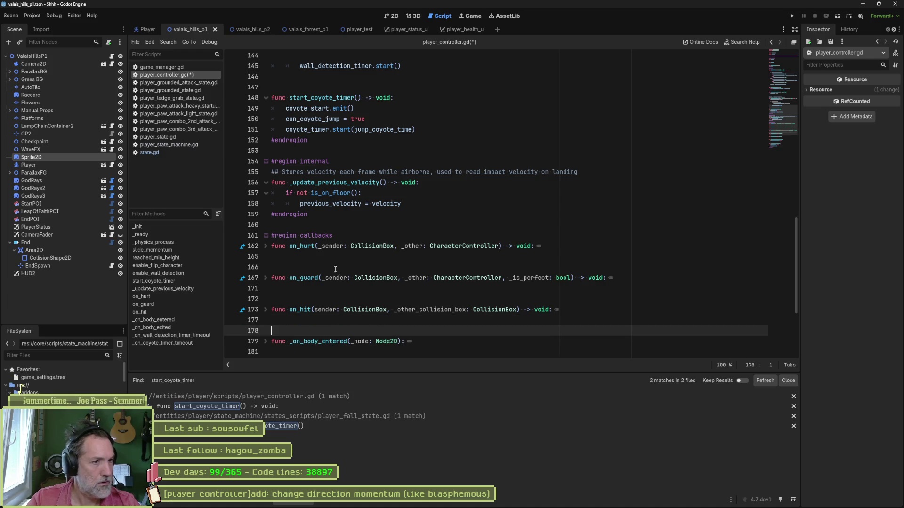
pyautogui.hotkey('alt', '0')
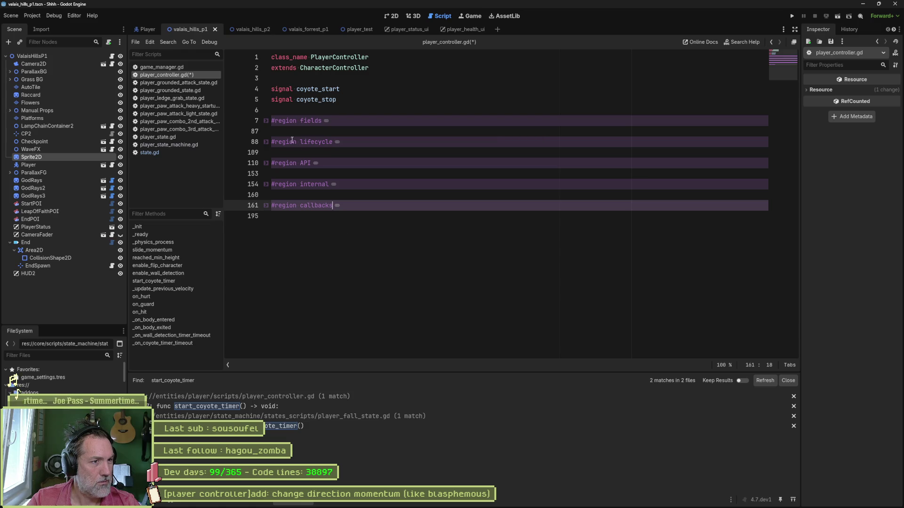
# - Expand, review and re-collapse the fields and lifecycle regions
pyautogui.click(266, 123)
pyautogui.scroll(-15, 339, 153)
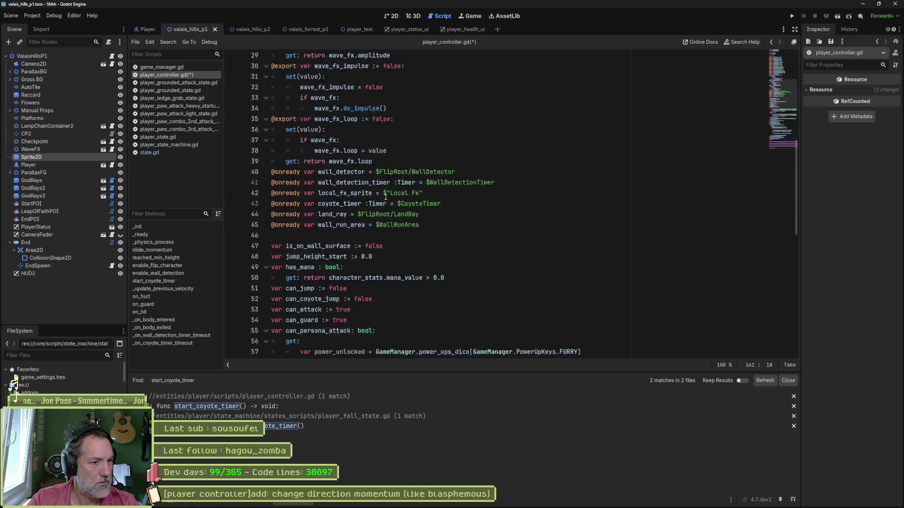
pyautogui.scroll(13, 377, 202)
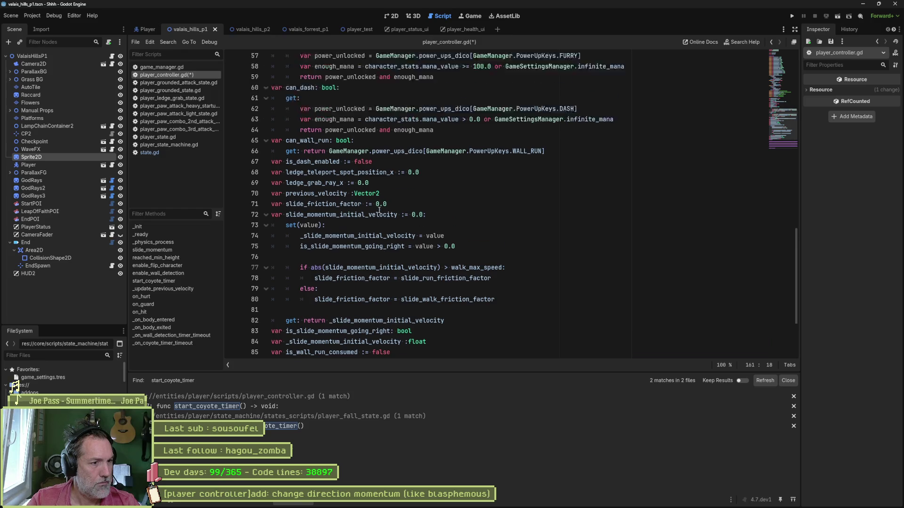
pyautogui.scroll(6, 302, 136)
pyautogui.click(267, 121)
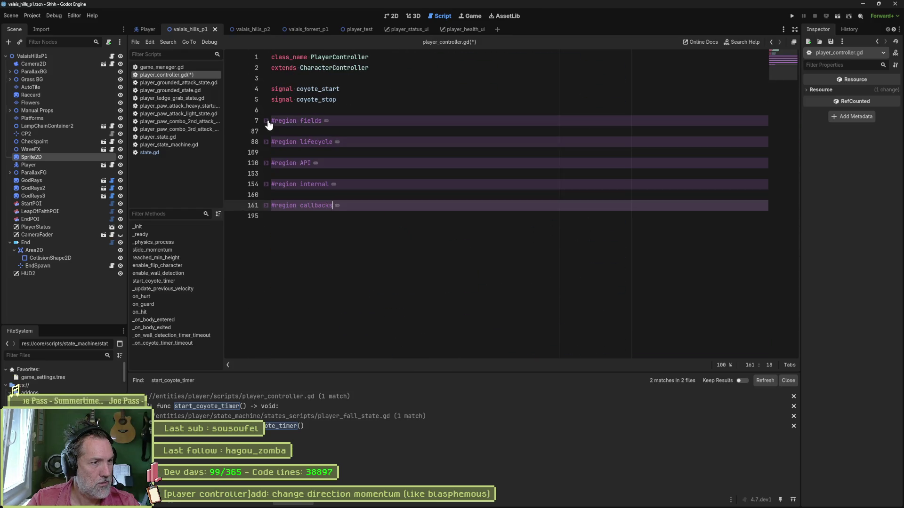
pyautogui.click(267, 142)
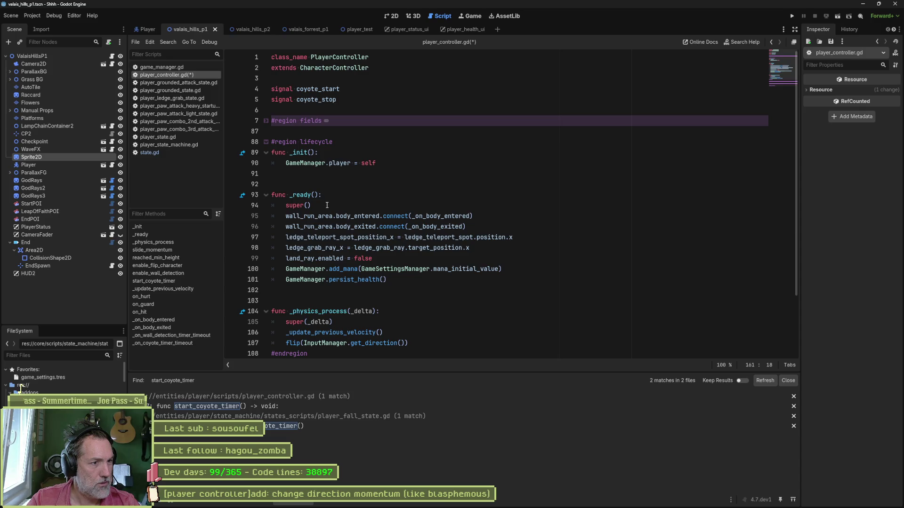
pyautogui.scroll(-2, 353, 259)
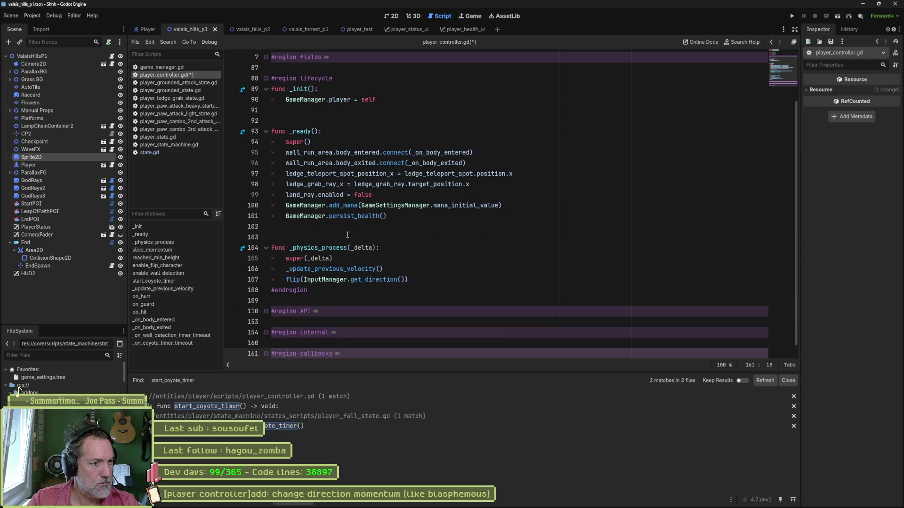
pyautogui.scroll(2, 346, 238)
pyautogui.click(267, 142)
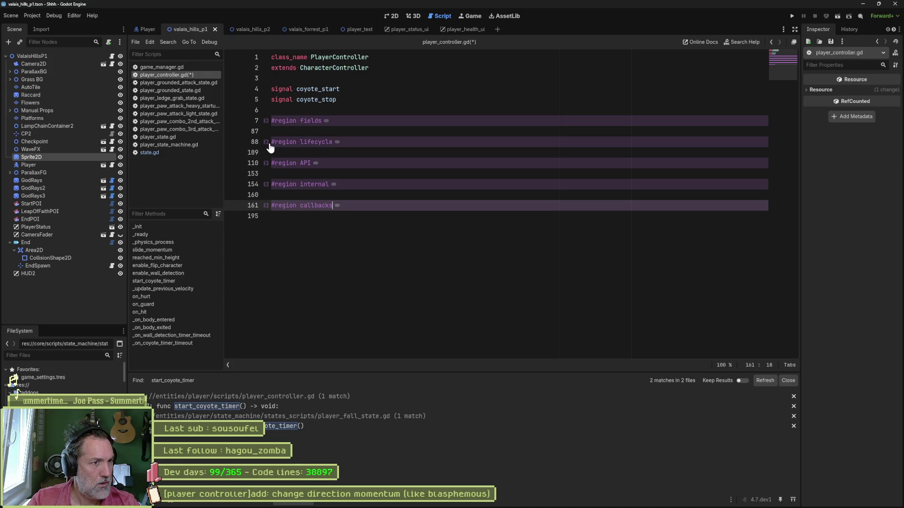
# - In the expanded API region, fold slide_momentum, reached_min_height, enable_flip_character, enable_wall_detection and start_coyote_timer
pyautogui.click(266, 163)
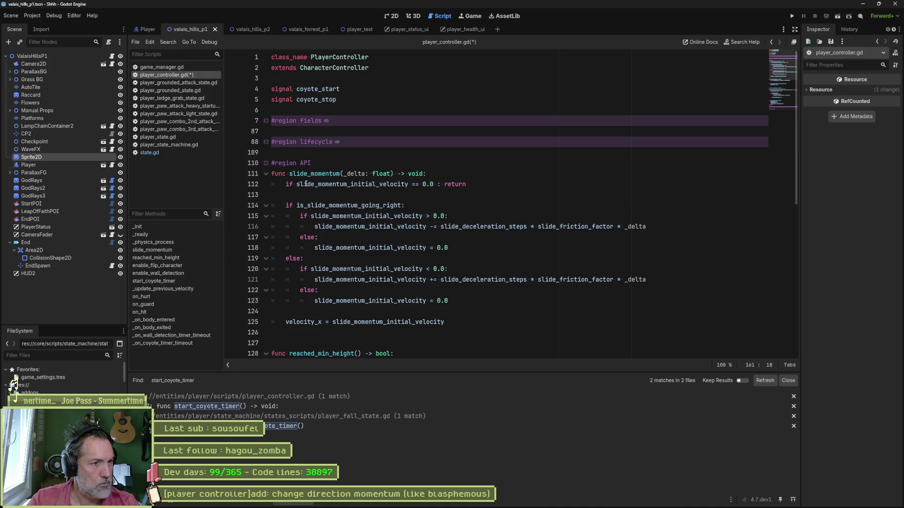
pyautogui.scroll(-2, 306, 184)
pyautogui.scroll(-1, 342, 225)
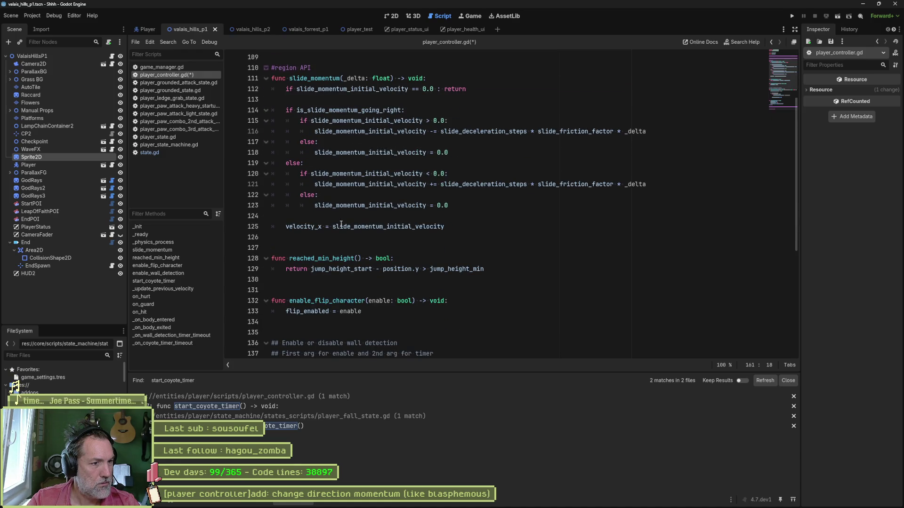
pyautogui.scroll(-2, 341, 225)
pyautogui.scroll(3, 297, 157)
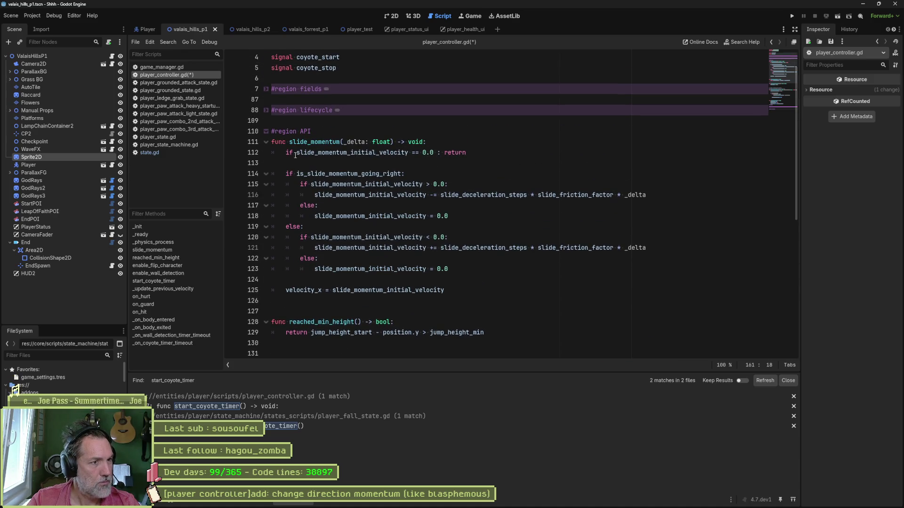
pyautogui.click(266, 141)
pyautogui.click(266, 174)
pyautogui.click(266, 205)
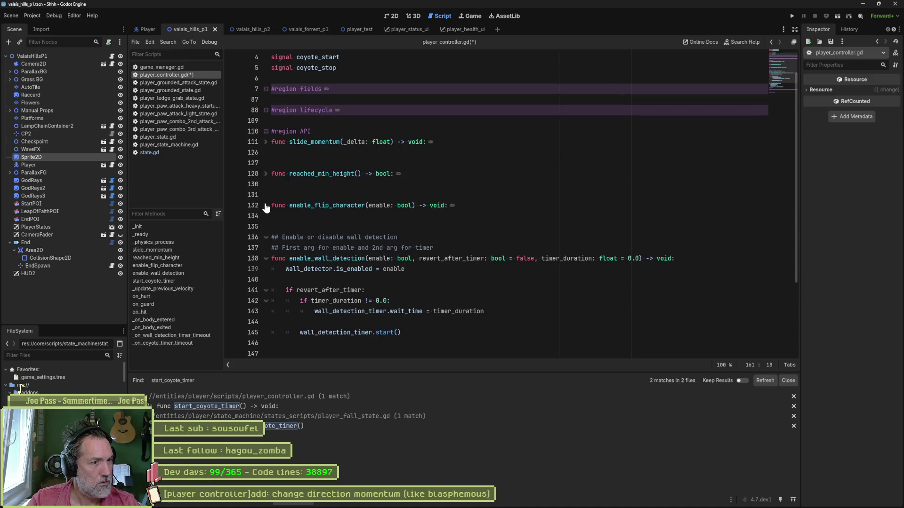
pyautogui.click(266, 258)
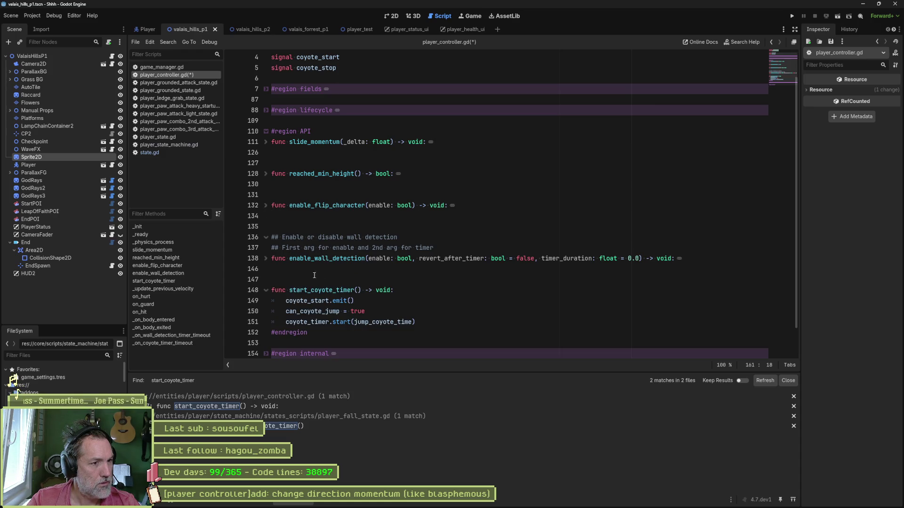
pyautogui.click(266, 290)
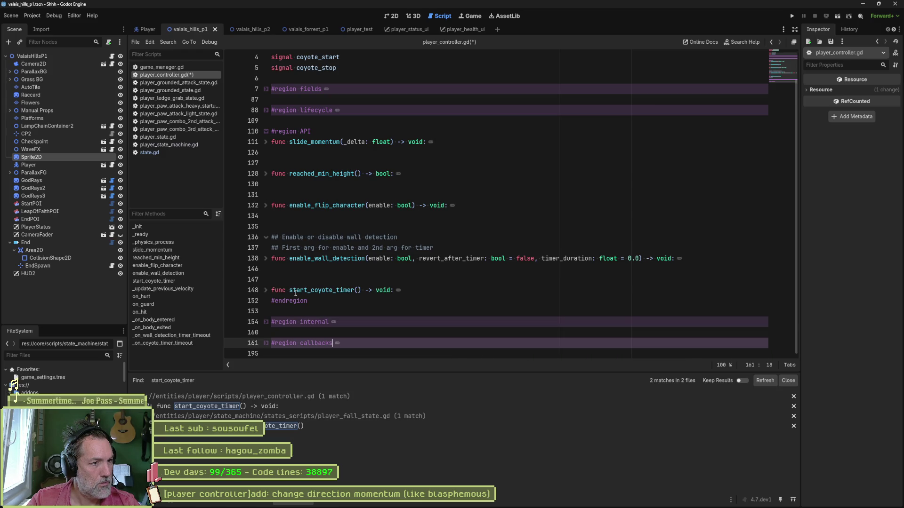
# - Inspect start_coyote_timer's body, fold it again, collapse API, then review the internal region
pyautogui.doubleClick(311, 290)
pyautogui.click(266, 291)
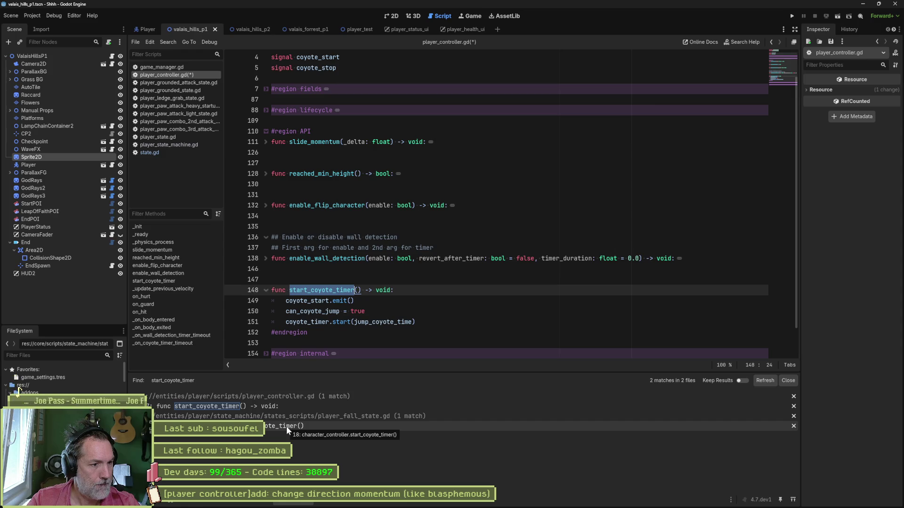
pyautogui.click(267, 291)
pyautogui.click(266, 131)
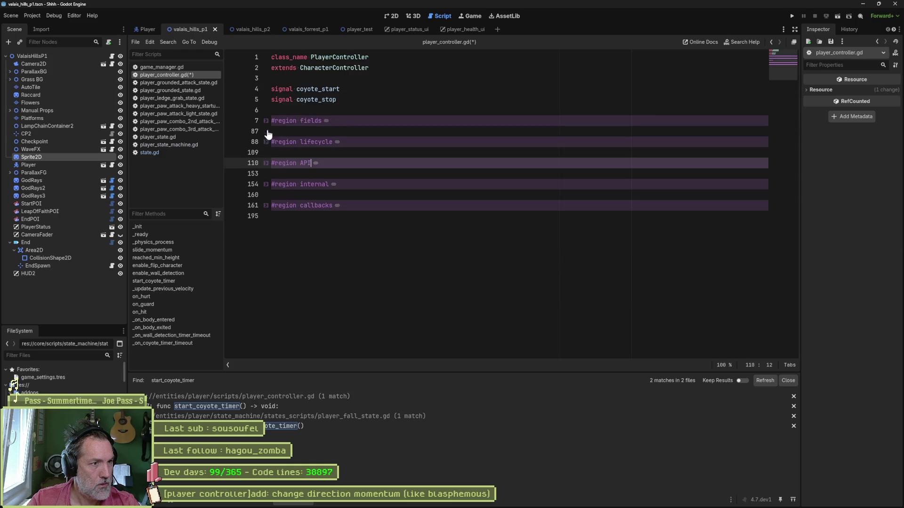
pyautogui.click(266, 184)
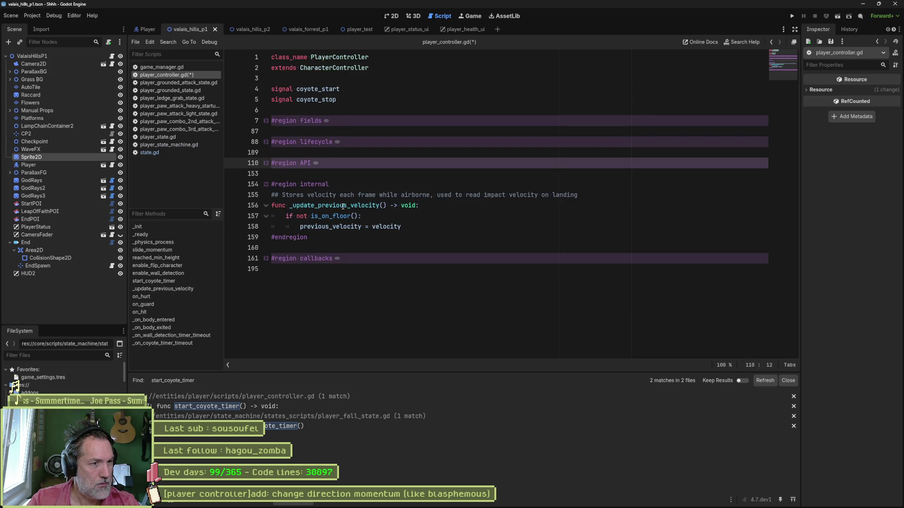
pyautogui.click(266, 184)
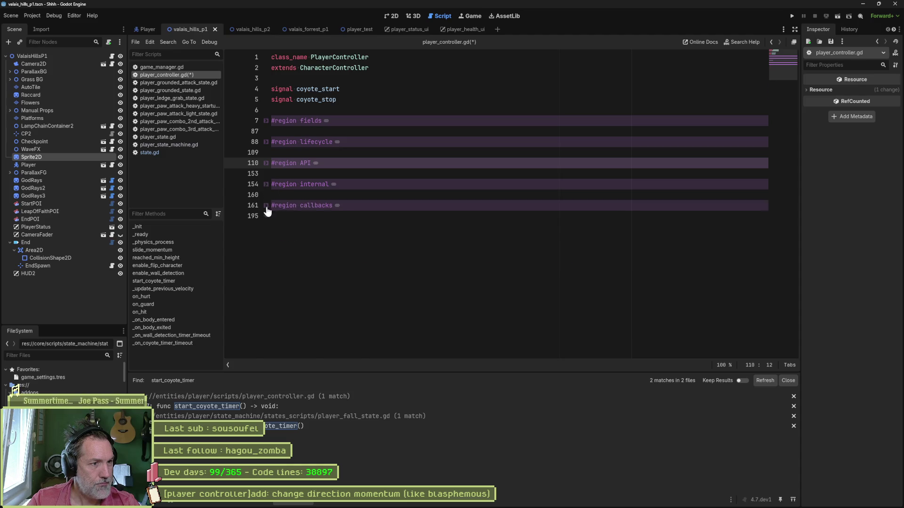
# - Expand the callbacks region, save the script, and review it down to on_hurt
pyautogui.click(266, 205)
pyautogui.hotkey('ctrl', 's')
pyautogui.scroll(-4, 290, 215)
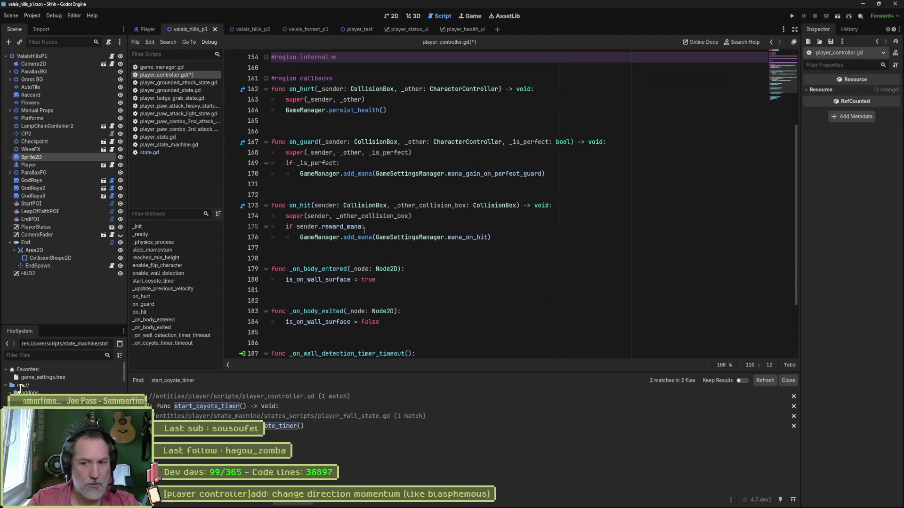
pyautogui.scroll(-3, 381, 275)
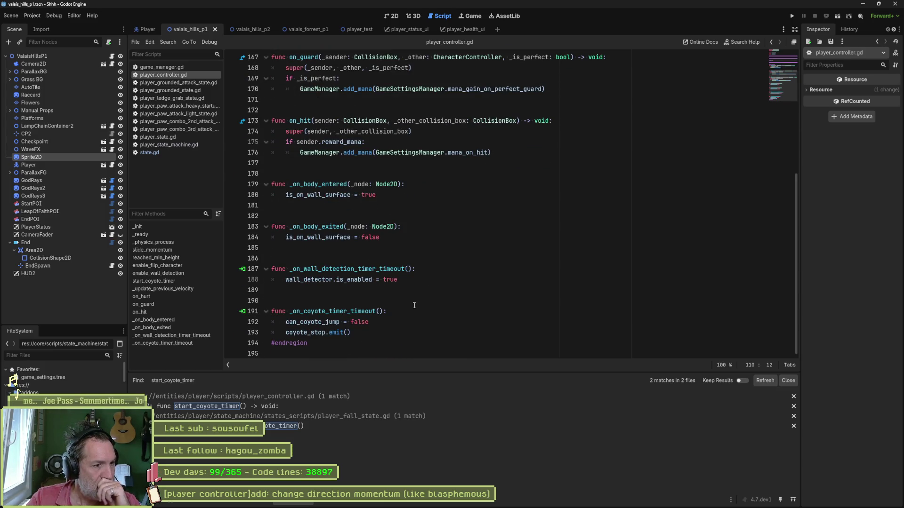
pyautogui.scroll(5, 443, 289)
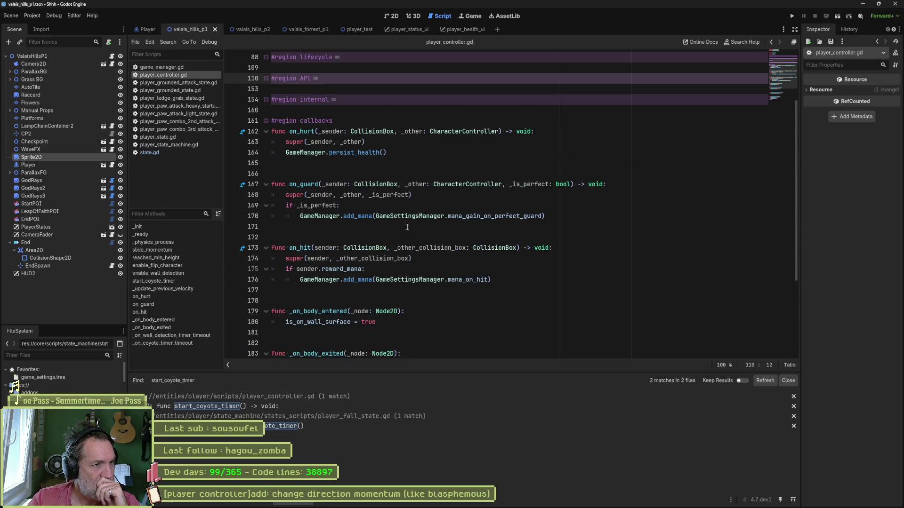
pyautogui.doubleClick(308, 131)
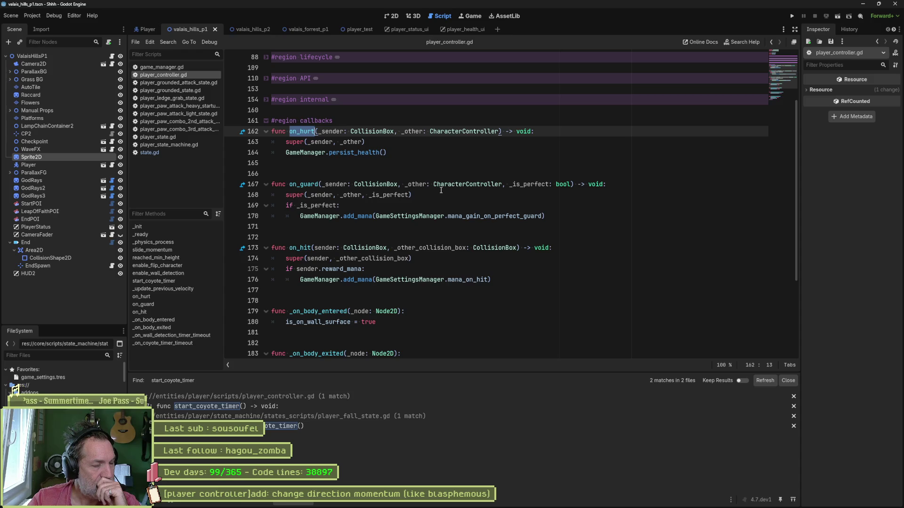
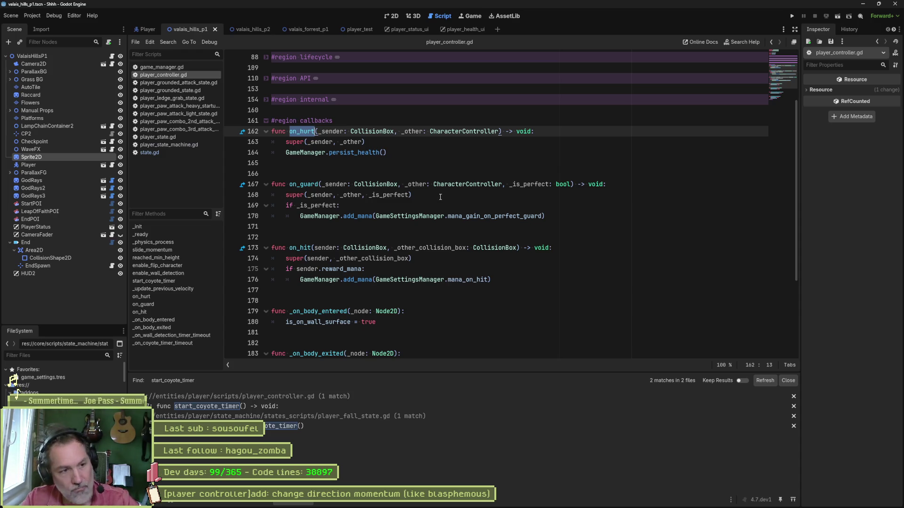
# - Playtest the level, check the change direction momentum task in Asana, then relaunch the level
pyautogui.press('F6')
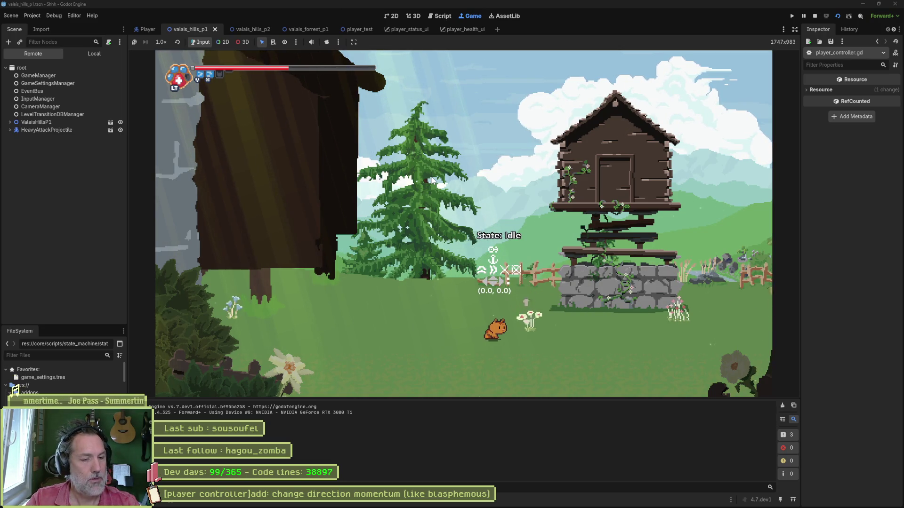
pyautogui.press('F8')
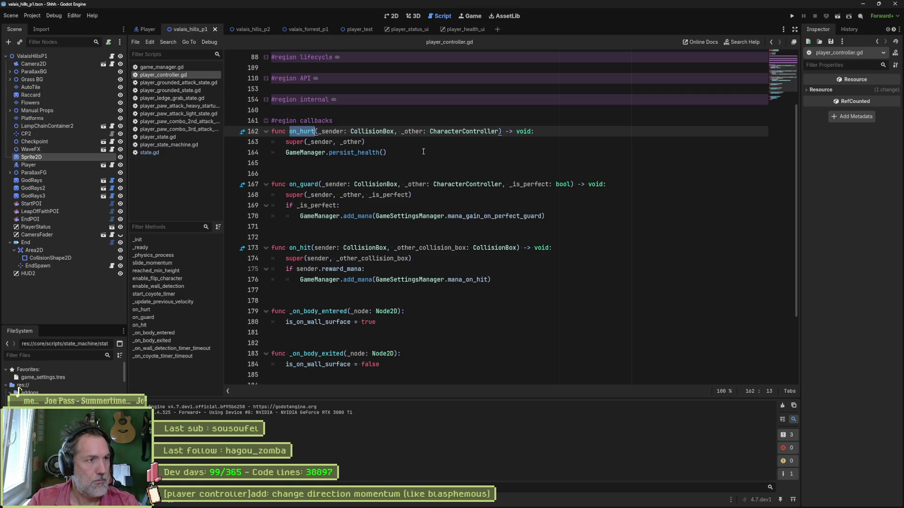
pyautogui.click(529, 500)
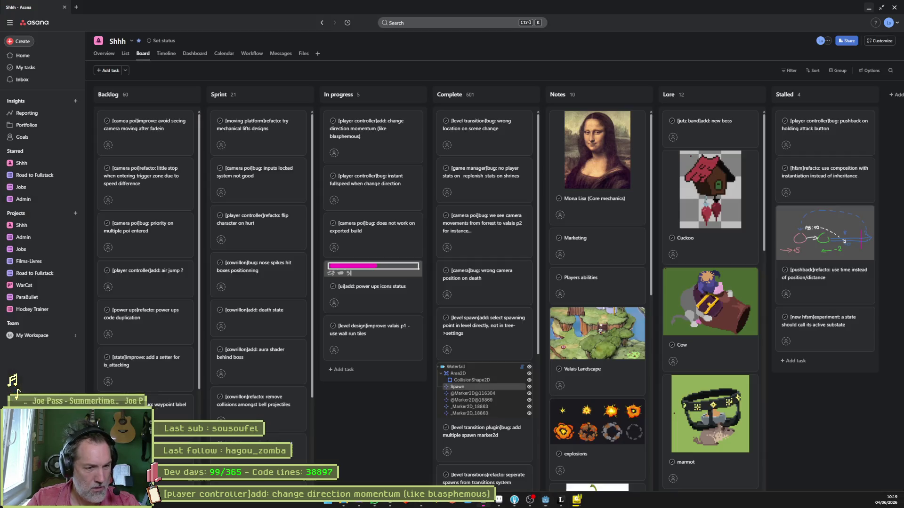
pyautogui.click(374, 137)
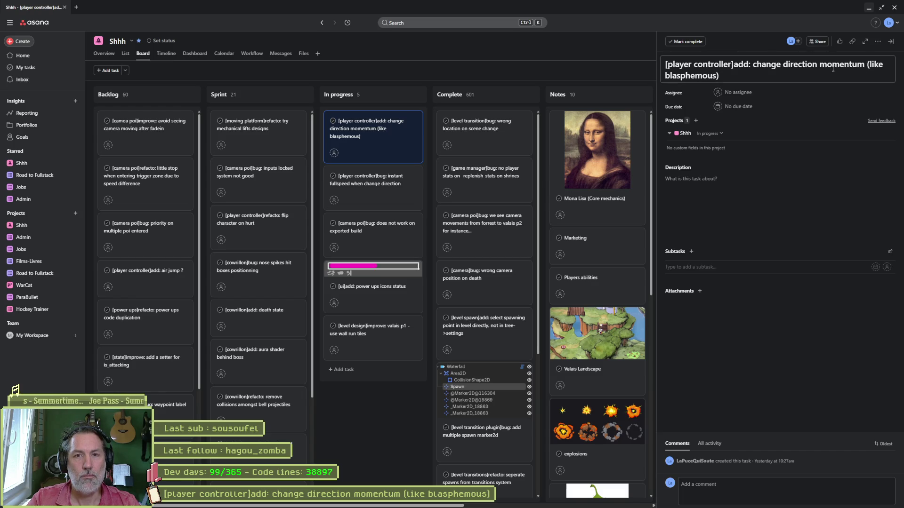
pyautogui.hotkey('alt', 'Tab')
pyautogui.press('F6')
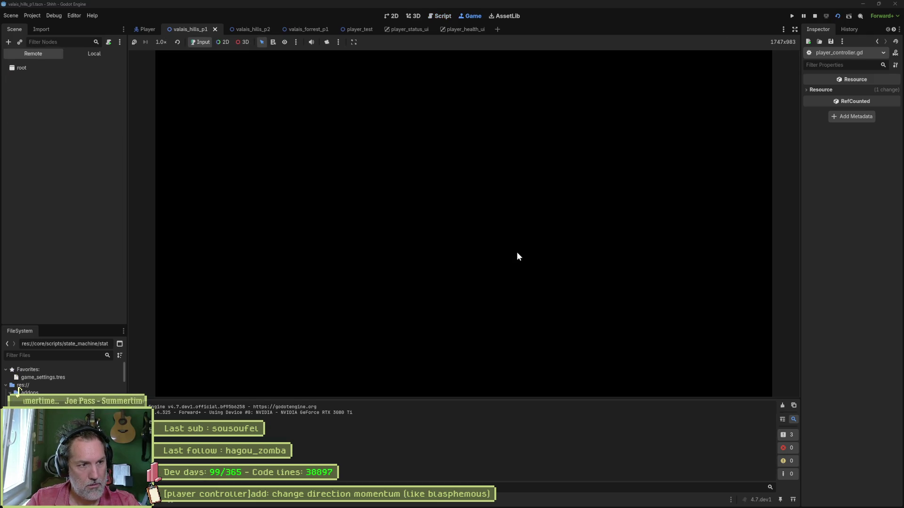
# - Run the cat right and left repeatedly to test direction changes, then stop the game
pyautogui.press('Right')
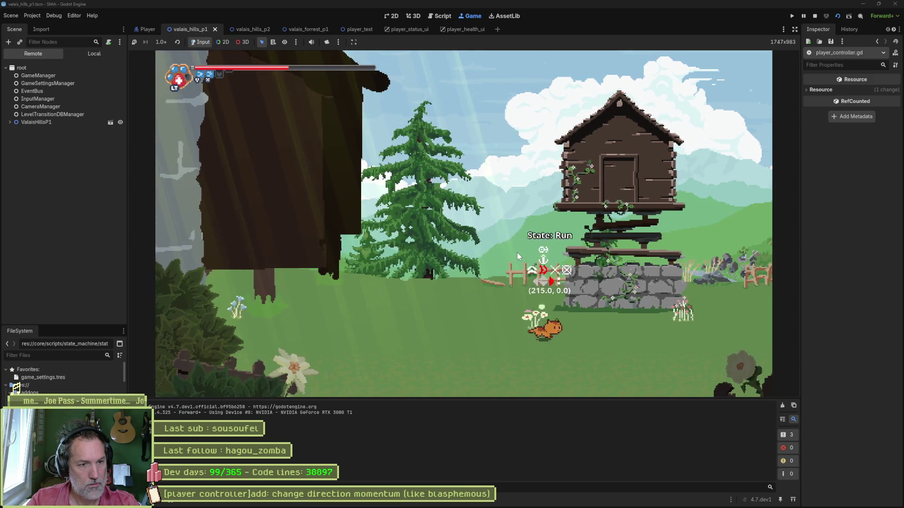
pyautogui.press('Left')
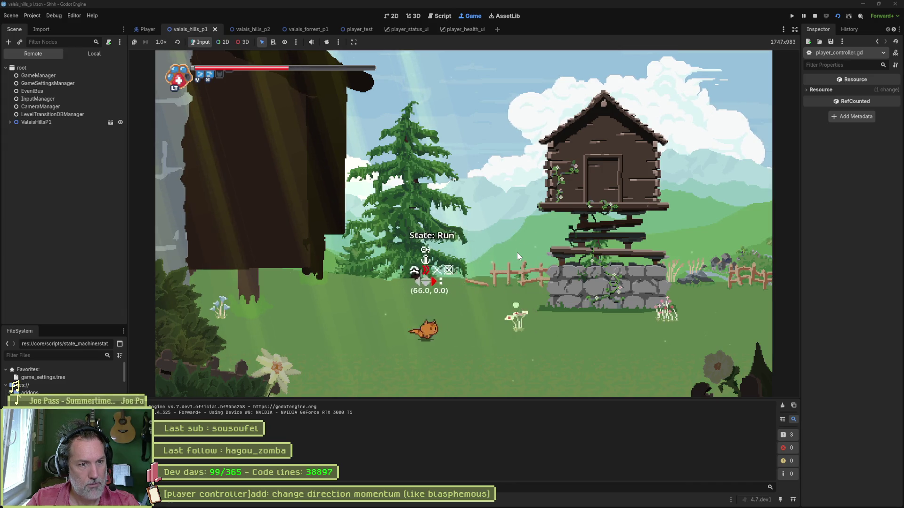
pyautogui.press('Right')
pyautogui.press('Left')
pyautogui.press('Right')
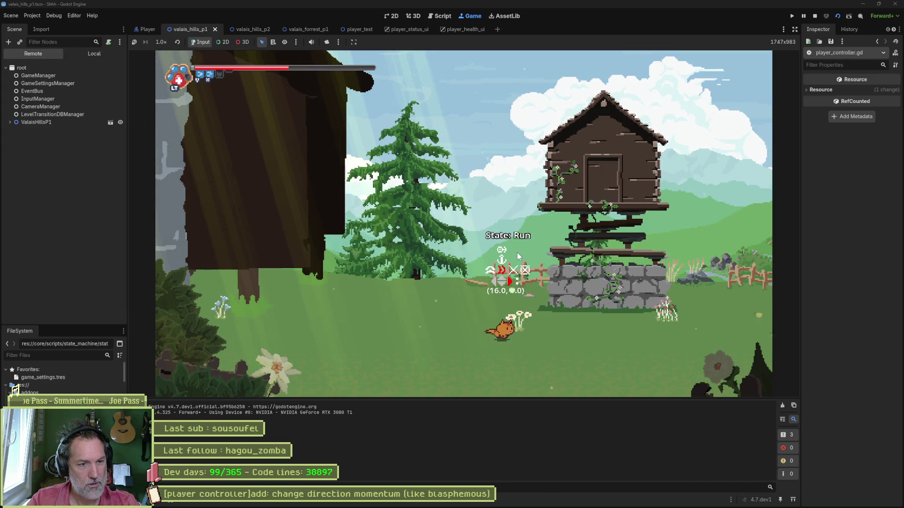
pyautogui.press('Right')
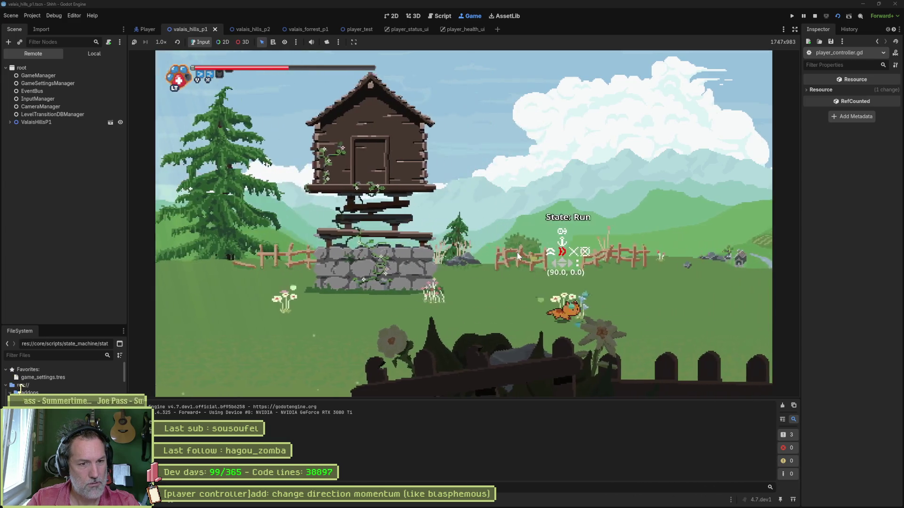
pyautogui.press('F8')
pyautogui.hotkey('alt', 'Tab')
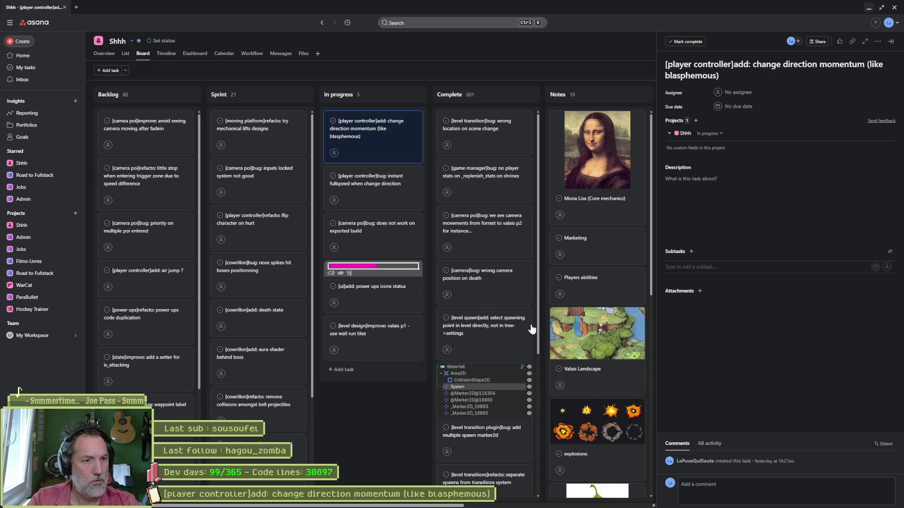
# - Paste the change direction momentum title into Fork's commit summary and move that card to Complete
pyautogui.tripleClick(697, 71)
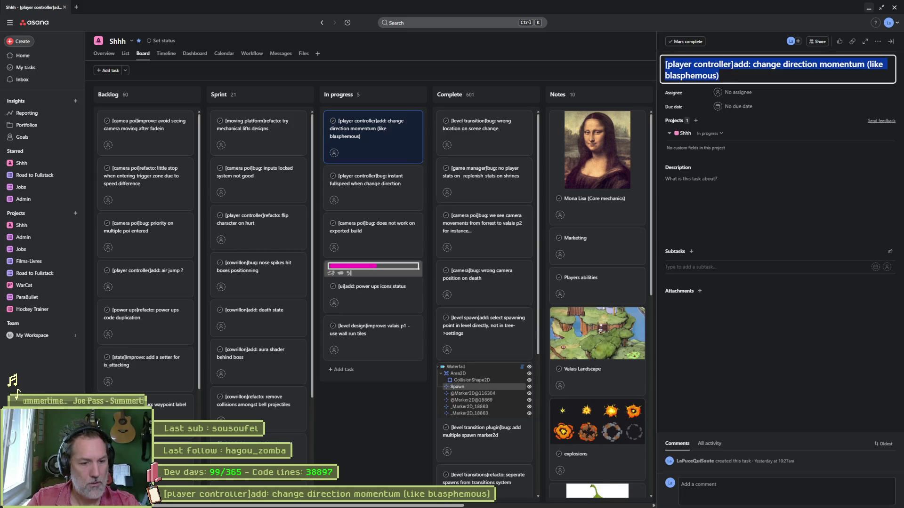
pyautogui.click(514, 500)
pyautogui.click(458, 477)
pyautogui.hotkey('ctrl', 'v')
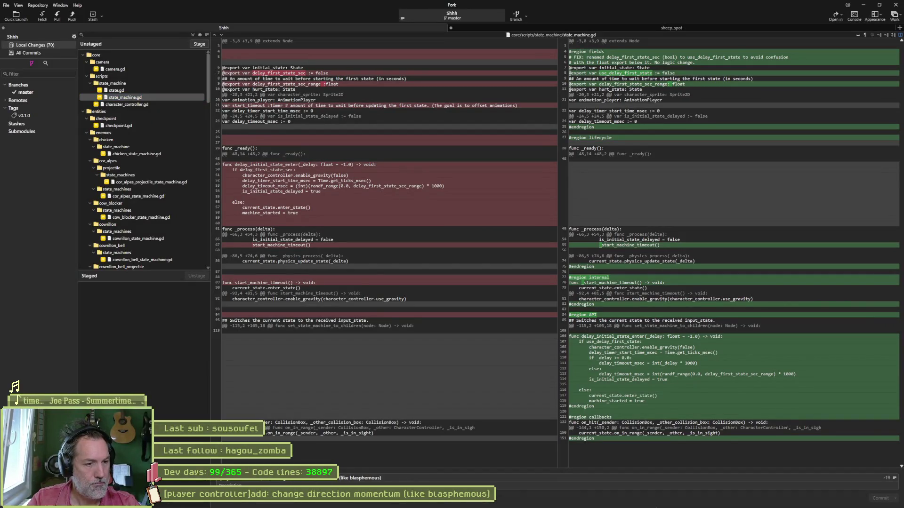
pyautogui.hotkey('alt', 'Tab')
pyautogui.moveTo(383, 156); pyautogui.dragTo(492, 136)
# - Append the instant fullspeed task title to the commit summary as a 'fix:' entry
pyautogui.click(378, 134)
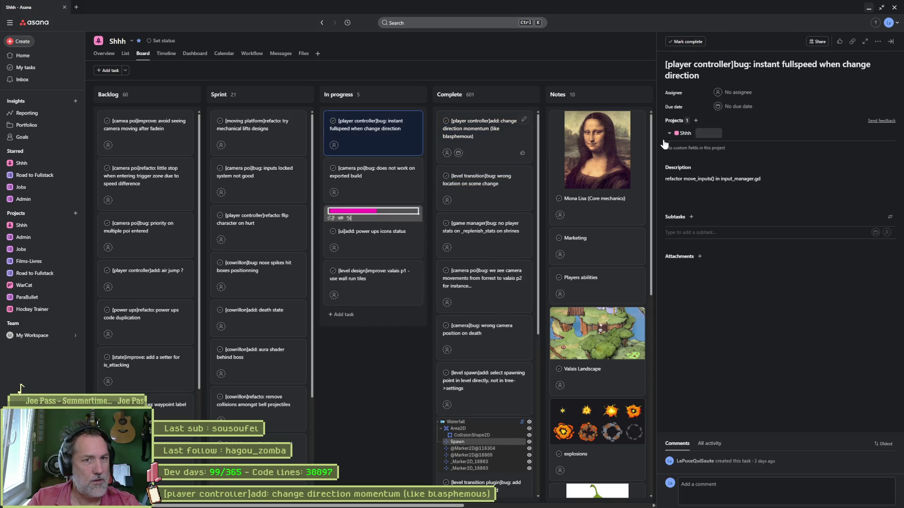
pyautogui.tripleClick(800, 68)
pyautogui.hotkey('ctrl', 'c')
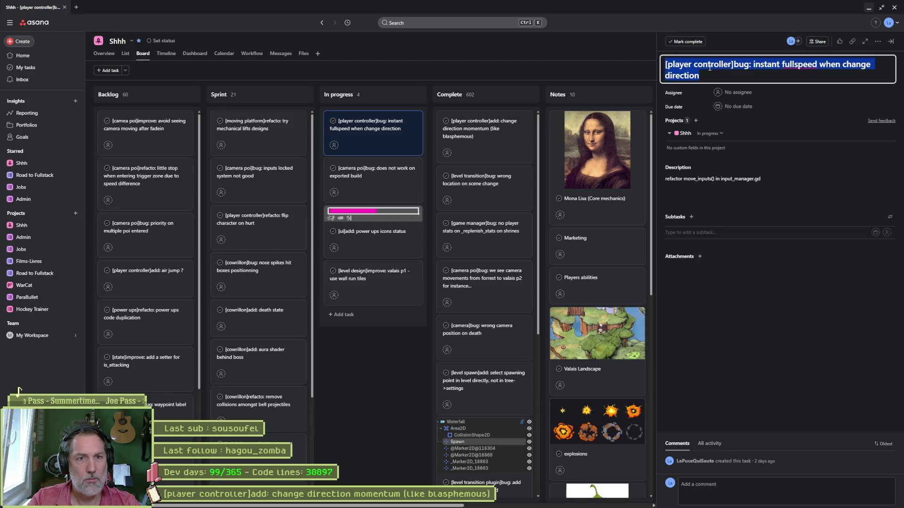
pyautogui.hotkey('alt', 'Tab')
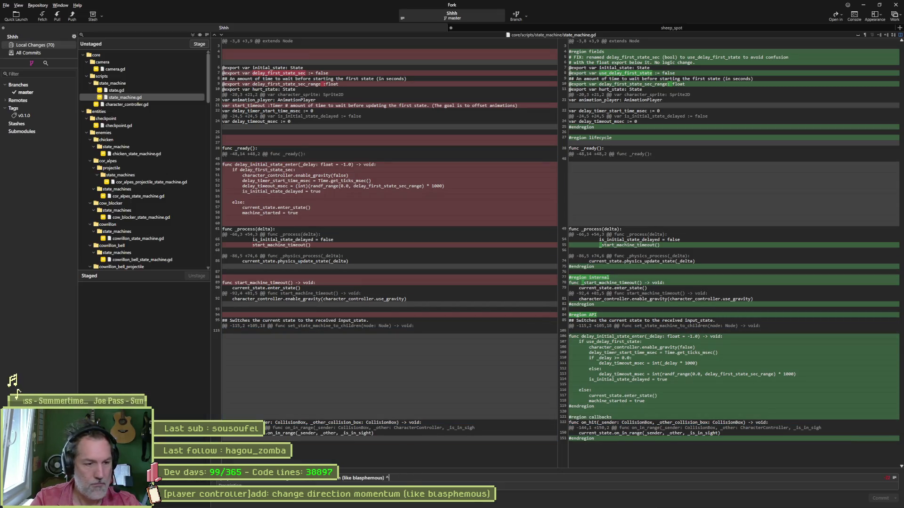
pyautogui.hotkey('ctrl', 'v')
pyautogui.press('BackSpace')
pyautogui.press('BackSpace')
pyautogui.press('BackSpace')
pyautogui.write('fix:')
# - Mark the instant fullspeed task complete and open the camera poi exported-build bug task
pyautogui.hotkey('alt', 'Tab')
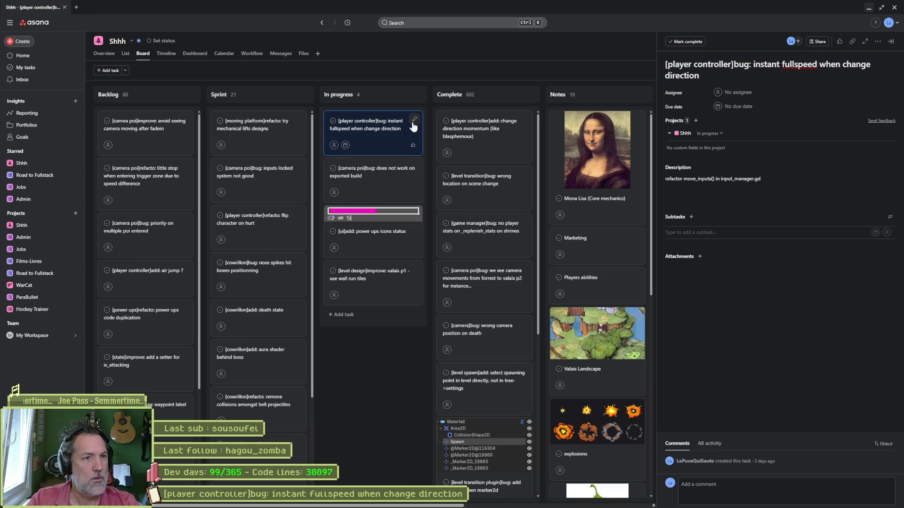
pyautogui.hotkey('ctrl', 'Return')
pyautogui.click(403, 145)
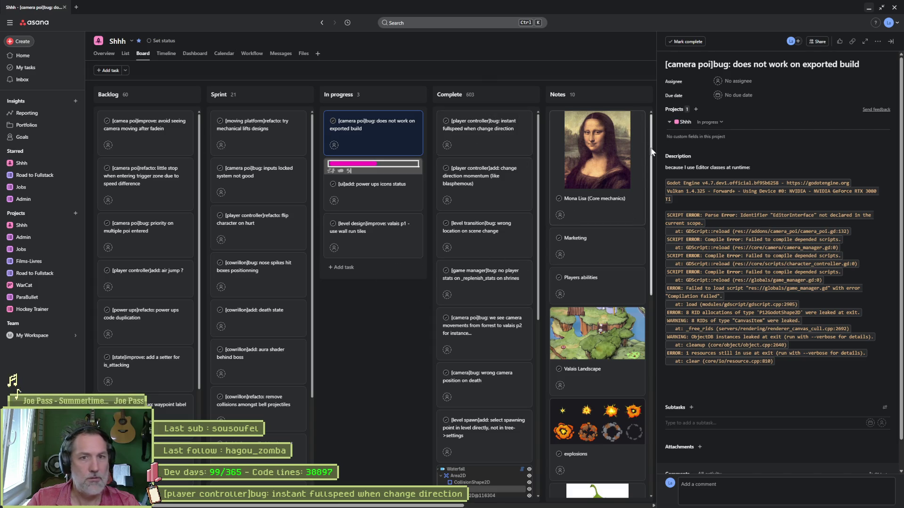
pyautogui.click(871, 8)
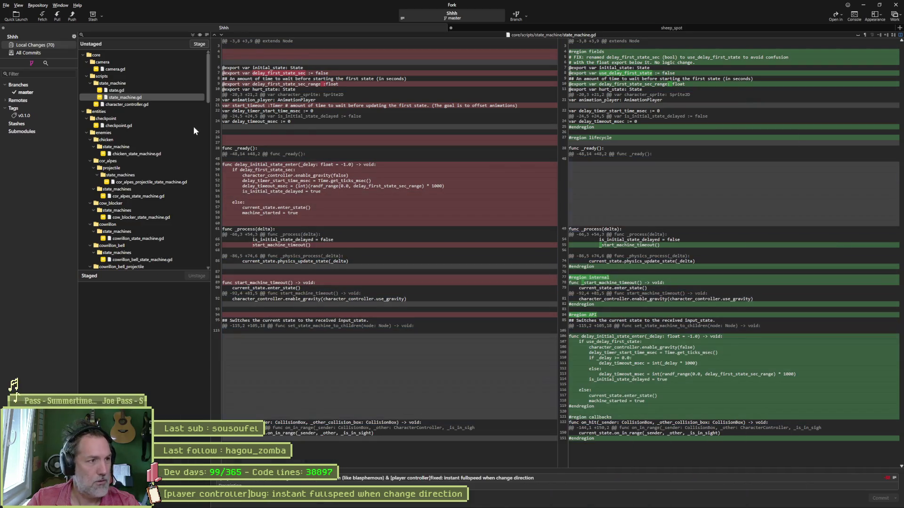
# - Inspect the diffs of camera.gd, state.gd, state_machine.gd and character_controller.gd in Fork
pyautogui.click(136, 70)
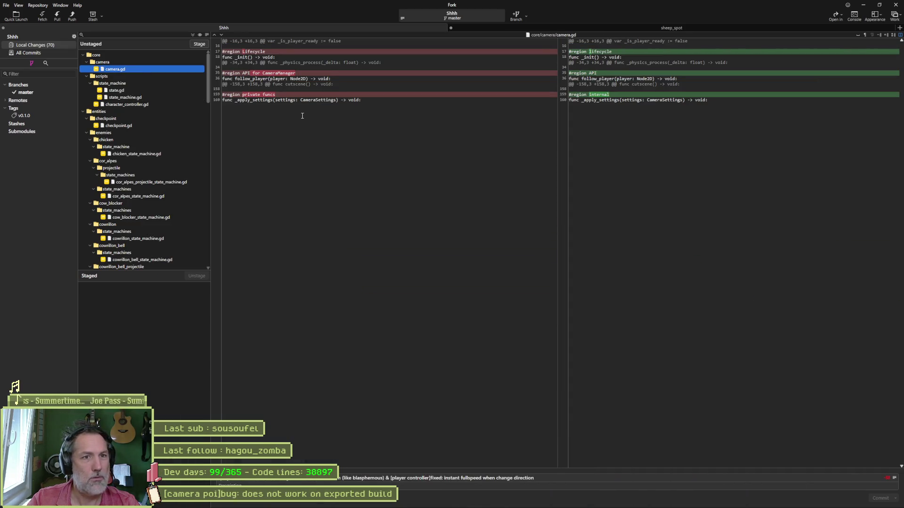
pyautogui.moveTo(607, 53)
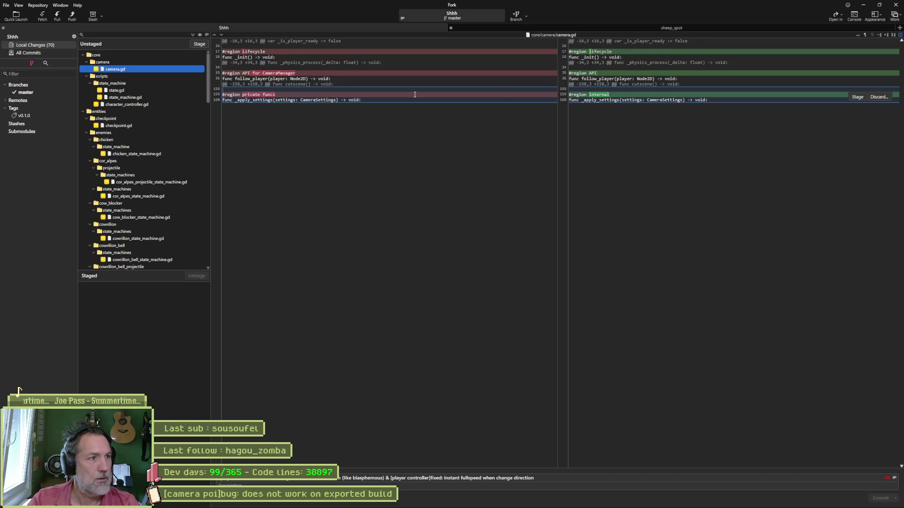
pyautogui.press('Down')
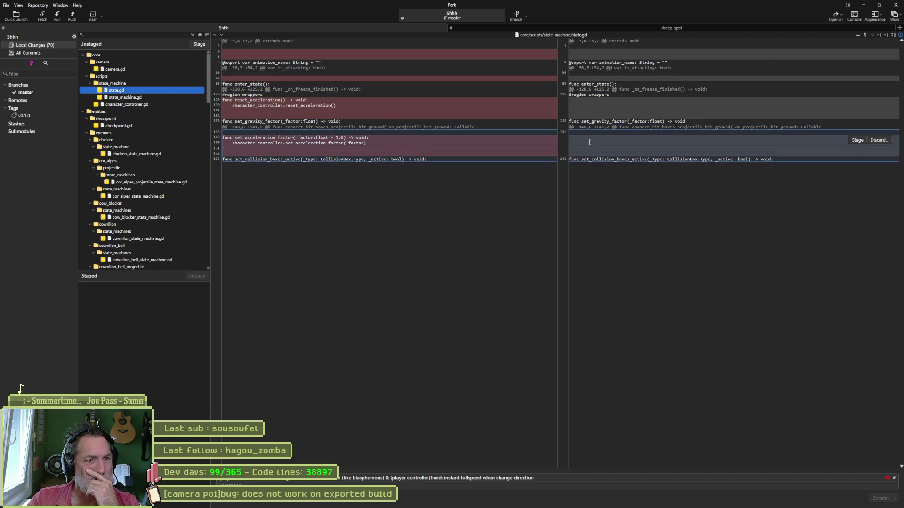
pyautogui.click(141, 97)
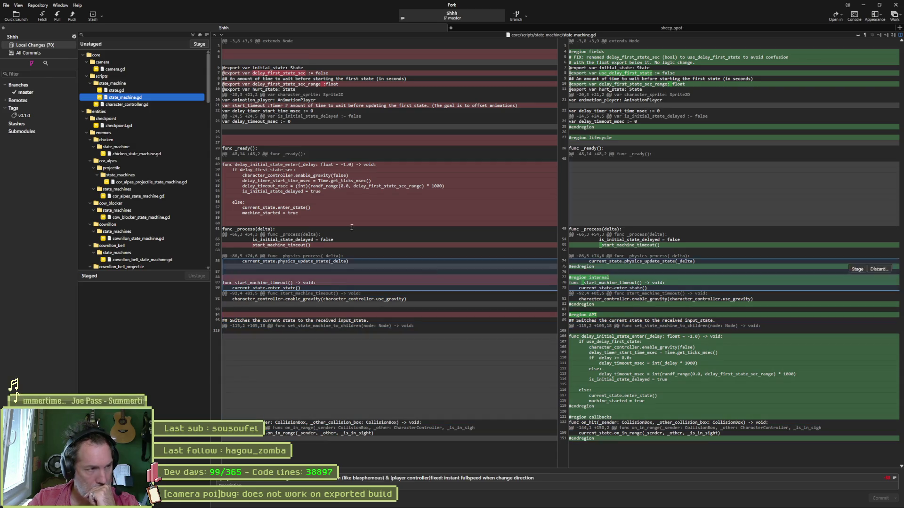
pyautogui.click(157, 107)
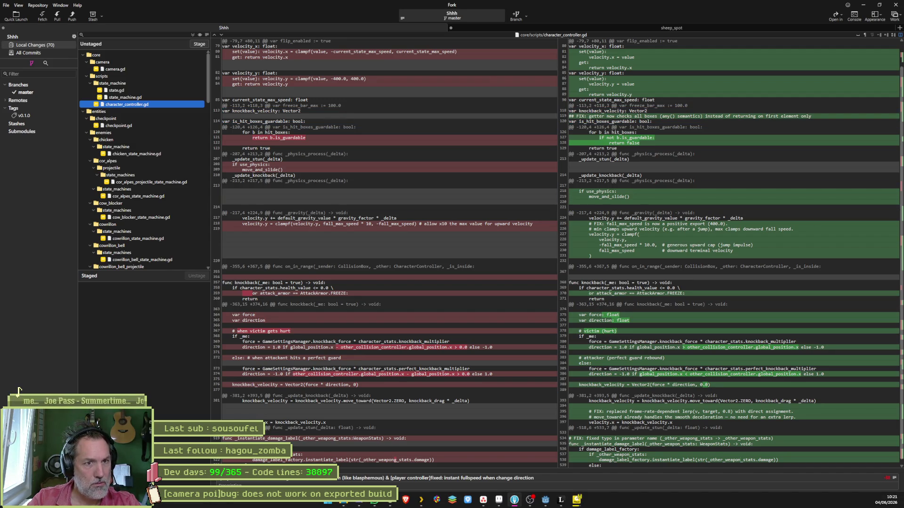
pyautogui.click(545, 500)
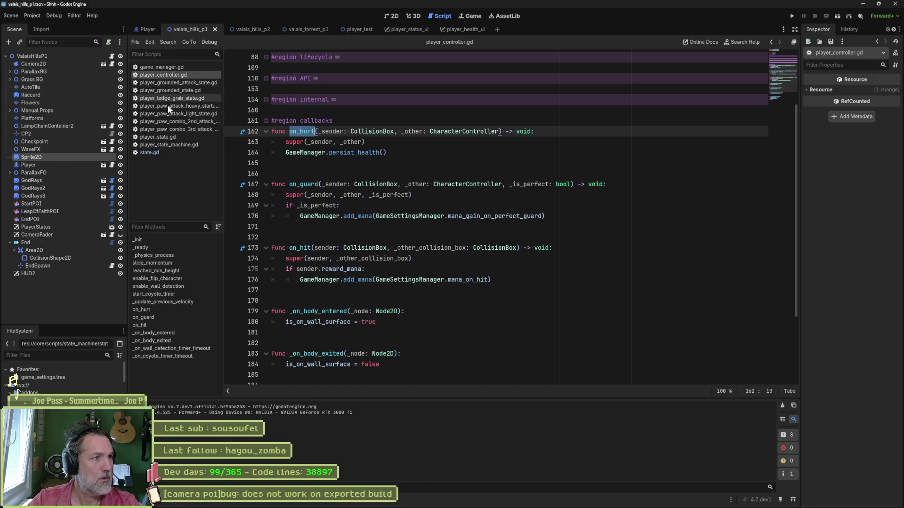
# - Open character_controller.gd through quick search and go to line 119
pyautogui.hotkey('shift', 'alt', 'o')
pyautogui.write('characd')
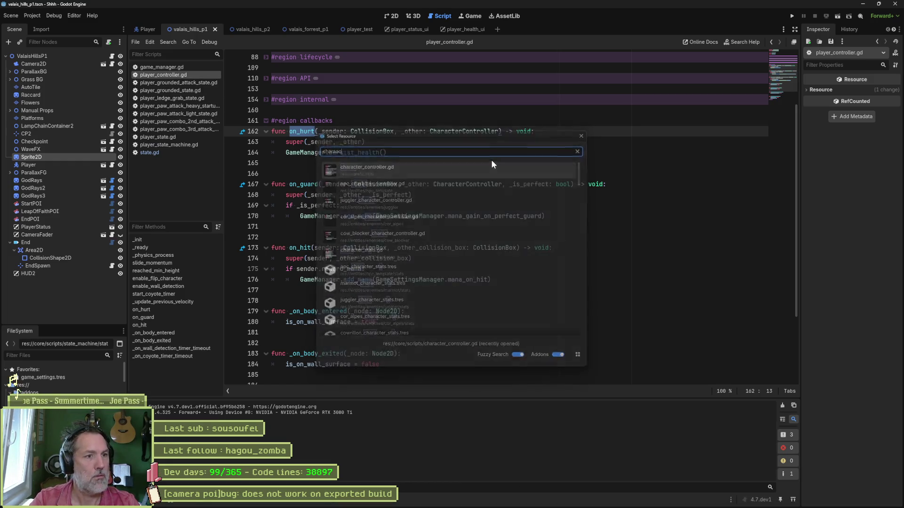
pyautogui.press('Return')
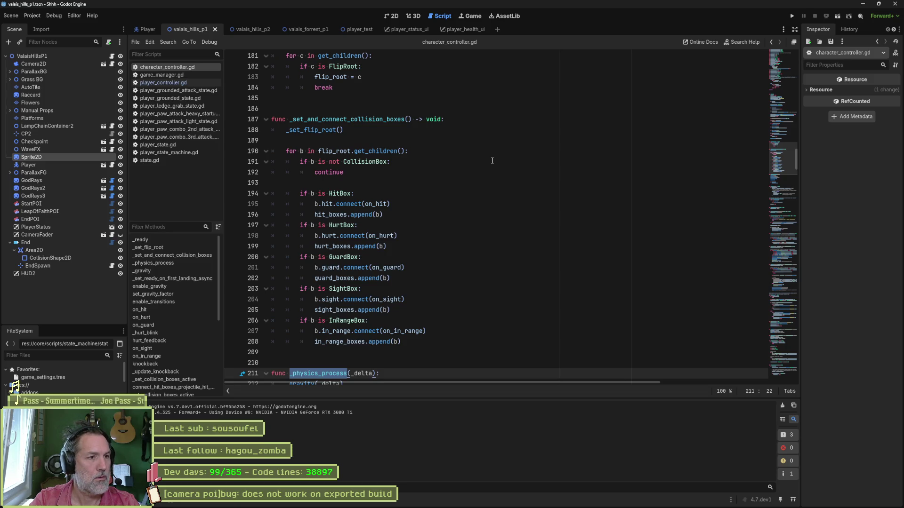
pyautogui.hotkey('ctrl', 'l')
pyautogui.write('119')
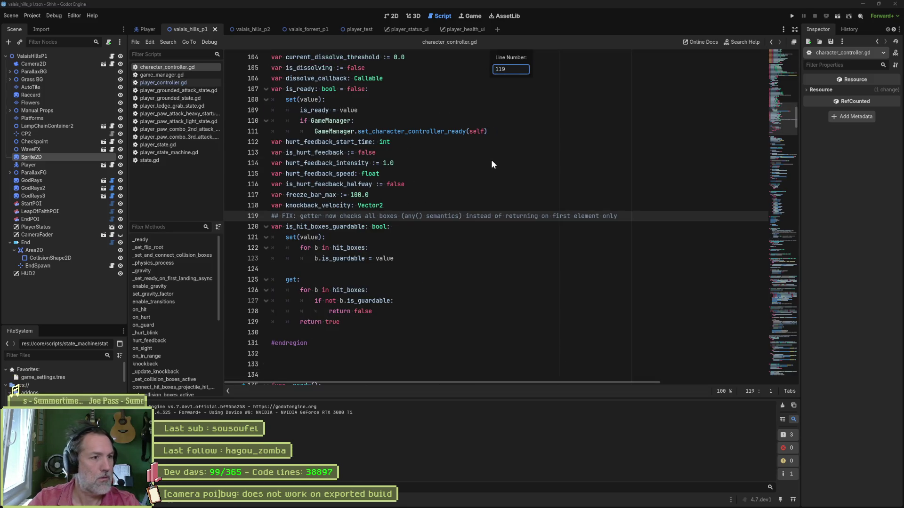
pyautogui.press('Return')
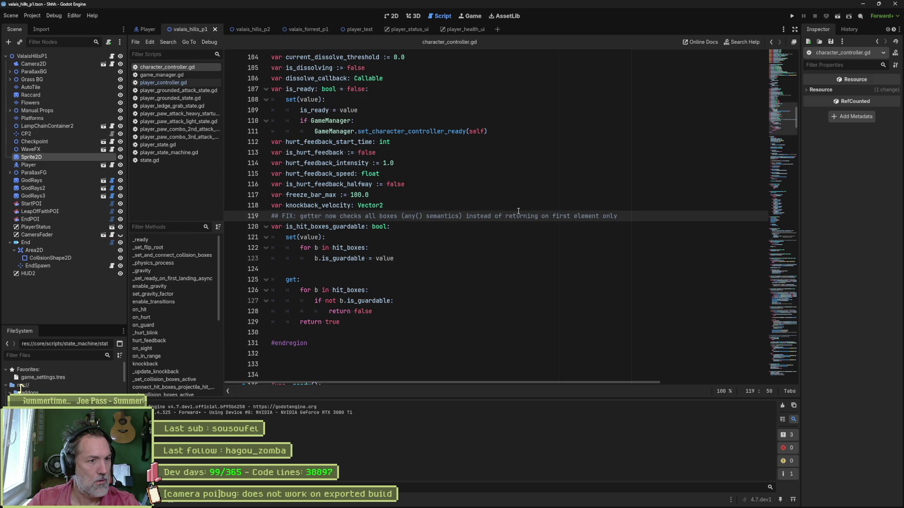
# - Delete the ## FIX comment and the extra blank lines before get: and around #endregion
pyautogui.hotkey('ctrl', 'shift', 'k')
pyautogui.click(527, 260)
pyautogui.press('Delete')
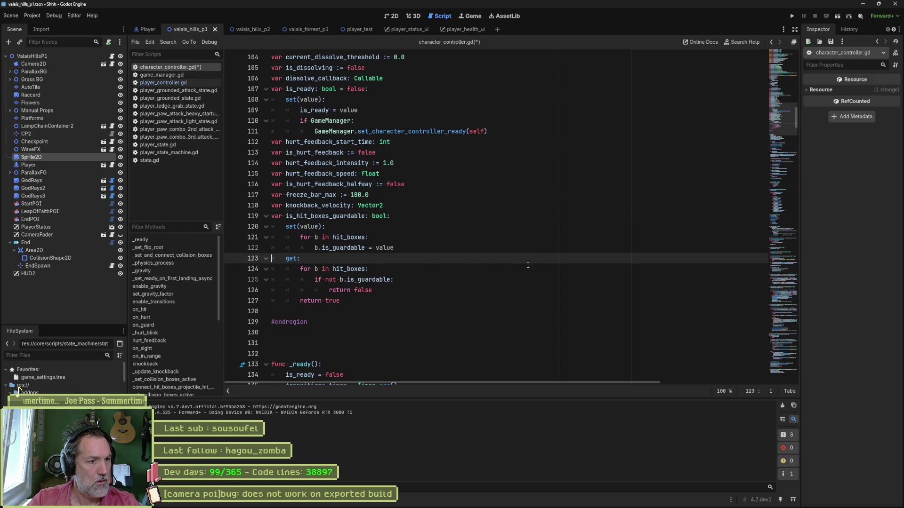
pyautogui.click(444, 312)
pyautogui.press('Delete')
pyautogui.press('Down')
pyautogui.press('Delete')
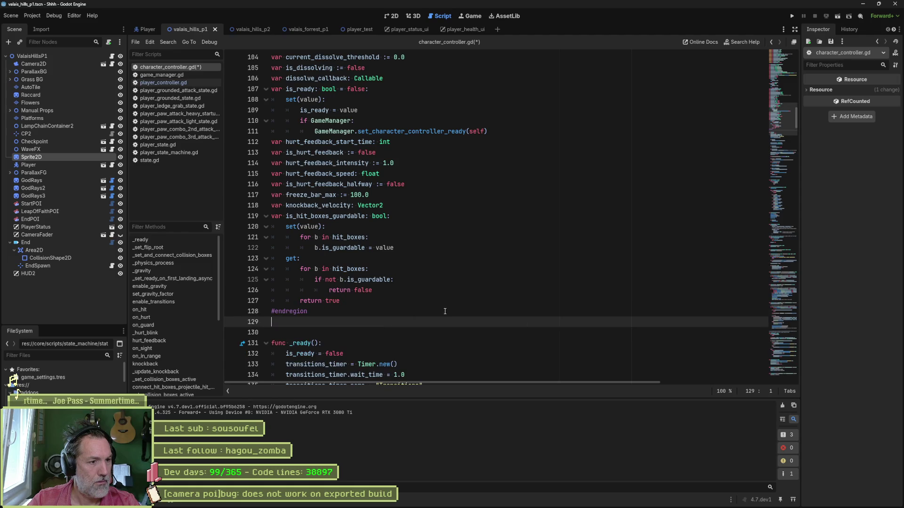
# - Remove the '# FIX: fixed typo' comment above _instantiate_damage_label
pyautogui.scroll(-15, 447, 310)
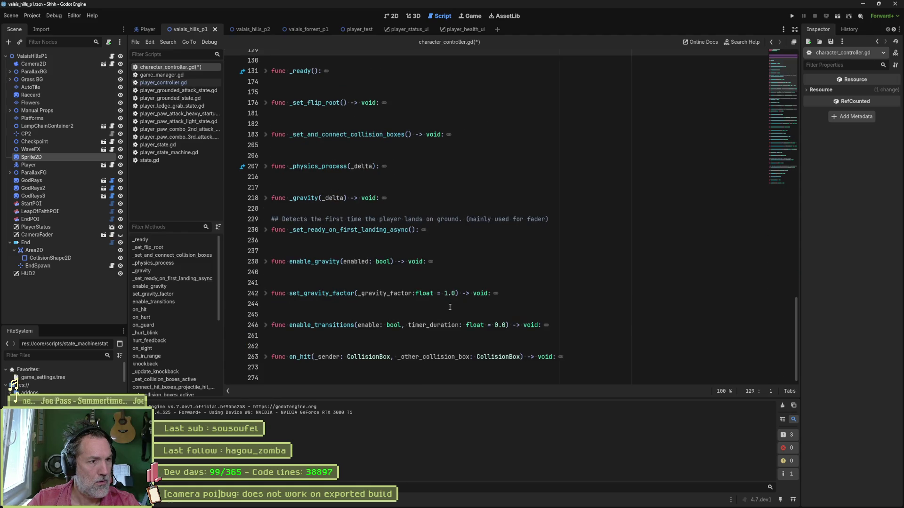
pyautogui.scroll(2, 455, 303)
pyautogui.scroll(-2, 455, 303)
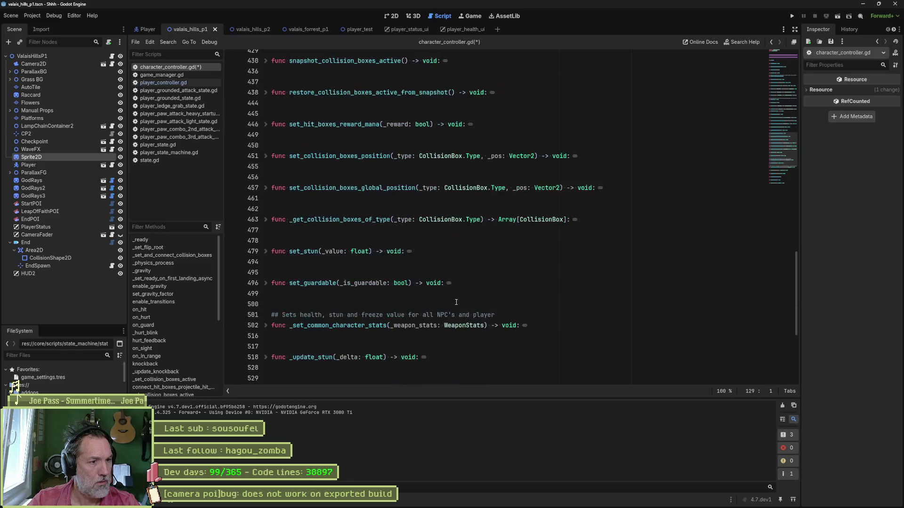
pyautogui.scroll(-1, 457, 302)
pyautogui.scroll(-1, 456, 302)
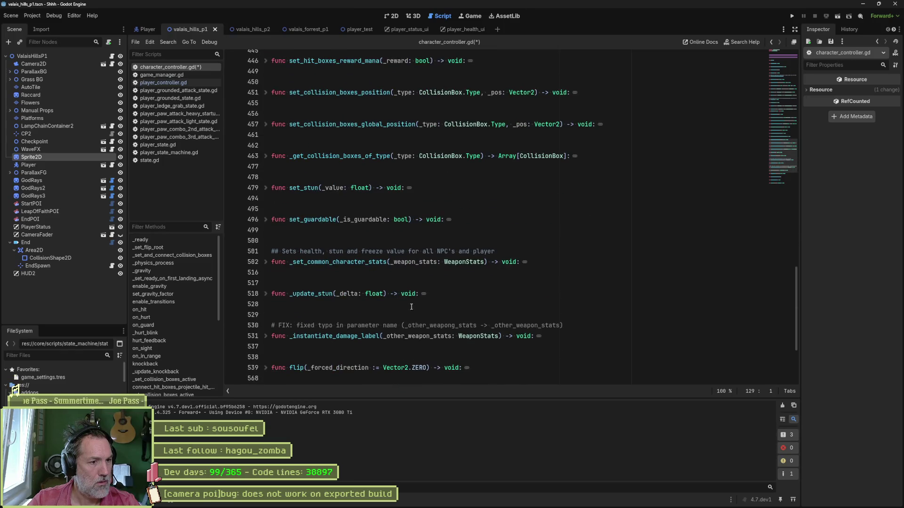
pyautogui.click(370, 324)
pyautogui.hotkey('ctrl', 'shift', 'k')
# - Insert a blank line after the on_in_range function
pyautogui.scroll(1, 465, 292)
pyautogui.scroll(11, 465, 293)
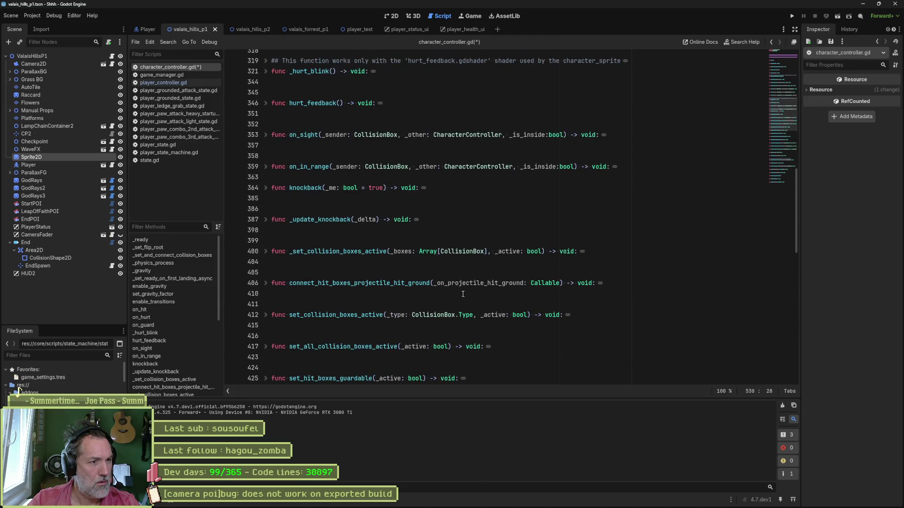
pyautogui.click(456, 179)
pyautogui.press('Return')
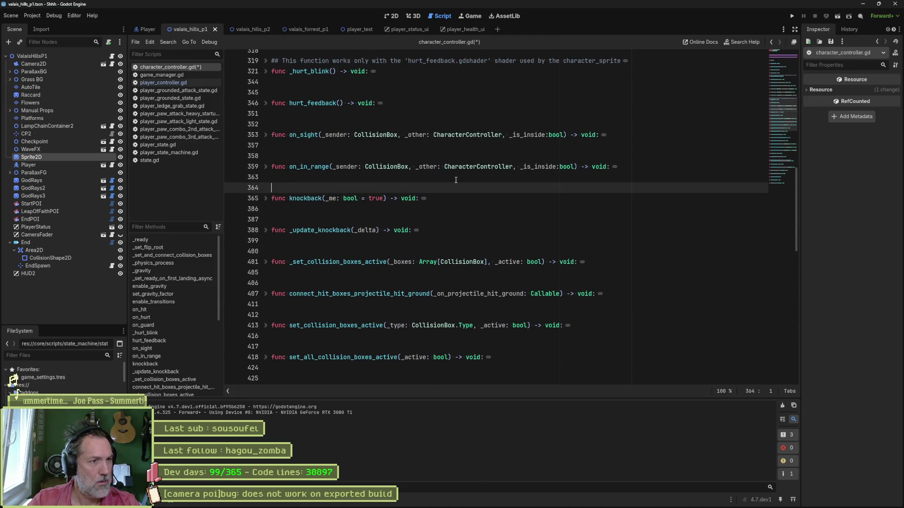
pyautogui.scroll(4, 455, 180)
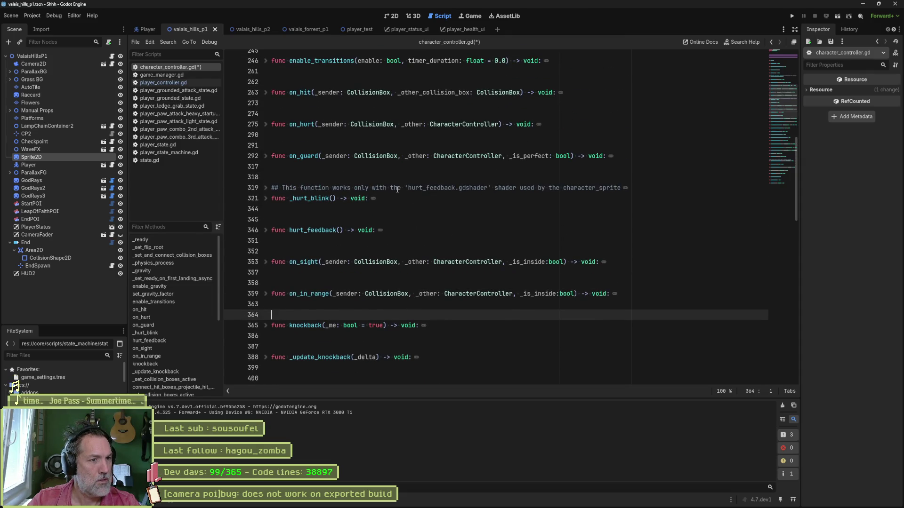
pyautogui.scroll(6, 400, 191)
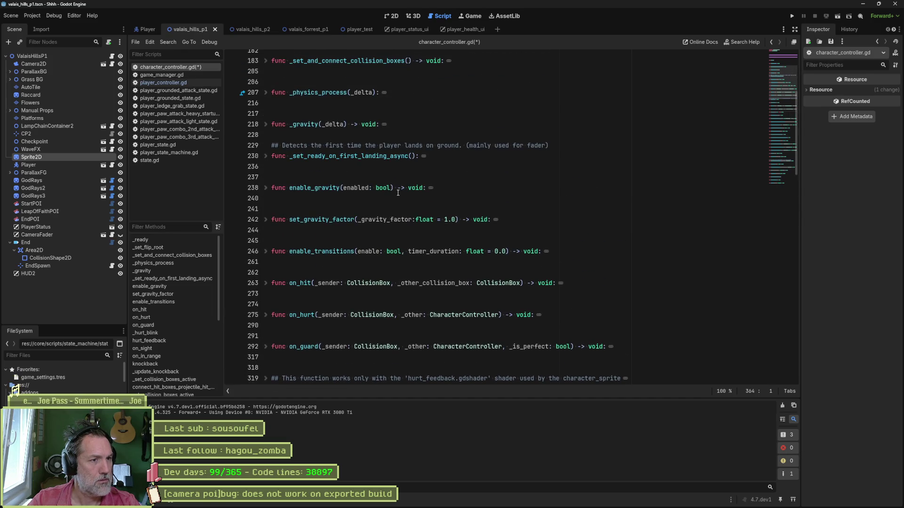
pyautogui.scroll(6, 398, 192)
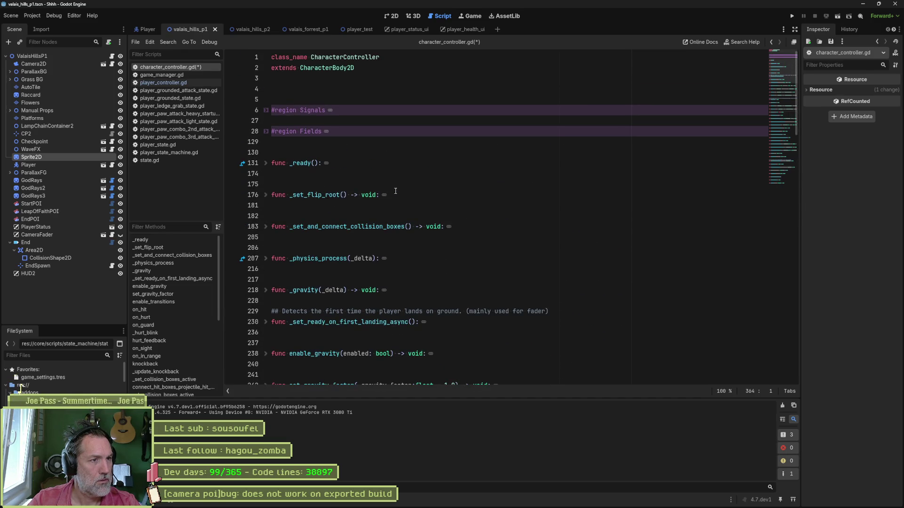
# - Remove empty lines above the signals region and lowercase the Signals and Fields region names
pyautogui.click(316, 90)
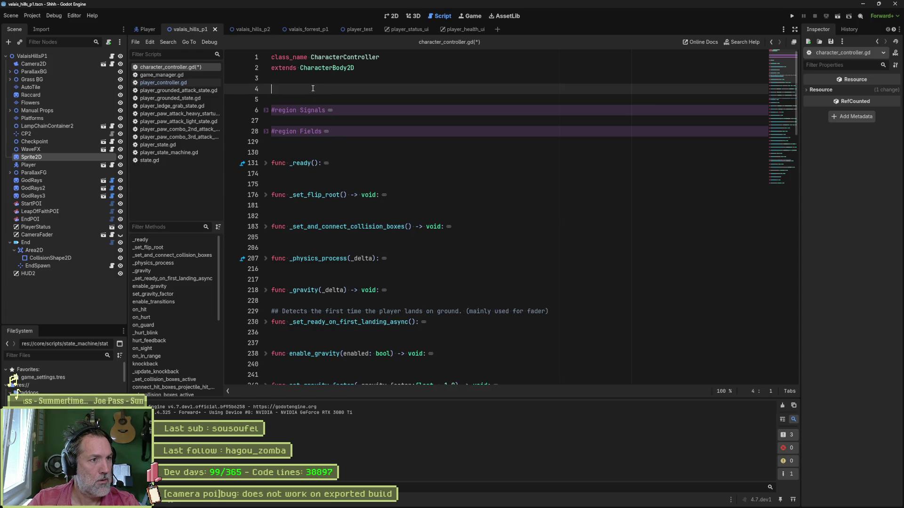
pyautogui.press('Up')
pyautogui.press('Delete')
pyautogui.press('Delete')
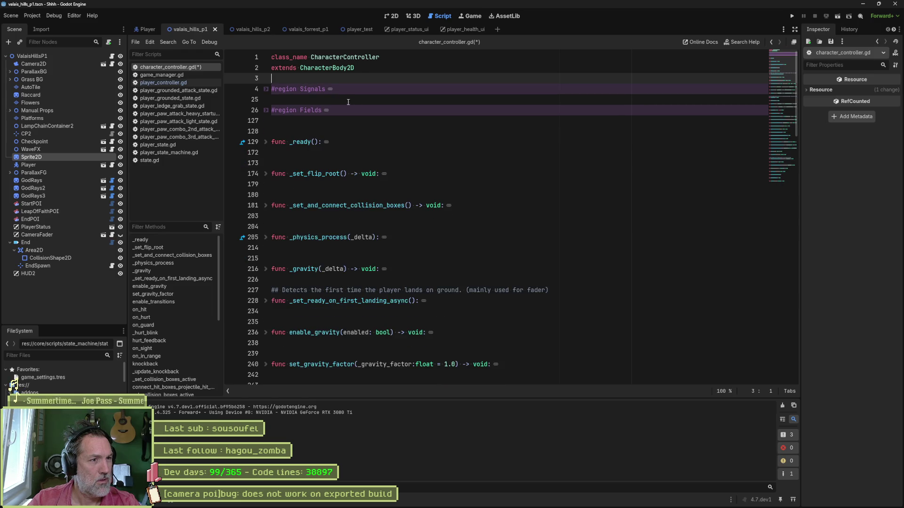
pyautogui.click(300, 90)
pyautogui.press('Delete')
pyautogui.write('s')
pyautogui.click(301, 110)
pyautogui.press('Delete')
pyautogui.write('f')
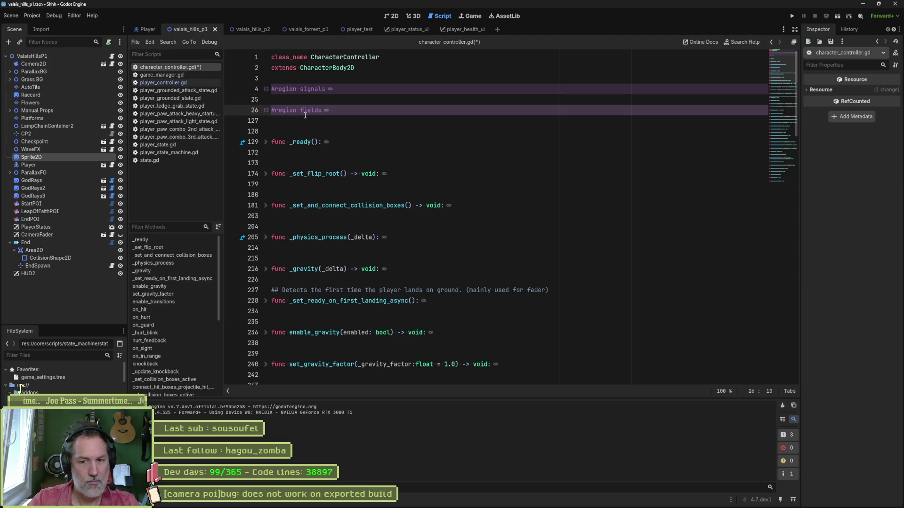
# - Start a 'lifecycle' region after fields and move _physics_process directly below _ready
pyautogui.click(391, 134)
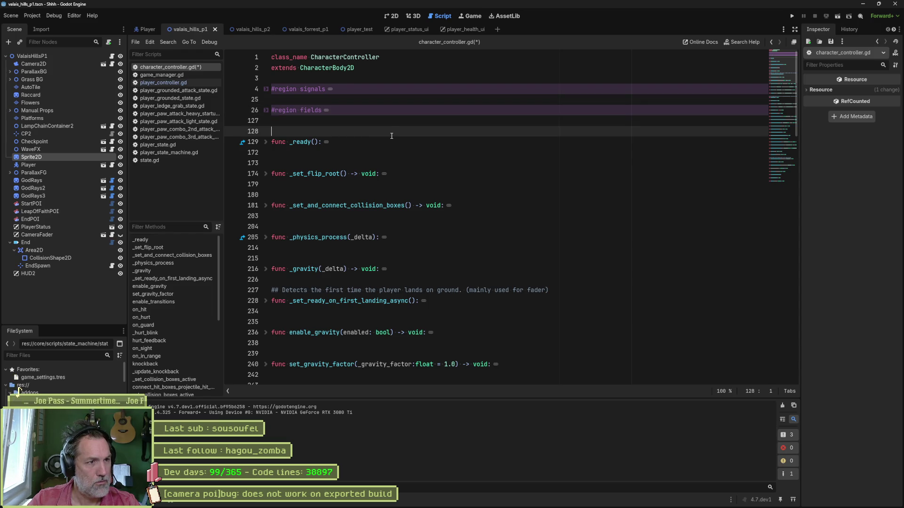
pyautogui.write('#region')
pyautogui.press('BackSpace')
pyautogui.press('BackSpace')
pyautogui.press('BackSpace')
pyautogui.write('uion li')
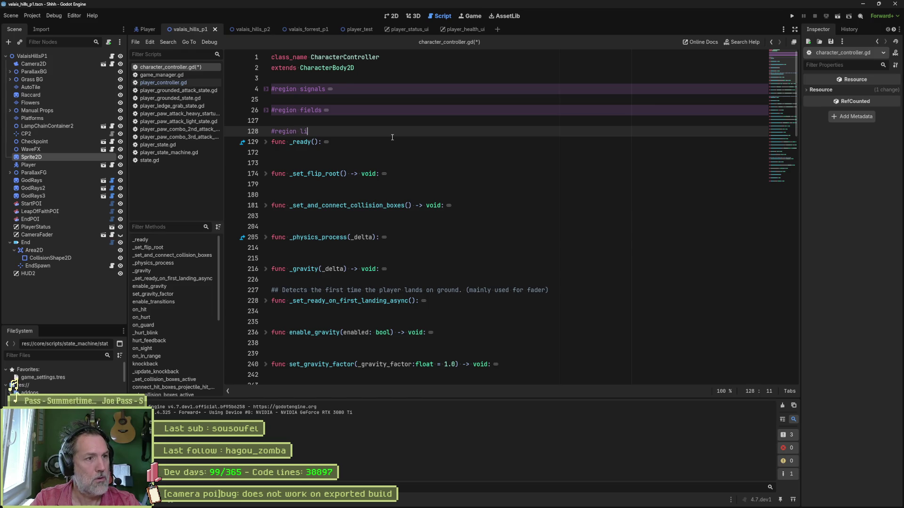
pyautogui.write('fecycle')
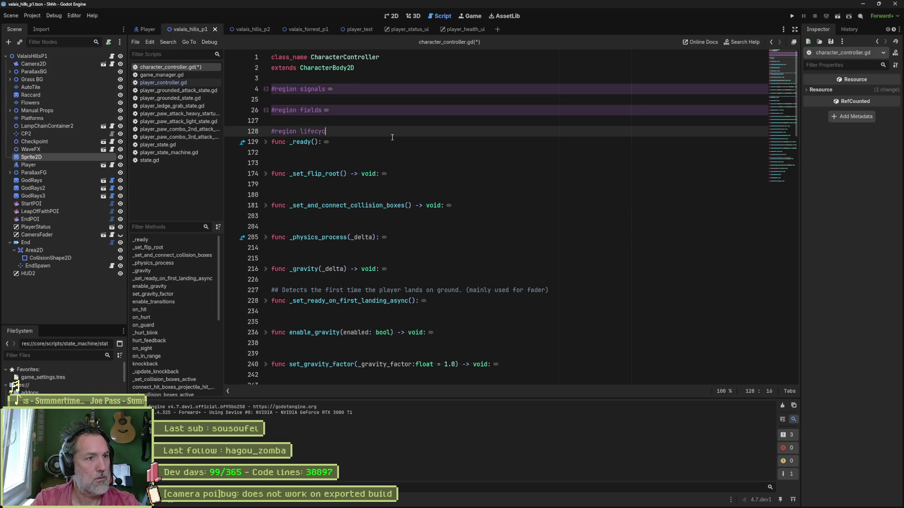
pyautogui.tripleClick(302, 238)
pyautogui.hotkey('ctrl', 'x')
pyautogui.click(361, 165)
pyautogui.hotkey('ctrl', 'v')
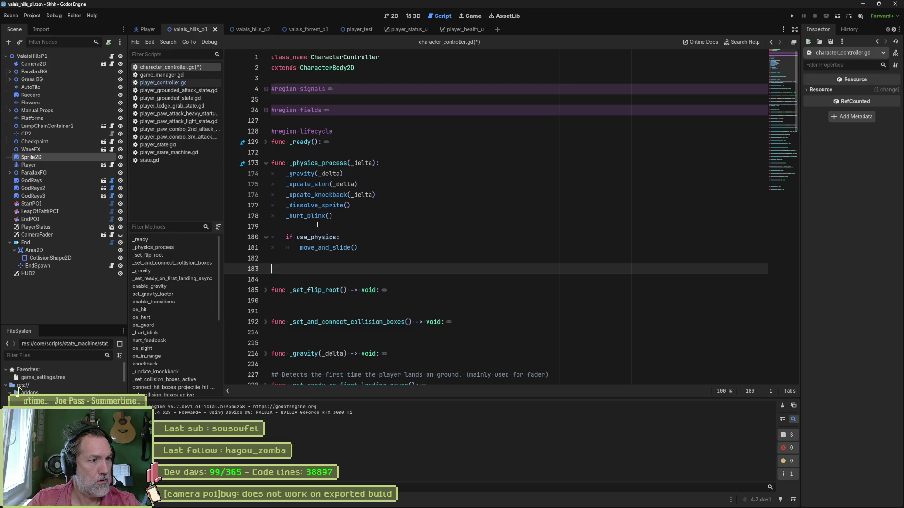
# - Close the lifecycle region and add an 'internals' region ending after _set_ready_on_first_landing_async
pyautogui.click(298, 262)
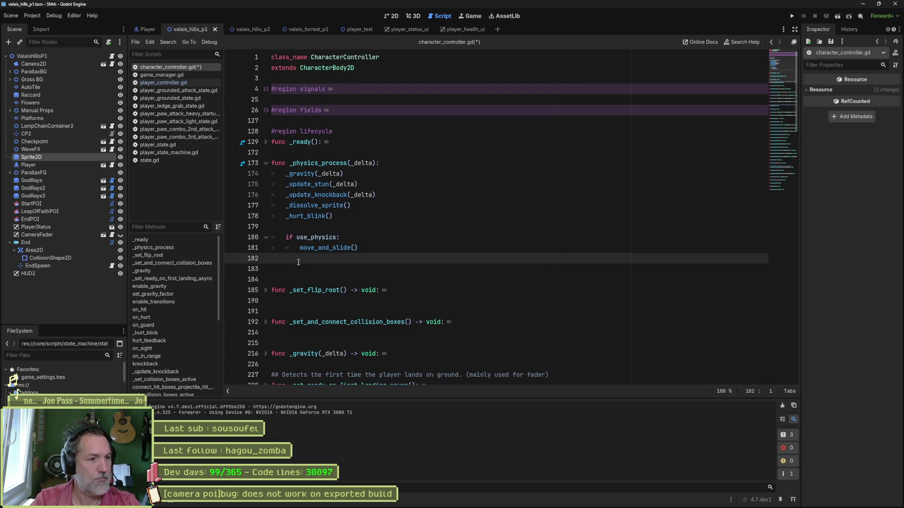
pyautogui.write('#endregion')
pyautogui.press('Down')
pyautogui.press('Down')
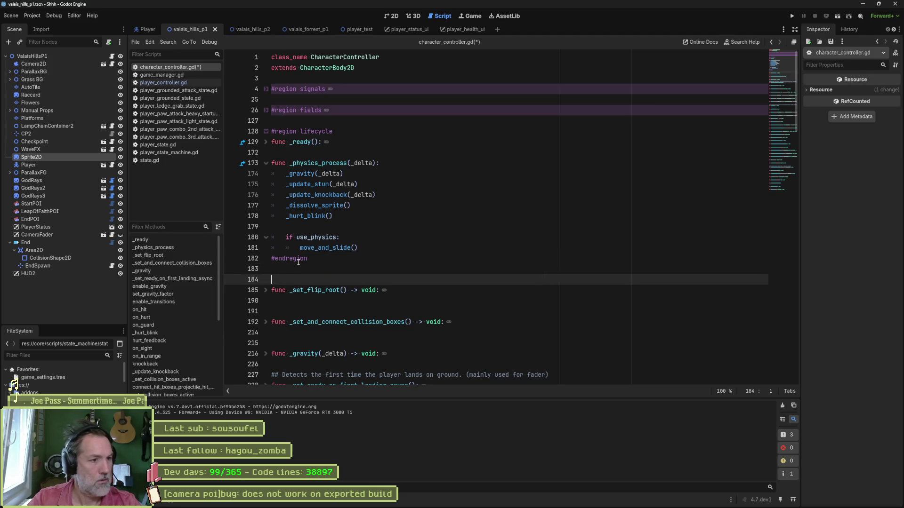
pyautogui.write('#region internals')
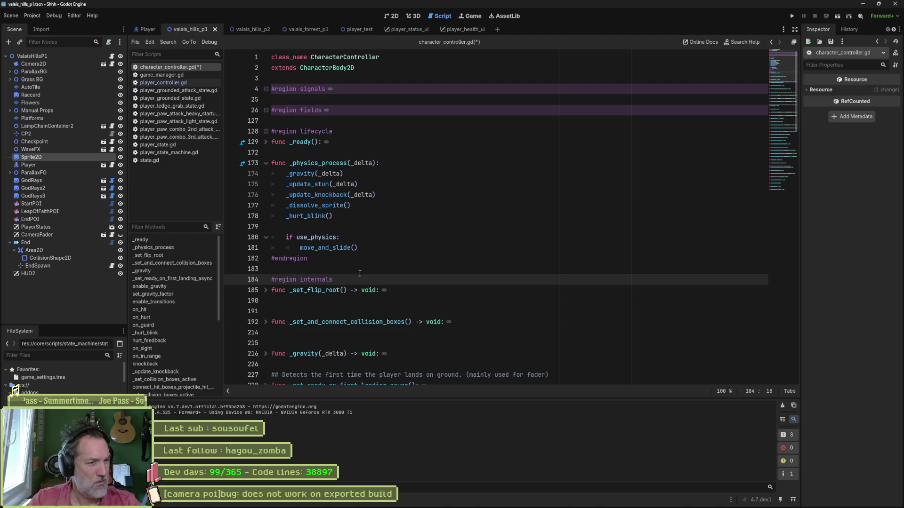
pyautogui.scroll(-3, 391, 269)
pyautogui.scroll(-1, 388, 253)
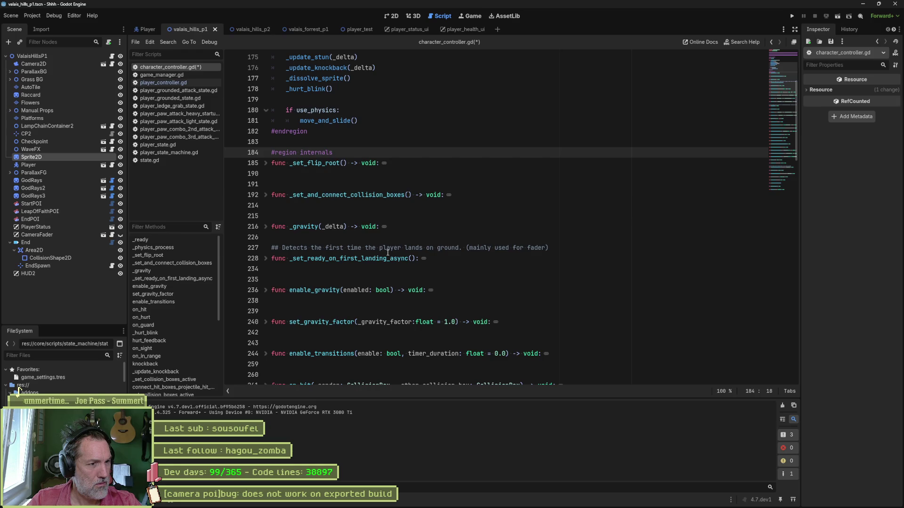
pyautogui.scroll(-1, 388, 253)
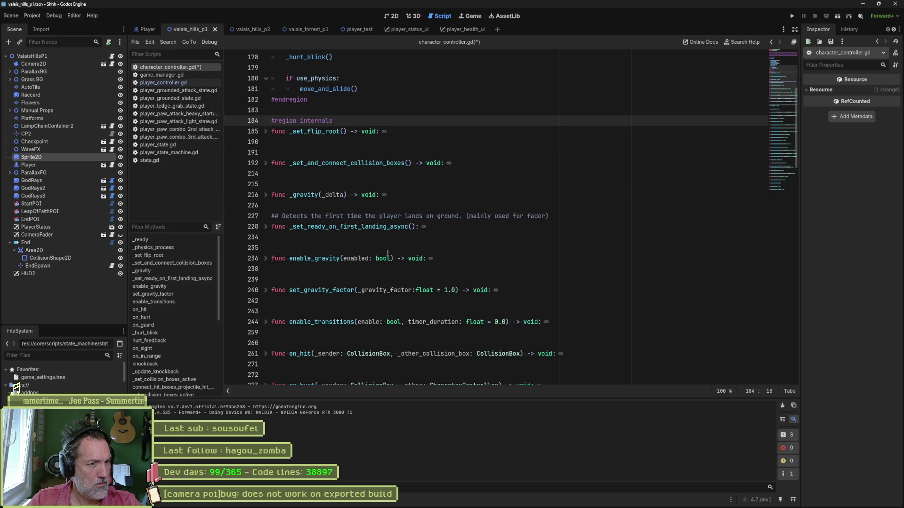
pyautogui.click(339, 238)
pyautogui.write('endregion')
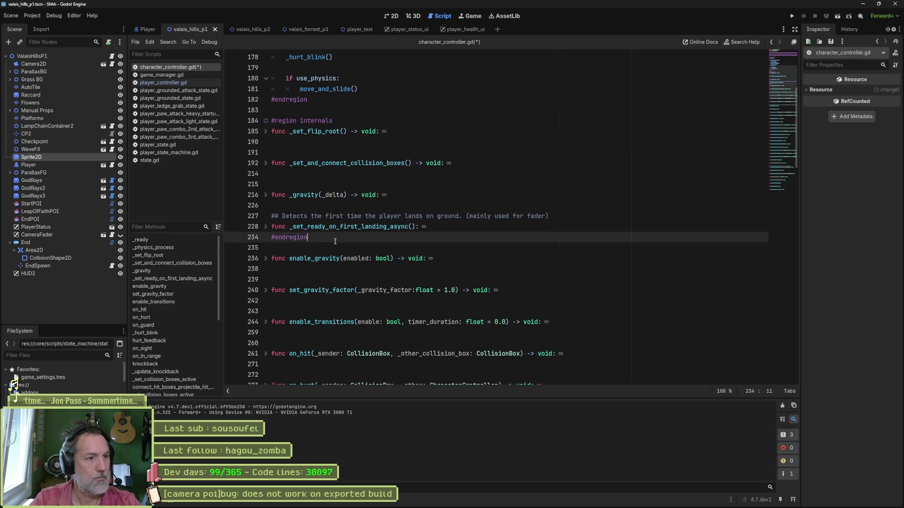
# - Add an 'API' region that ends after the enable_transitions function
pyautogui.press('Down')
pyautogui.press('Return')
pyautogui.write('#')
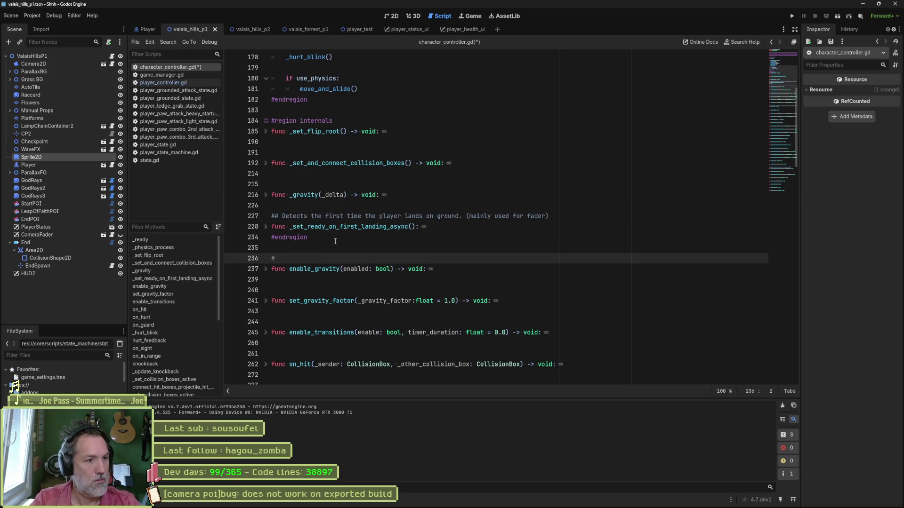
pyautogui.write('region API')
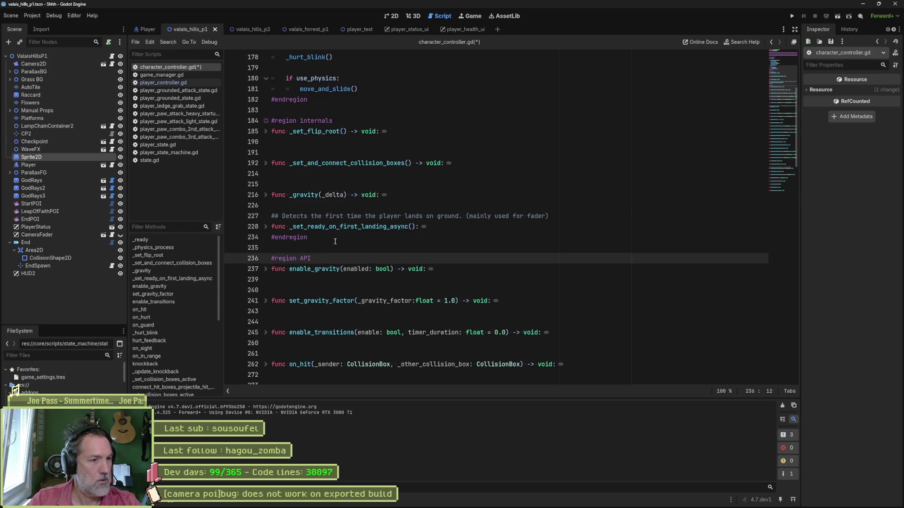
pyautogui.scroll(-3, 358, 277)
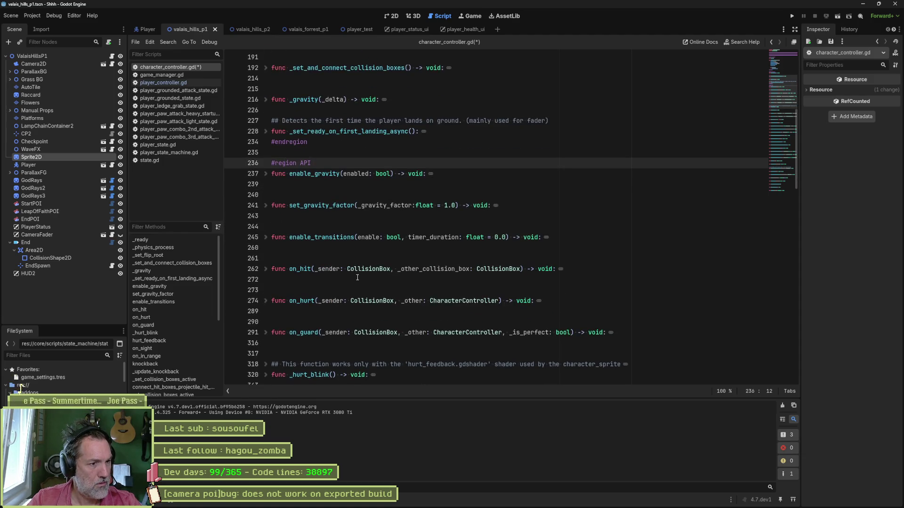
pyautogui.click(288, 248)
pyautogui.write('#endregion')
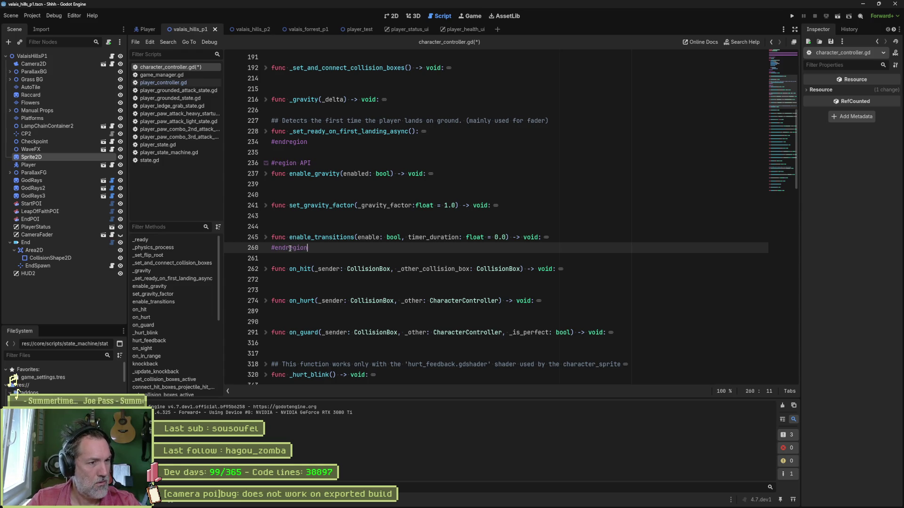
# - Add a 'callbacks' region wrapping on_hit, on_hurt and on_guard
pyautogui.press('Down')
pyautogui.press('Return')
pyautogui.write('#region ')
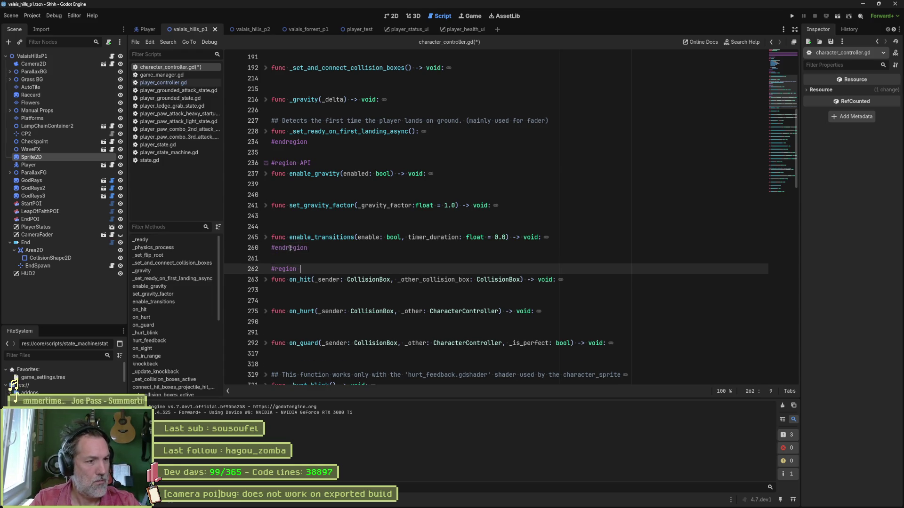
pyautogui.write('callbacks')
pyautogui.scroll(-3, 325, 308)
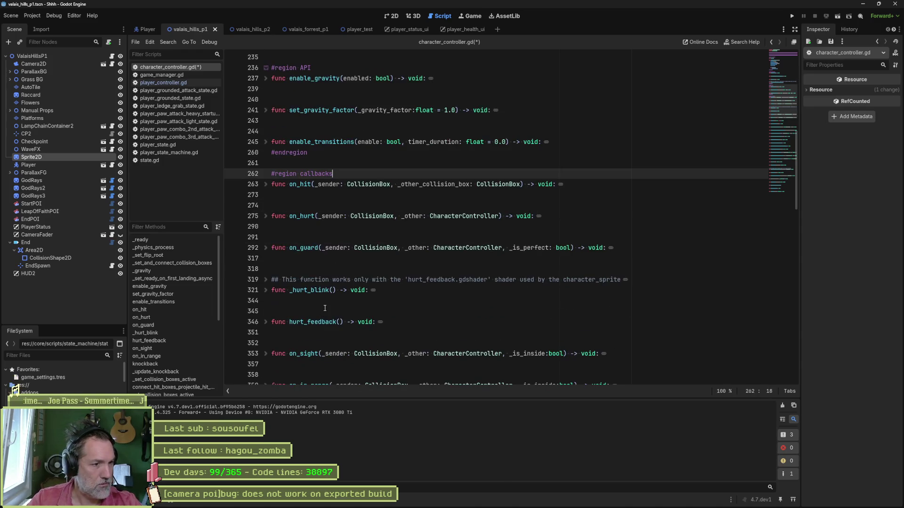
pyautogui.scroll(-13, 325, 309)
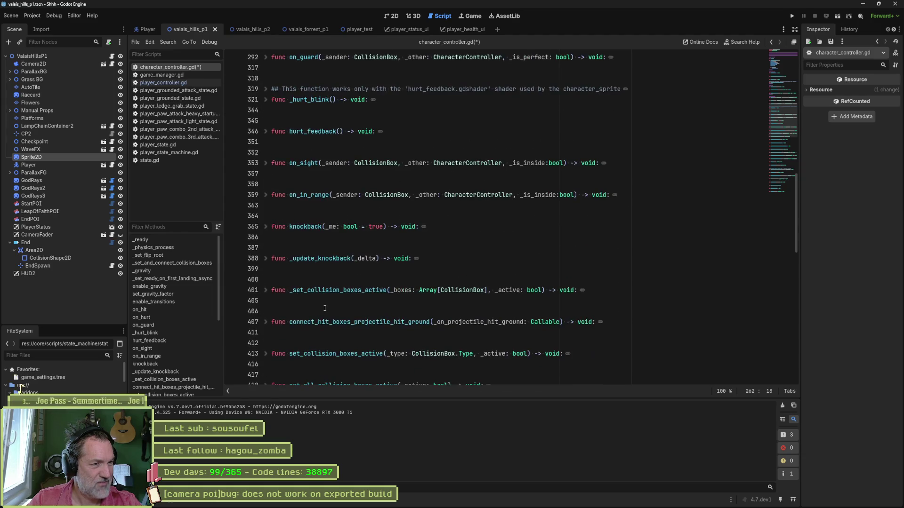
pyautogui.scroll(-14, 325, 307)
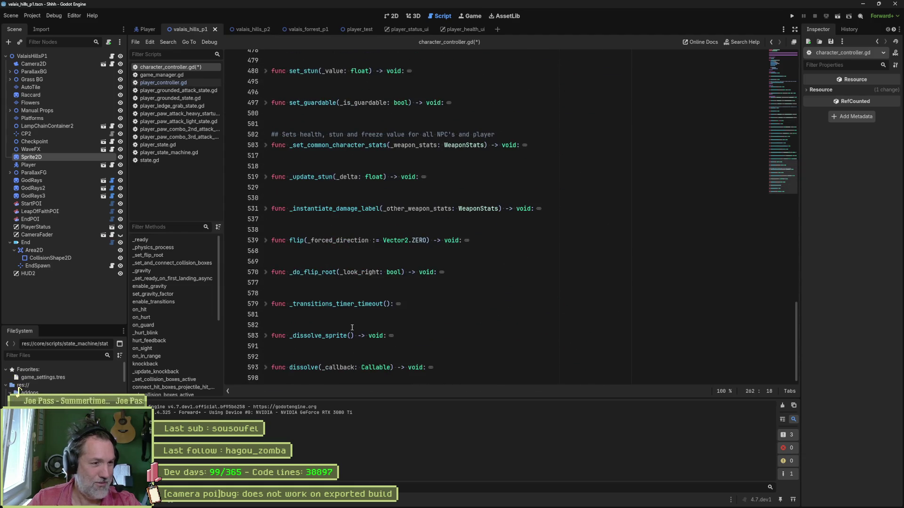
pyautogui.scroll(20, 352, 327)
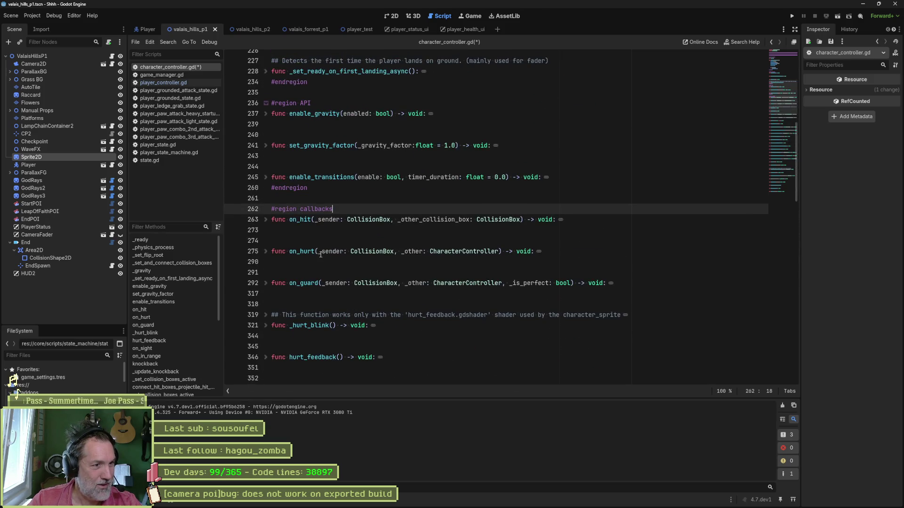
pyautogui.click(304, 298)
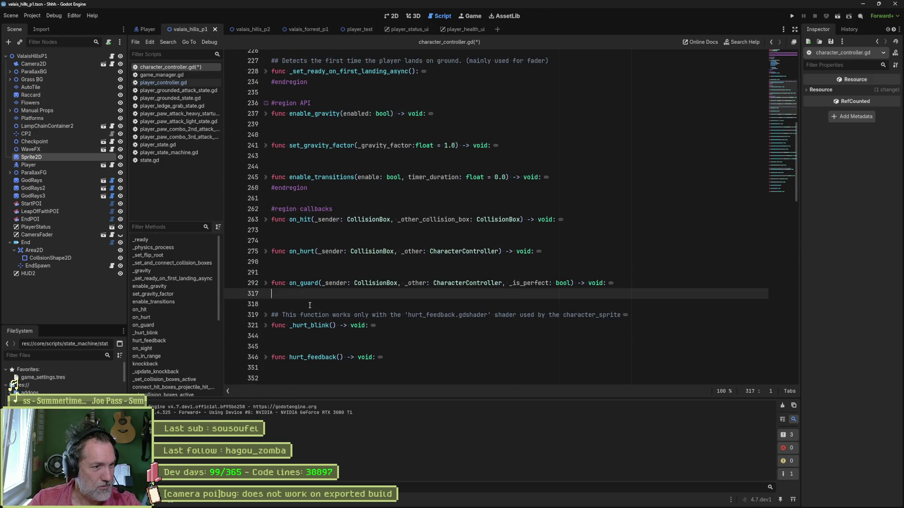
pyautogui.write('#endre')
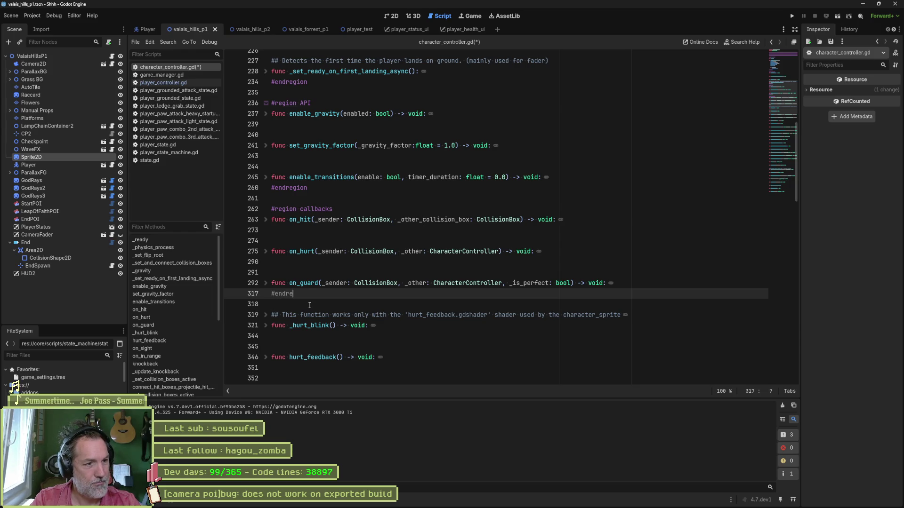
pyautogui.write('gion')
pyautogui.hotkey('alt', 'Tab')
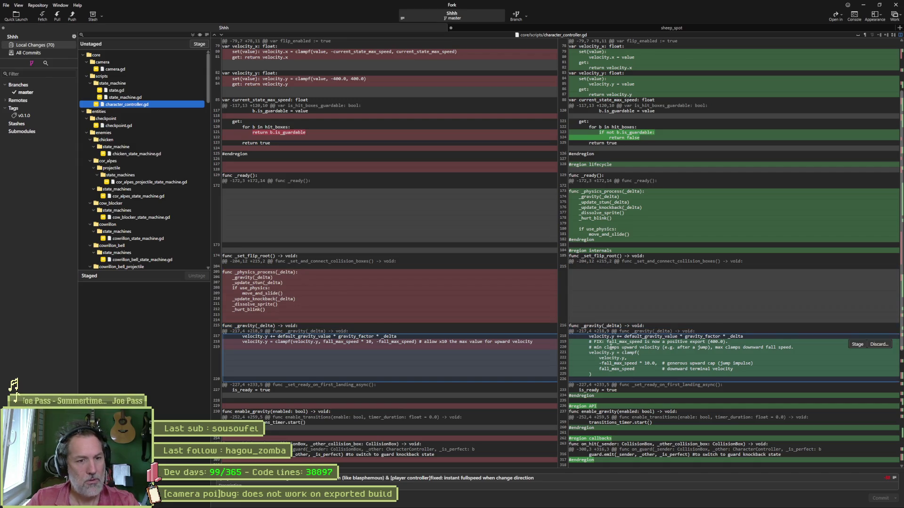
# - Unfold _gravity and delete its FIX and min-clamps comment lines
pyautogui.hotkey('alt', 'Tab')
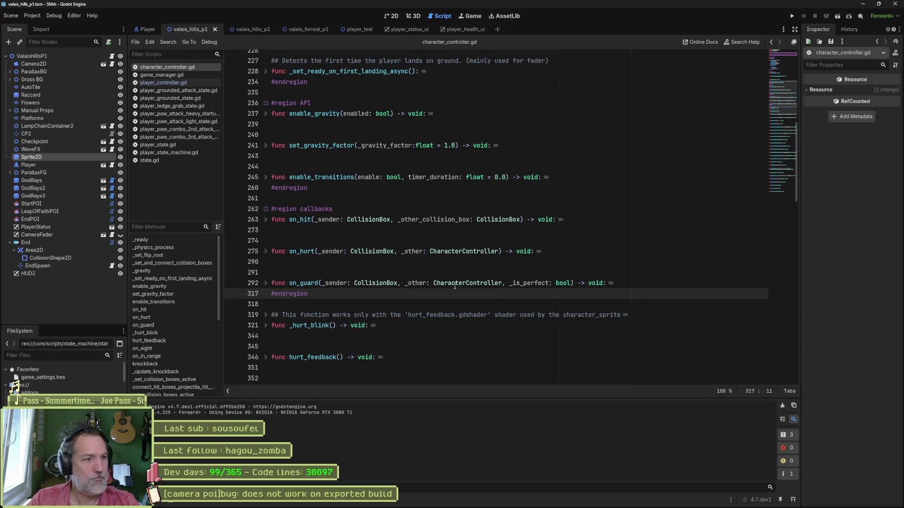
pyautogui.scroll(5, 355, 249)
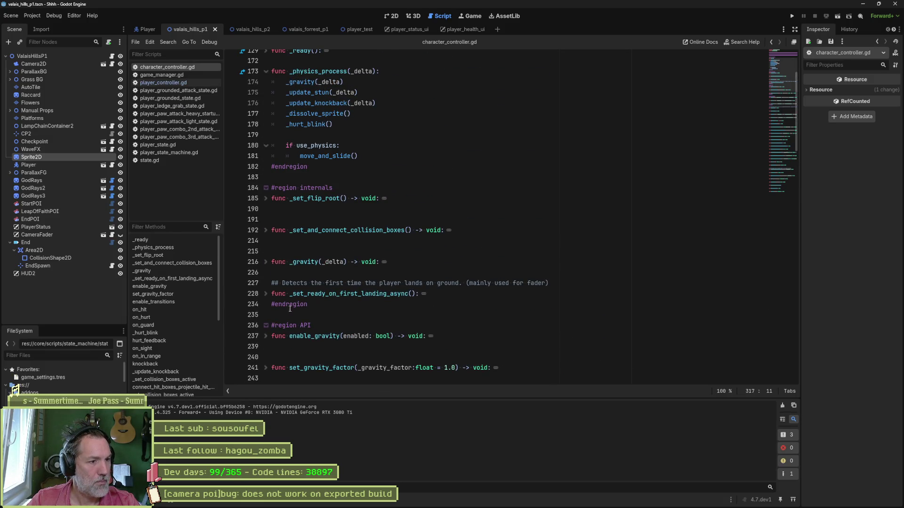
pyautogui.scroll(1, 261, 232)
pyautogui.click(266, 293)
pyautogui.scroll(-3, 368, 301)
pyautogui.scroll(-2, 367, 302)
pyautogui.click(396, 166)
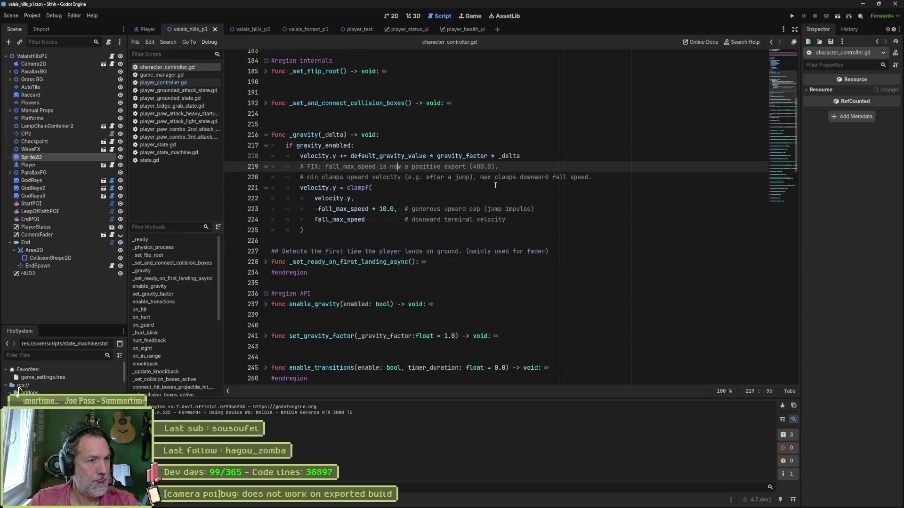
pyautogui.hotkey('ctrl', 'shift', 'k')
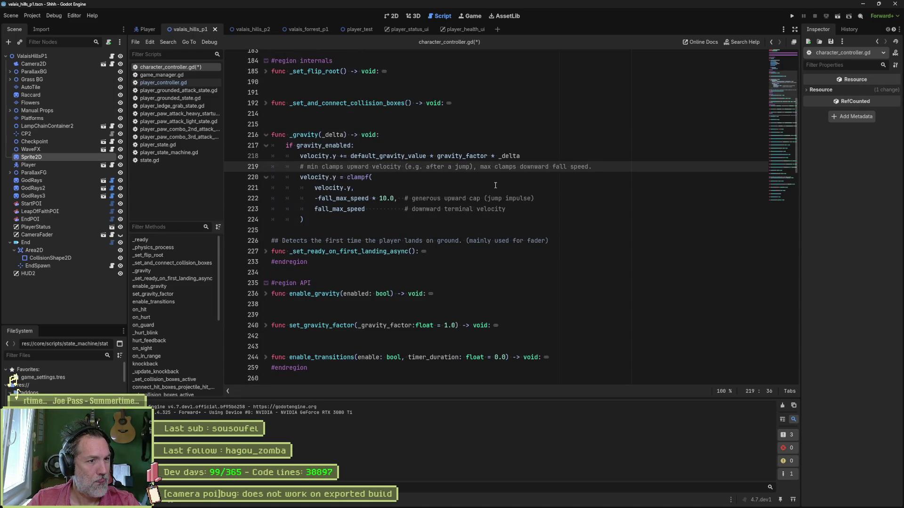
pyautogui.hotkey('ctrl', 'shift', 'k')
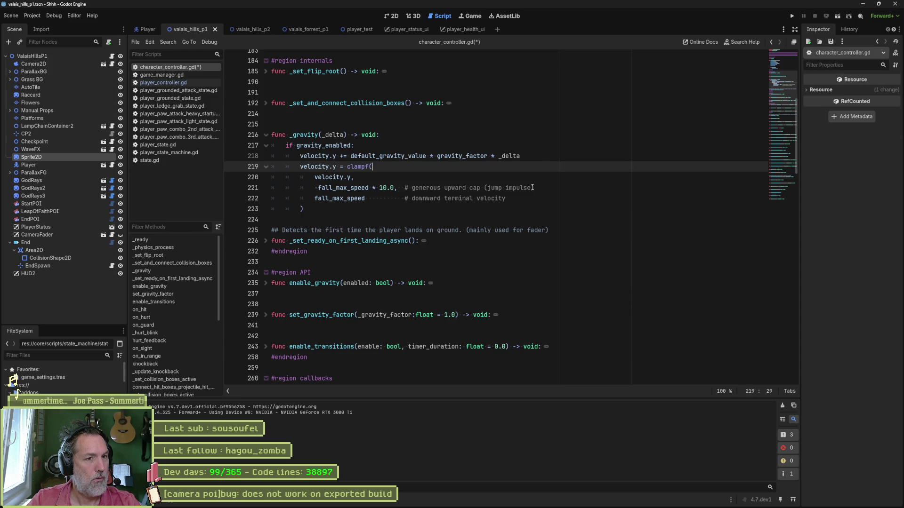
# - Remove the jump-impulse and terminal velocity trailing comments from the clamp and save the script
pyautogui.moveTo(533, 188)
pyautogui.mouseDown()
pyautogui.moveTo(372, 198)
pyautogui.moveTo(398, 192)
pyautogui.mouseUp()
pyautogui.press('BackSpace')
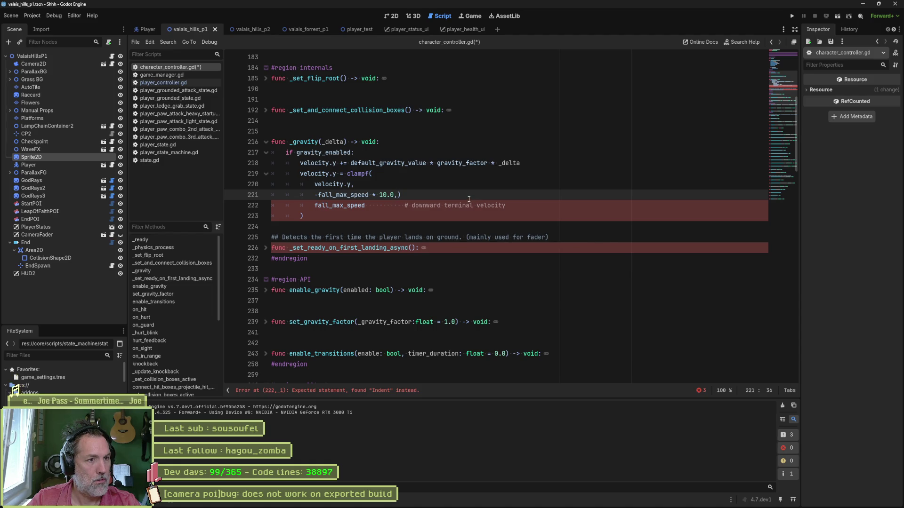
pyautogui.hotkey('ctrl', 'z')
pyautogui.moveTo(399, 195); pyautogui.dragTo(535, 194)
pyautogui.press('BackSpace')
pyautogui.press('Down')
pyautogui.press('Home')
pyautogui.hotkey('ctrl', 'Right')
pyautogui.press('BackSpace')
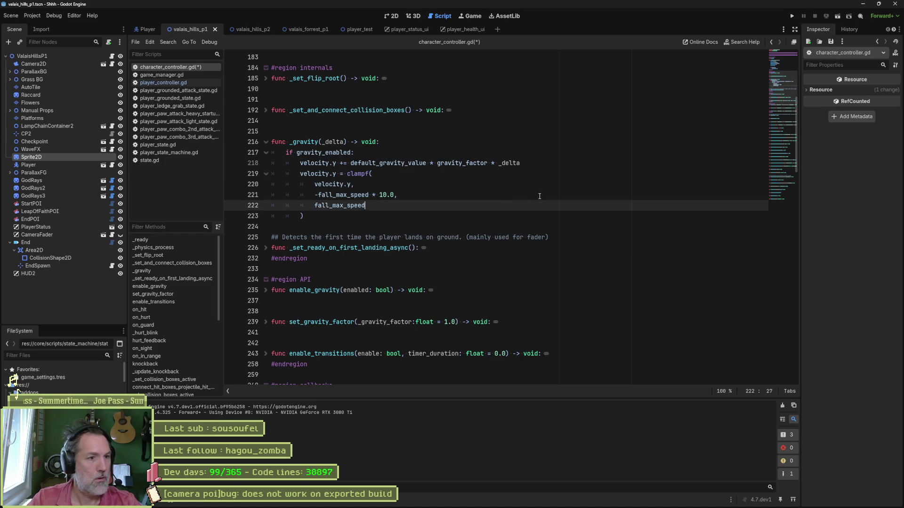
pyautogui.hotkey('ctrl', 's')
pyautogui.hotkey('alt', 'Tab')
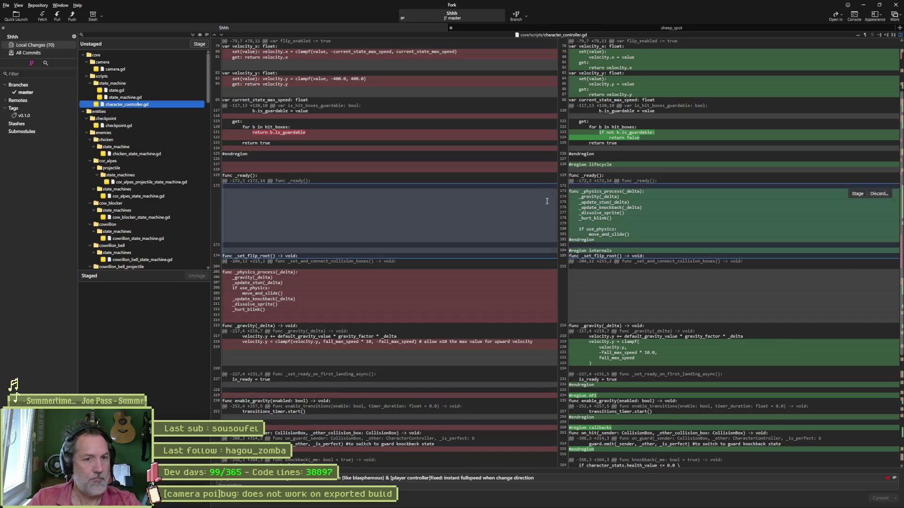
# - Review the Fork diff, then go to line 390 of character_controller.gd
pyautogui.scroll(-4, 634, 292)
pyautogui.scroll(-7, 641, 311)
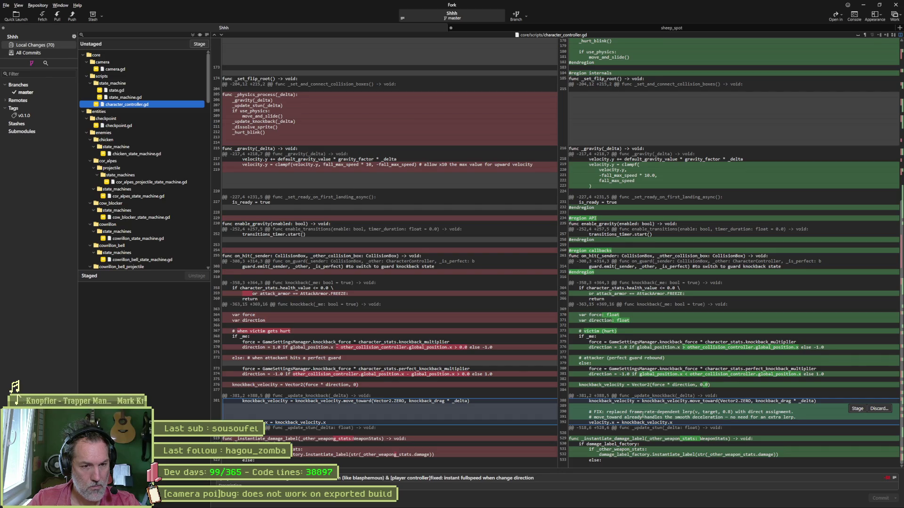
pyautogui.hotkey('alt', 'Tab')
pyautogui.hotkey('ctrl', 'l')
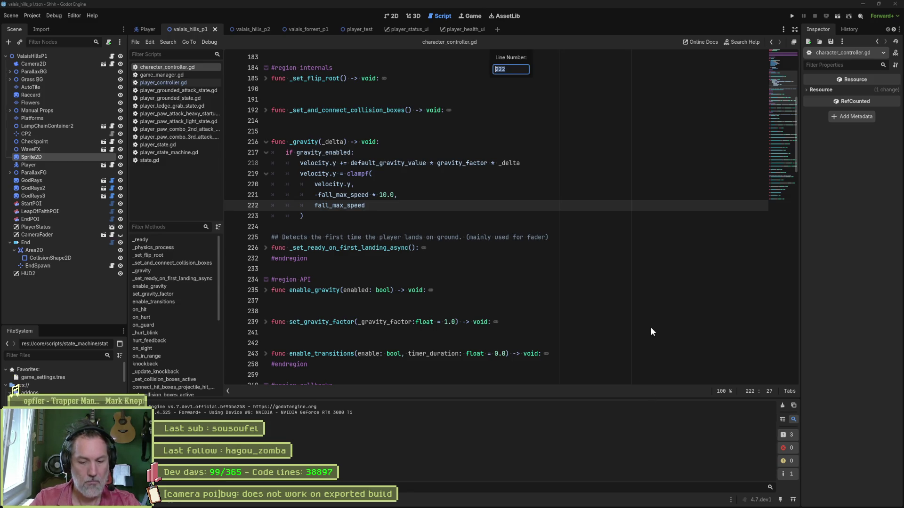
pyautogui.write('390')
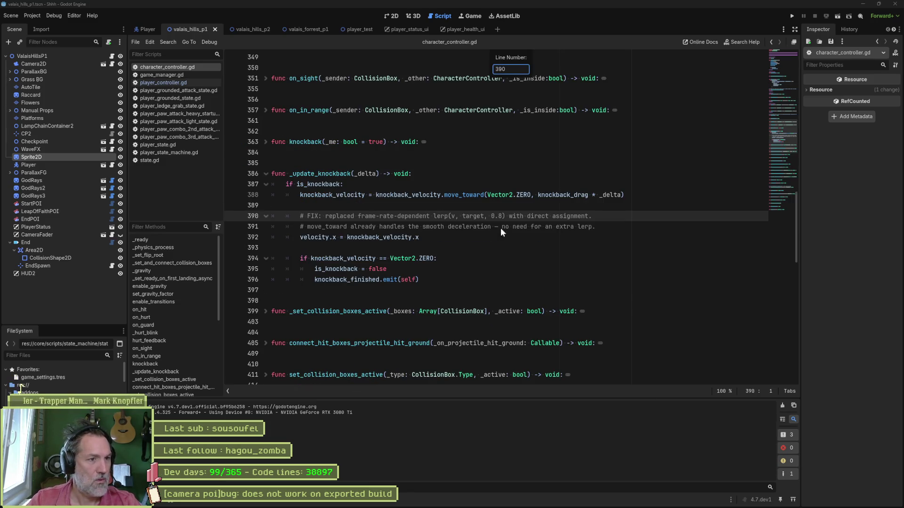
pyautogui.press('Return')
# - Delete the FIX lerp and move_toward comment lines and the leftover blank line in _update_knockback
pyautogui.click(433, 218)
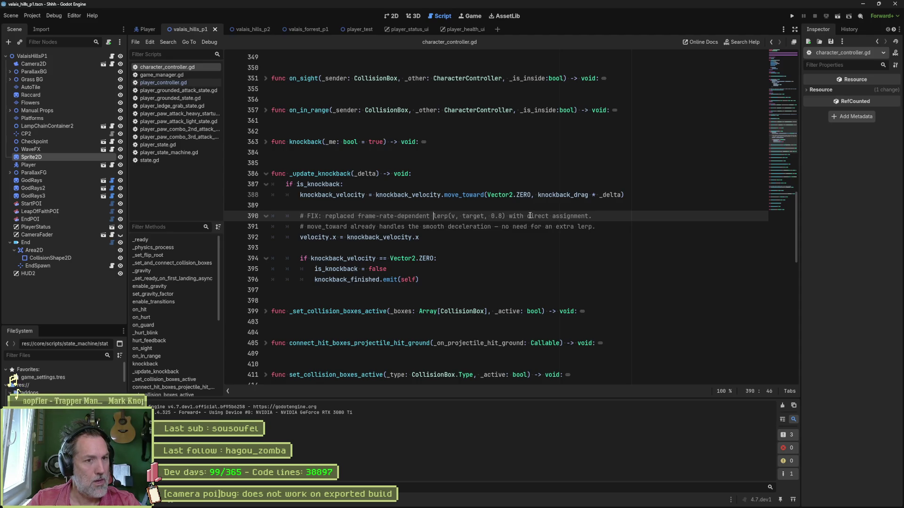
pyautogui.hotkey('ctrl', 'shift', 'k')
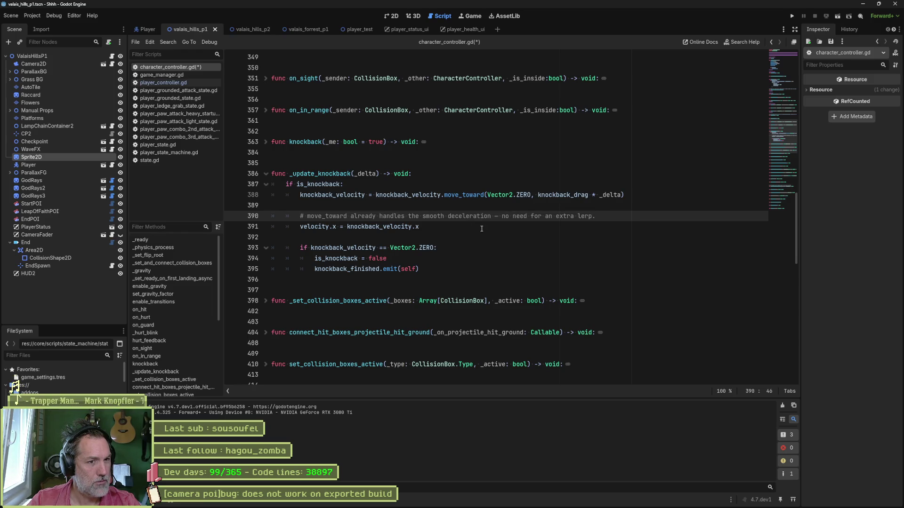
pyautogui.hotkey('ctrl', 'shift', 'k')
pyautogui.press('Up')
pyautogui.hotkey('ctrl', 'shift', 'k')
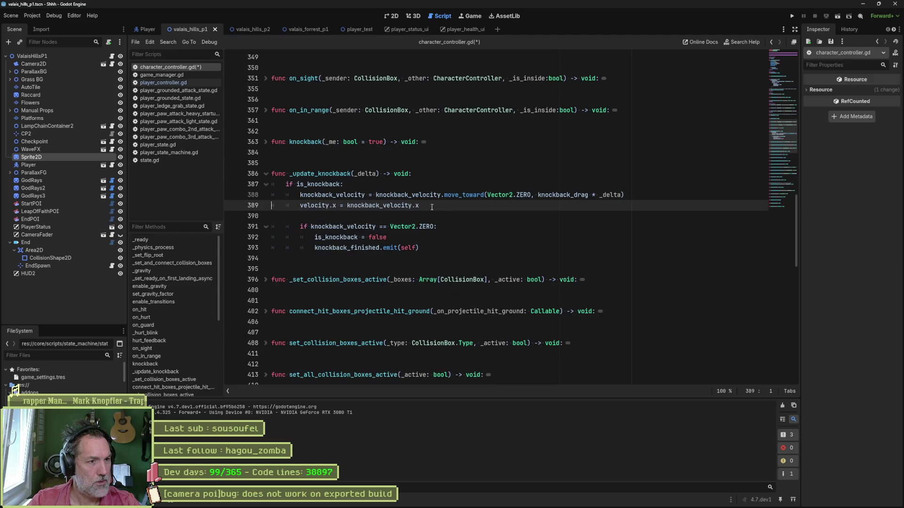
pyautogui.hotkey('alt', 'Tab')
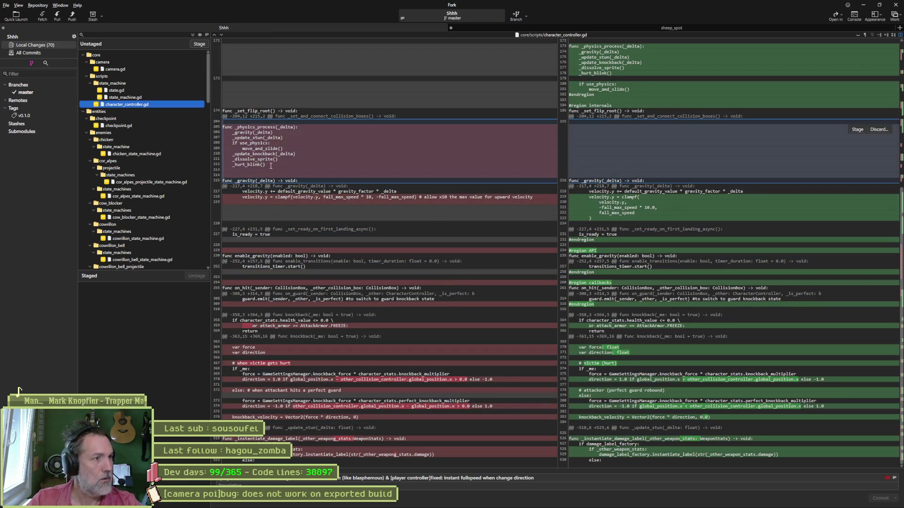
# - Inspect the diffs for checkpoint.gd and the chicken, cor_alpes, cow blocker and cowrillon bell/head state machines
pyautogui.click(147, 124)
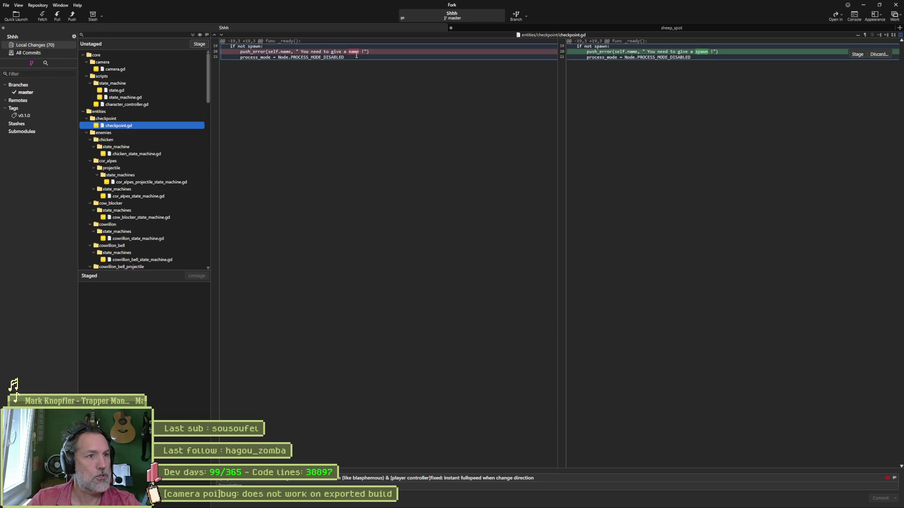
pyautogui.click(148, 154)
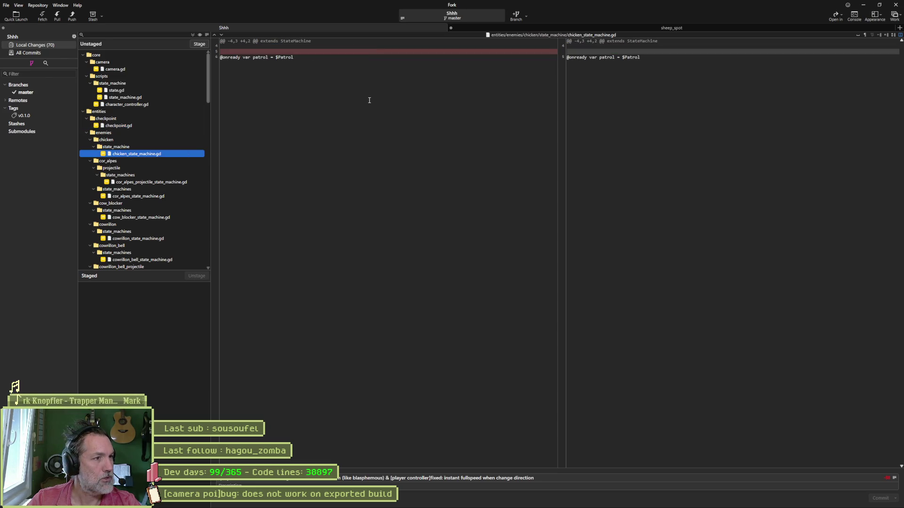
pyautogui.click(159, 183)
pyautogui.click(166, 196)
pyautogui.click(163, 217)
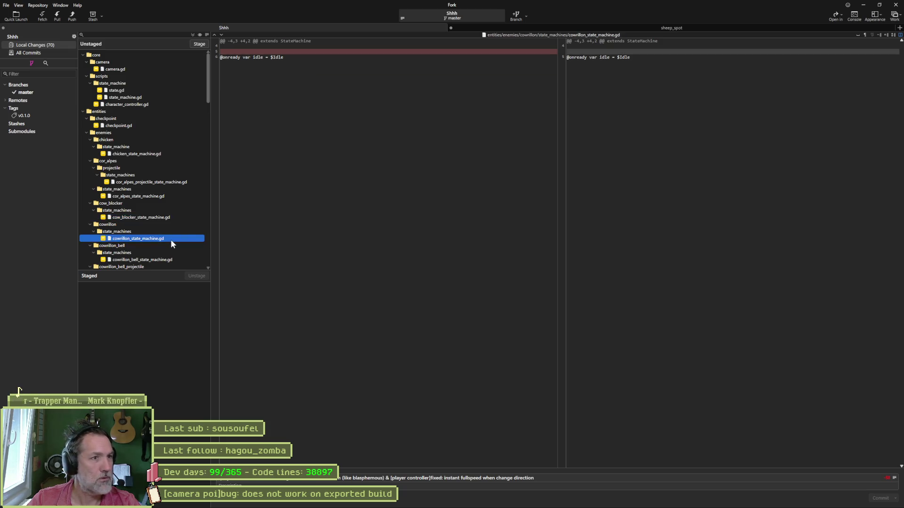
pyautogui.scroll(-5, 172, 242)
pyautogui.click(165, 154)
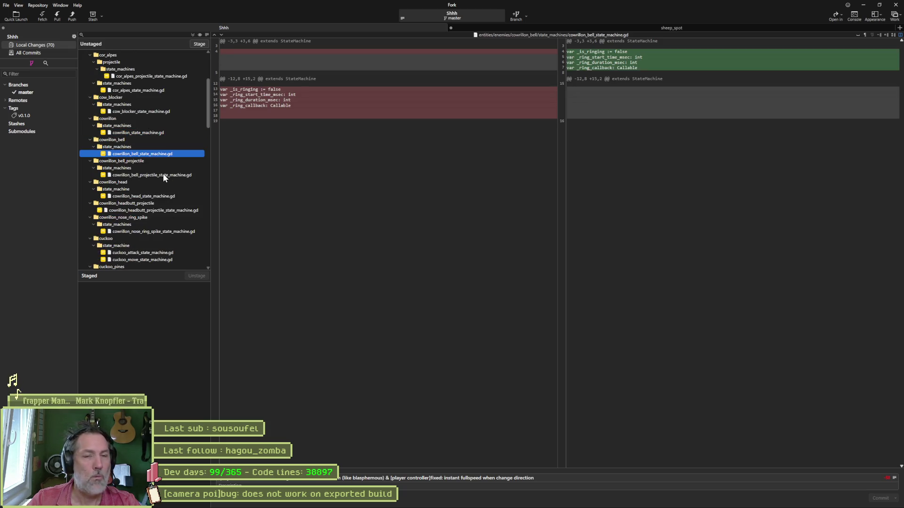
pyautogui.click(163, 174)
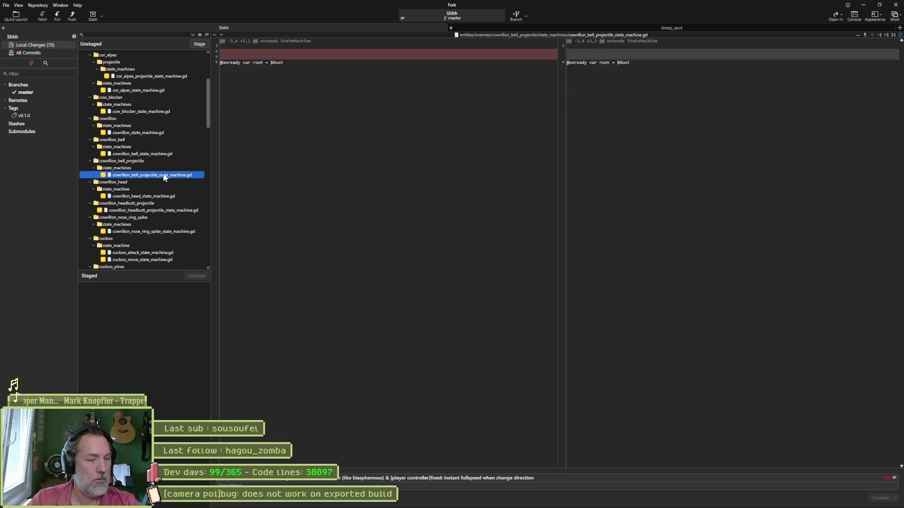
pyautogui.click(168, 197)
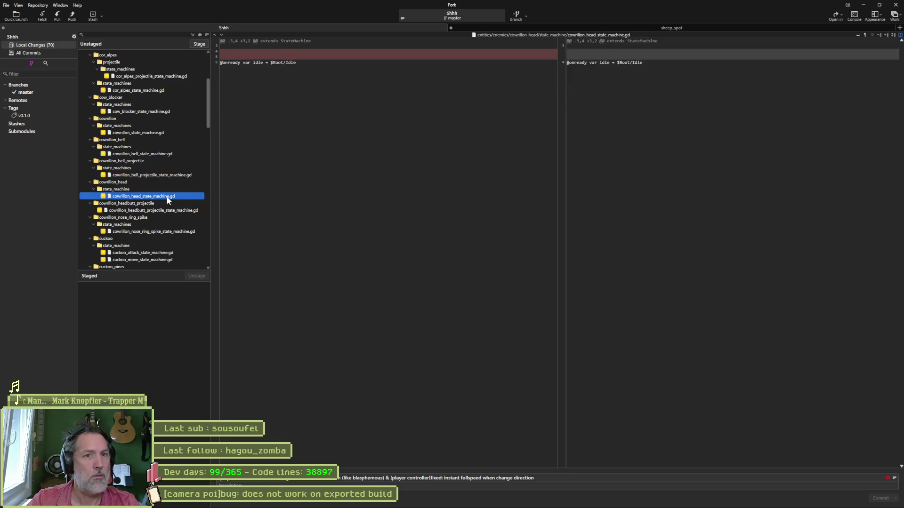
# - Inspect the cowrillon headbutt, nose ring spike, cuckoo and juggler flag state machine diffs
pyautogui.scroll(-4, 165, 197)
pyautogui.click(173, 125)
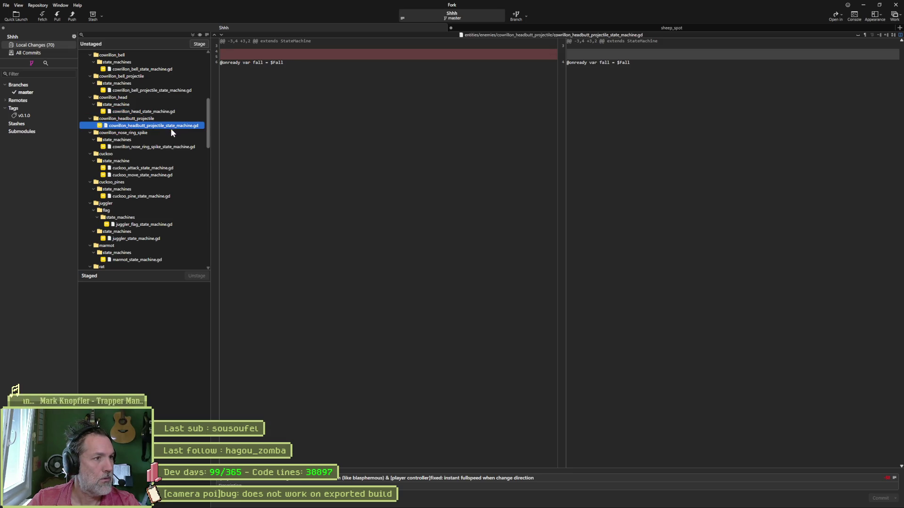
pyautogui.click(175, 147)
pyautogui.click(171, 168)
pyautogui.click(170, 175)
pyautogui.click(167, 197)
pyautogui.click(163, 218)
pyautogui.click(162, 231)
pyautogui.click(171, 224)
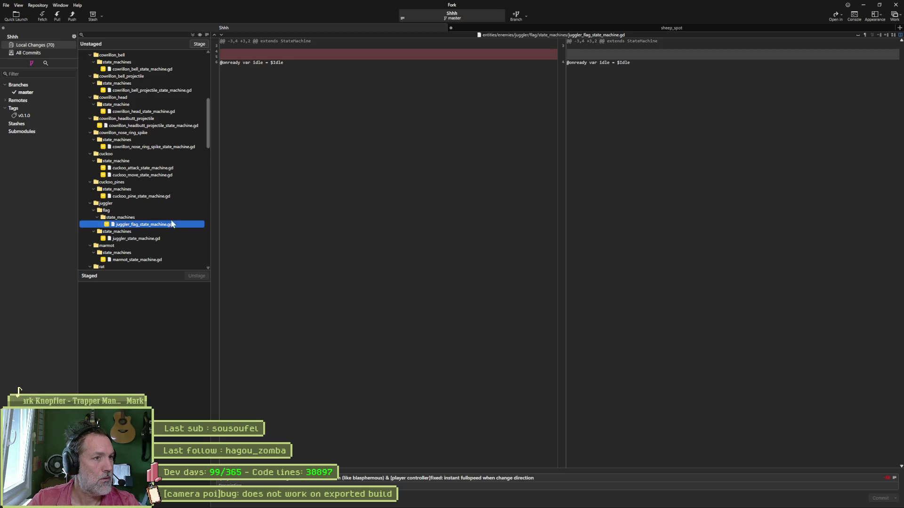
# - Inspect the juggler, marmot, rat, scarecrow, npc and heavy attack projectile state machine diffs
pyautogui.scroll(-5, 167, 214)
pyautogui.click(171, 133)
pyautogui.click(172, 153)
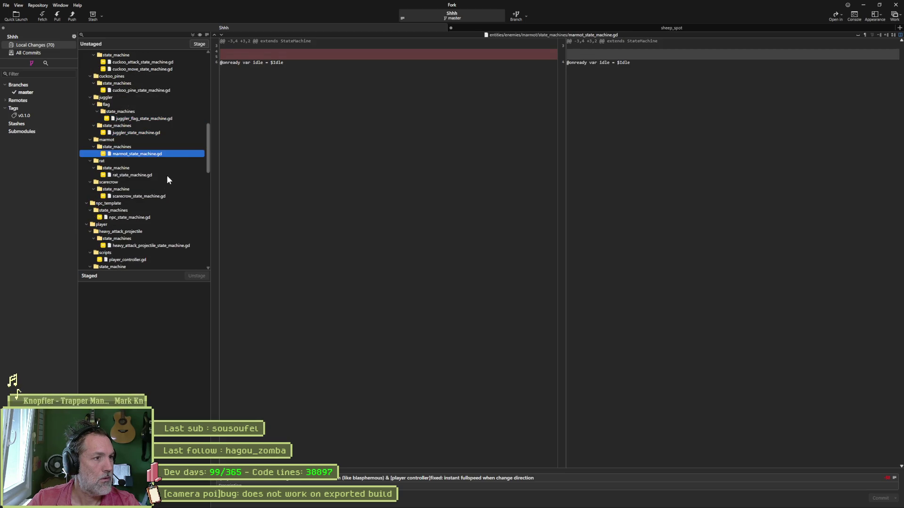
pyautogui.click(167, 175)
pyautogui.click(164, 196)
pyautogui.click(165, 218)
pyautogui.scroll(-5, 163, 214)
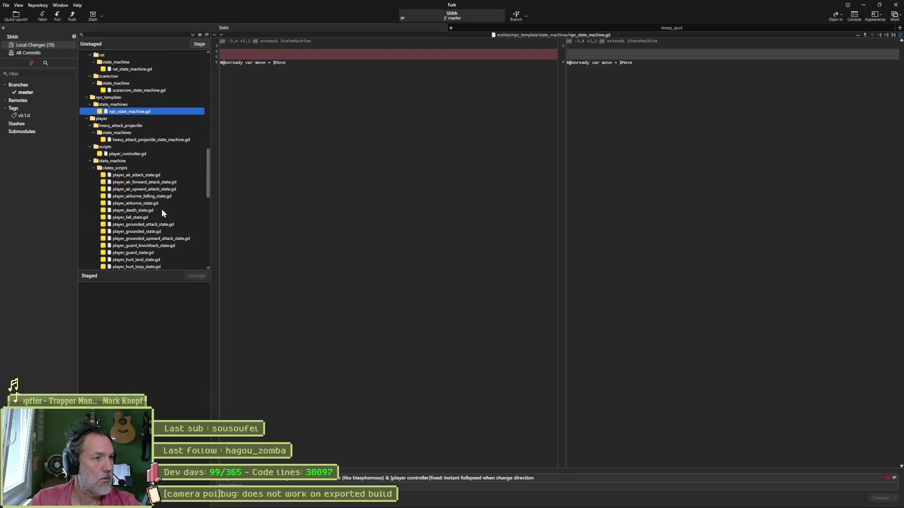
pyautogui.click(176, 140)
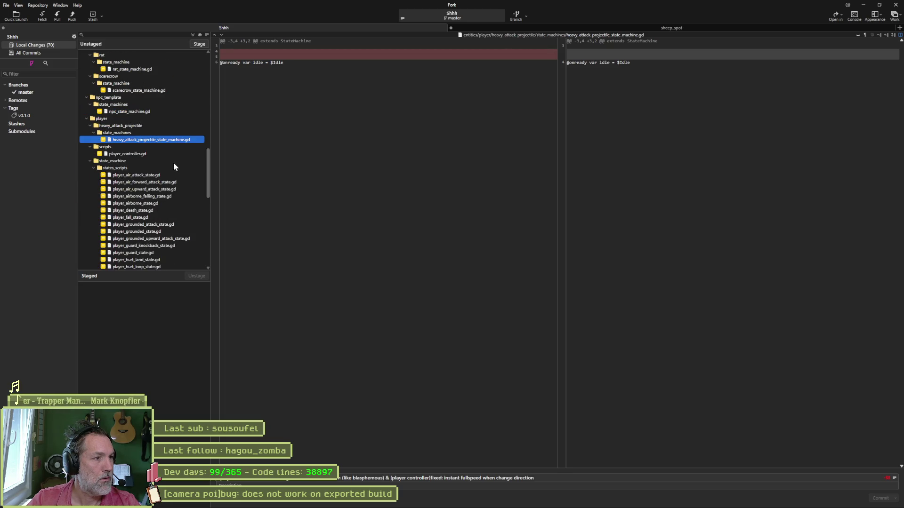
# - Review player_controller.gd and the player air attack state diffs, ending on player_airborne_state.gd
pyautogui.click(174, 154)
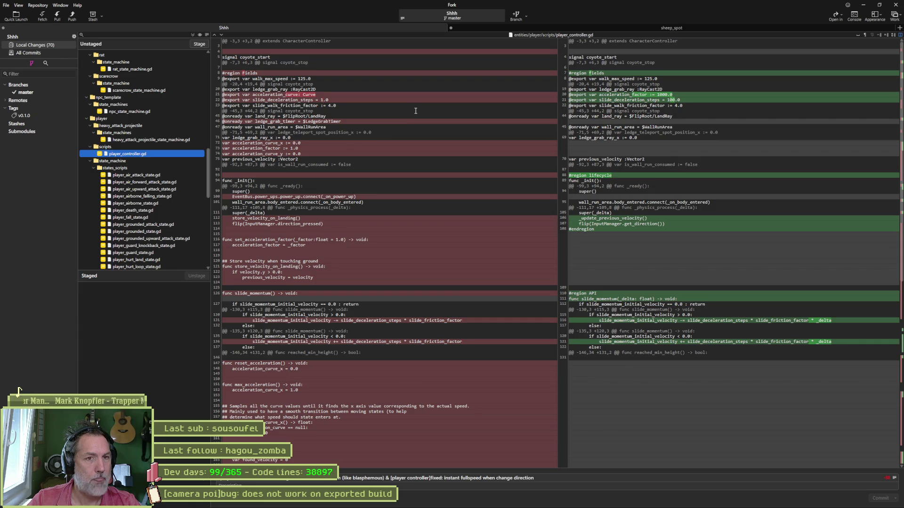
pyautogui.moveTo(633, 203)
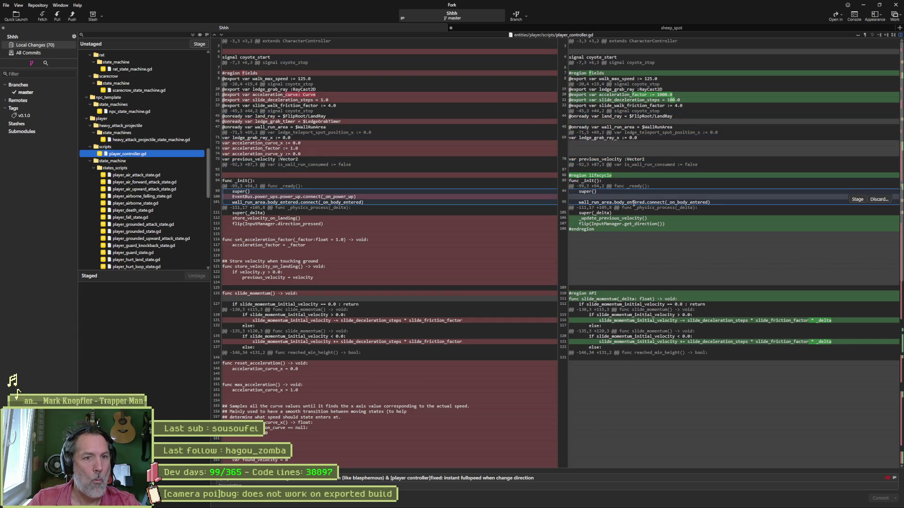
pyautogui.scroll(-3, 602, 252)
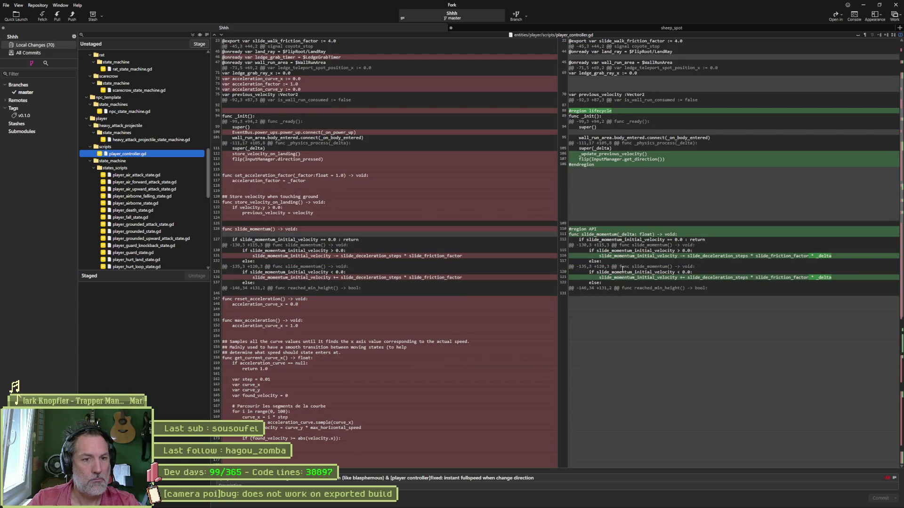
pyautogui.scroll(-10, 622, 269)
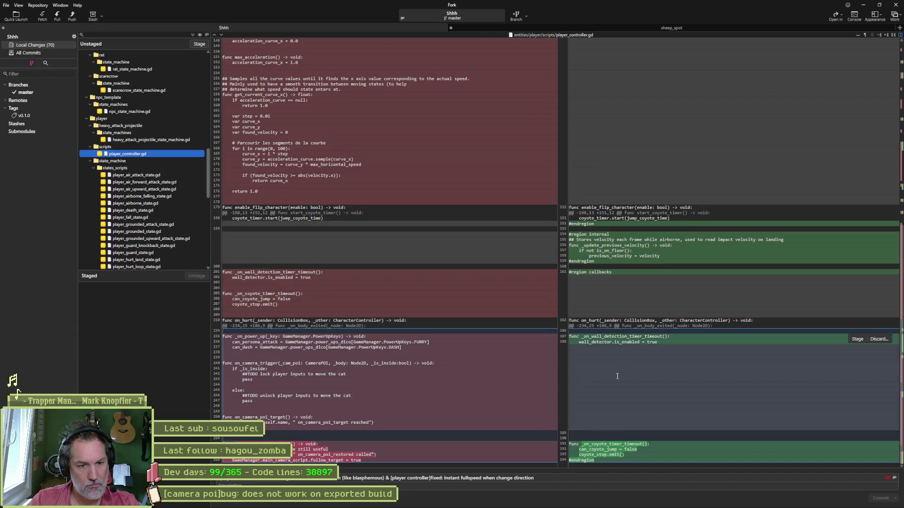
pyautogui.click(152, 175)
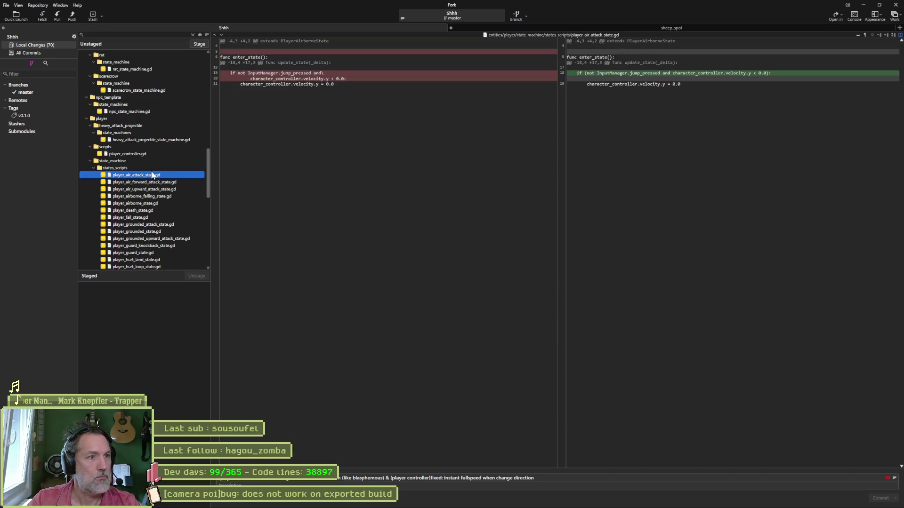
pyautogui.click(158, 182)
pyautogui.click(161, 189)
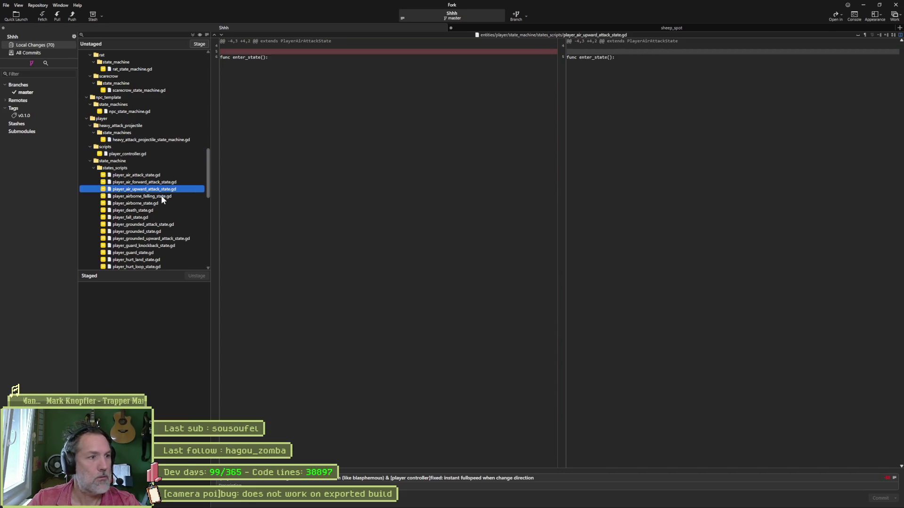
pyautogui.click(161, 196)
pyautogui.press('Down')
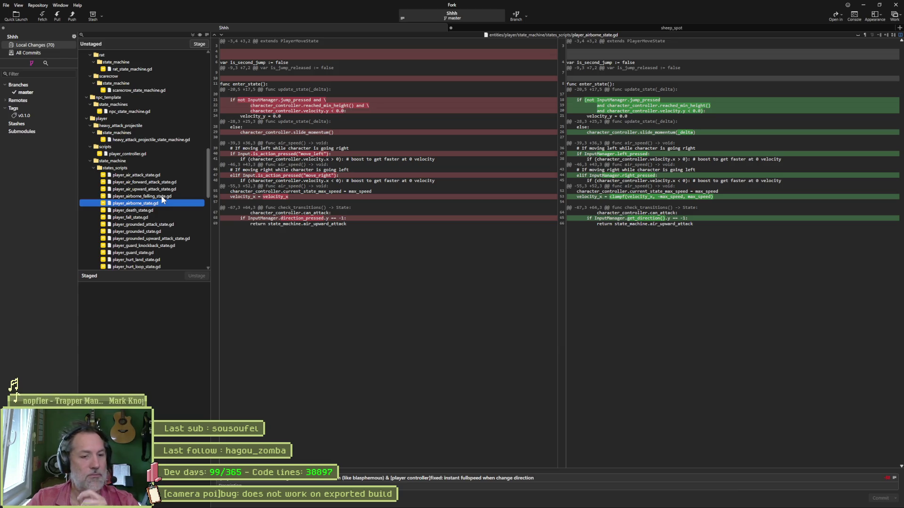
# - Append ' & [code]refactored: single use of Input class in InputManager' to the commit summary
pyautogui.click(584, 480)
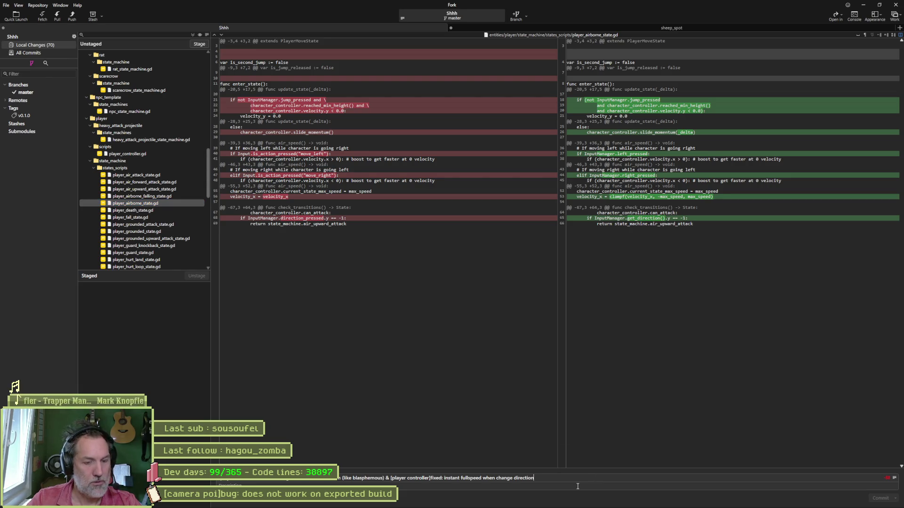
pyautogui.write('& [')
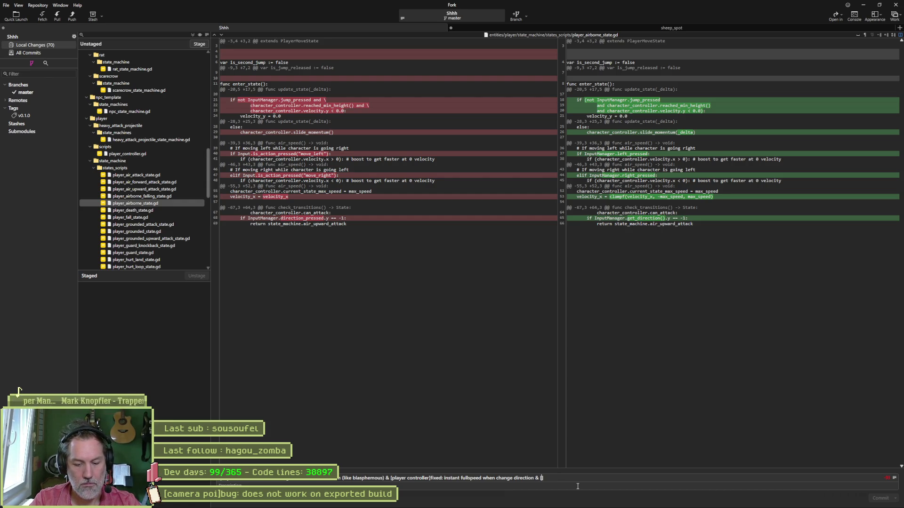
pyautogui.write(']')
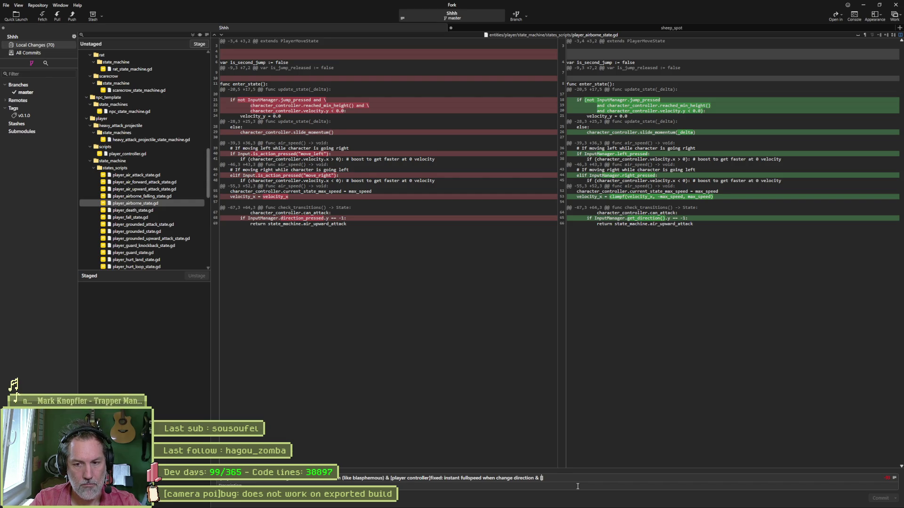
pyautogui.press('Left')
pyautogui.write('code')
pyautogui.press('Right')
pyautogui.write('re')
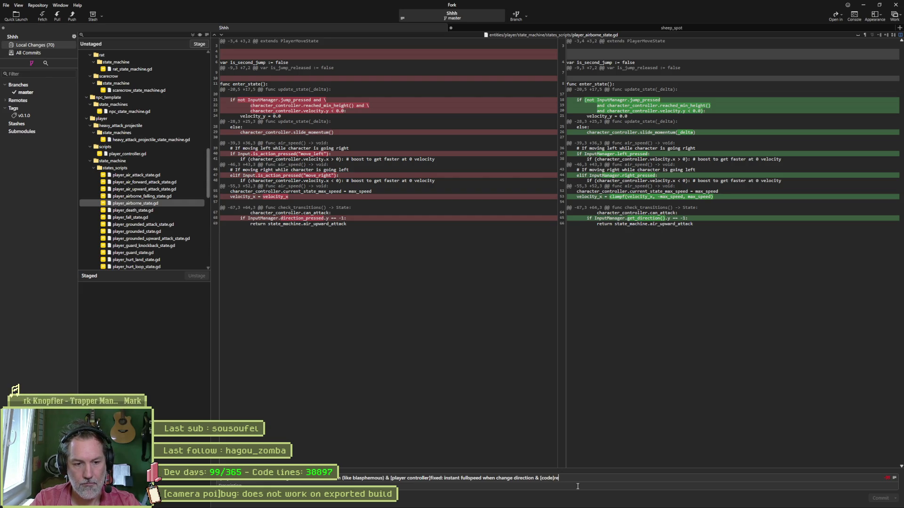
pyautogui.write('factored:')
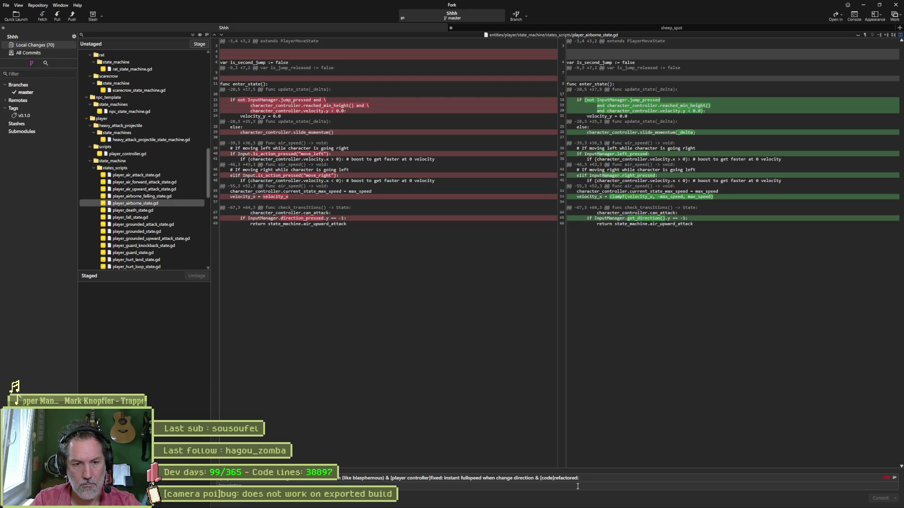
pyautogui.write('single use of Input')
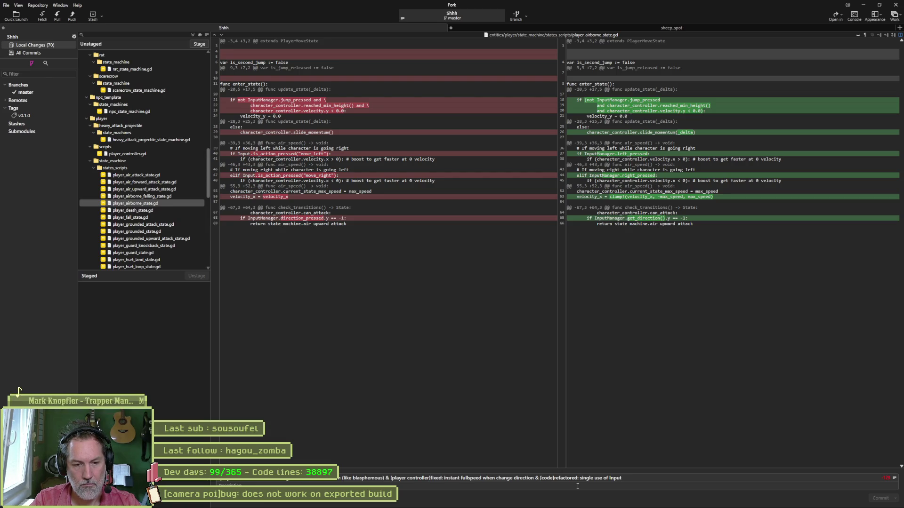
pyautogui.write(' class in InputManager')
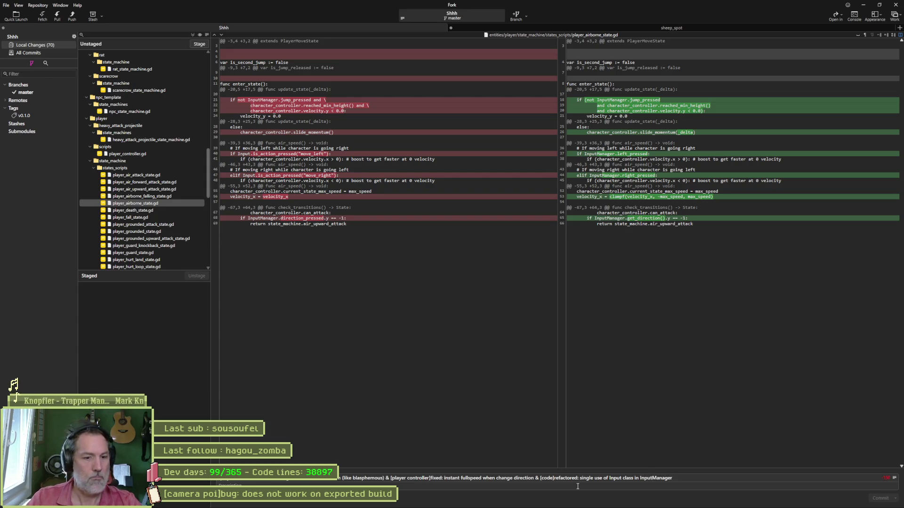
pyautogui.click(157, 210)
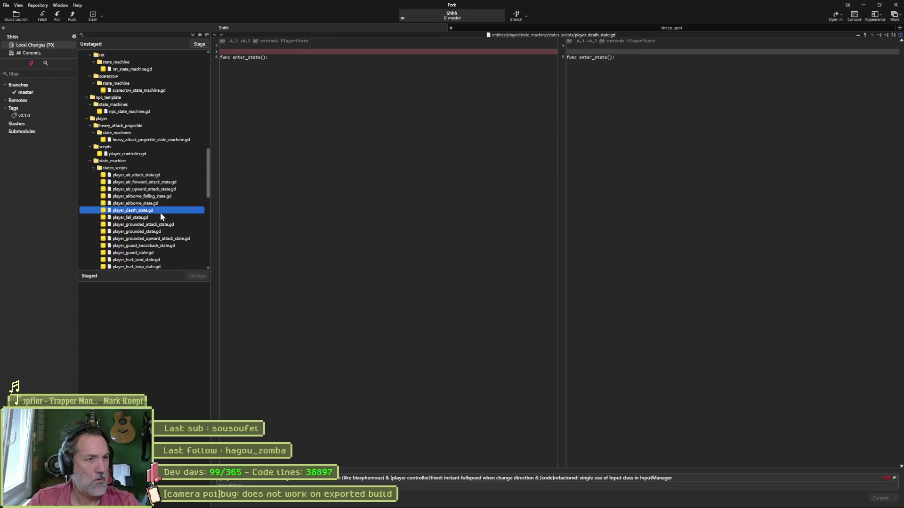
# - Step through the player_fall_state, player_grounded_attack_state and player_grounded_state diffs
pyautogui.press('Down')
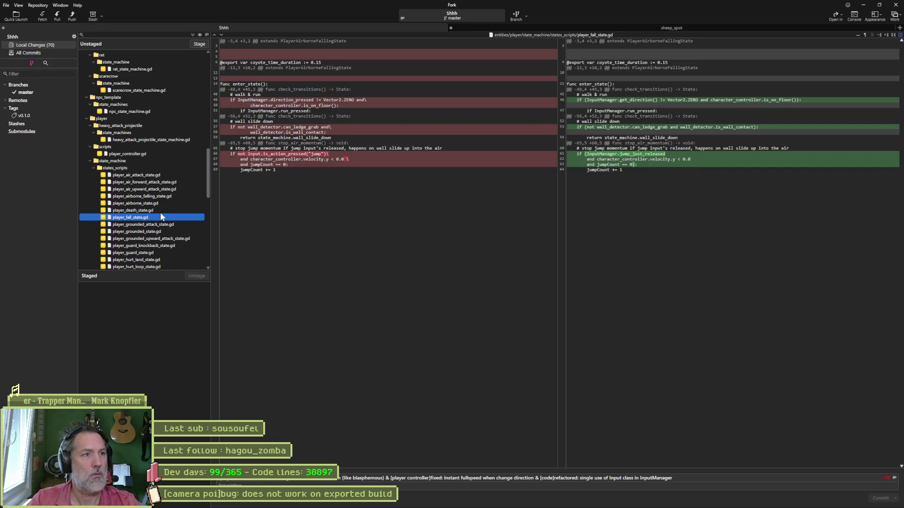
pyautogui.press('Down')
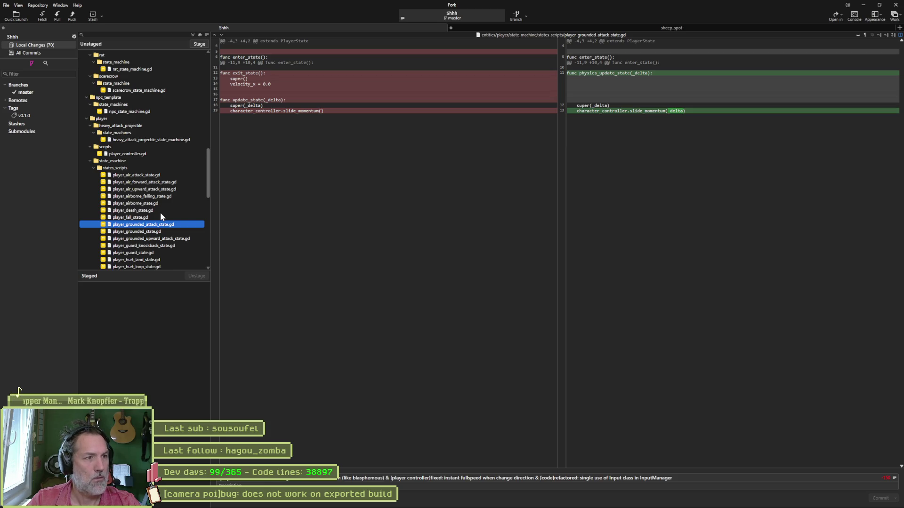
pyautogui.press('Down')
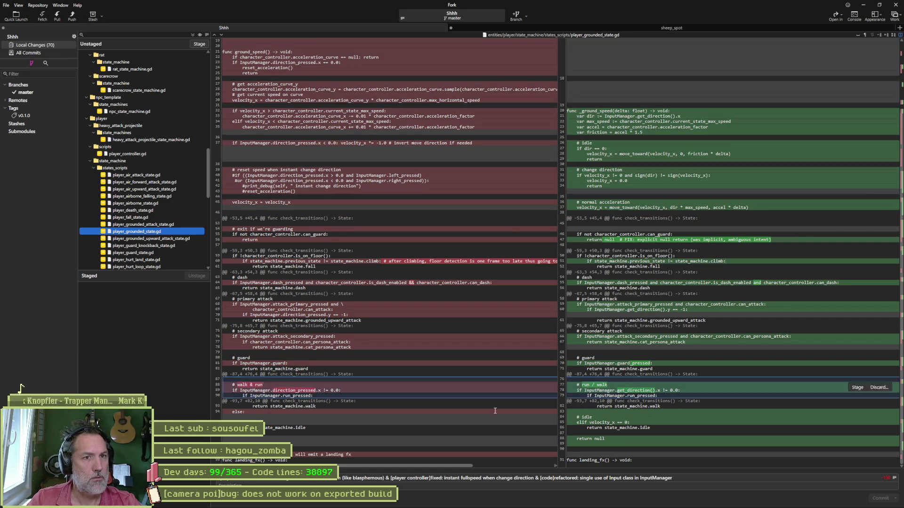
pyautogui.moveTo(515, 507)
pyautogui.click(545, 500)
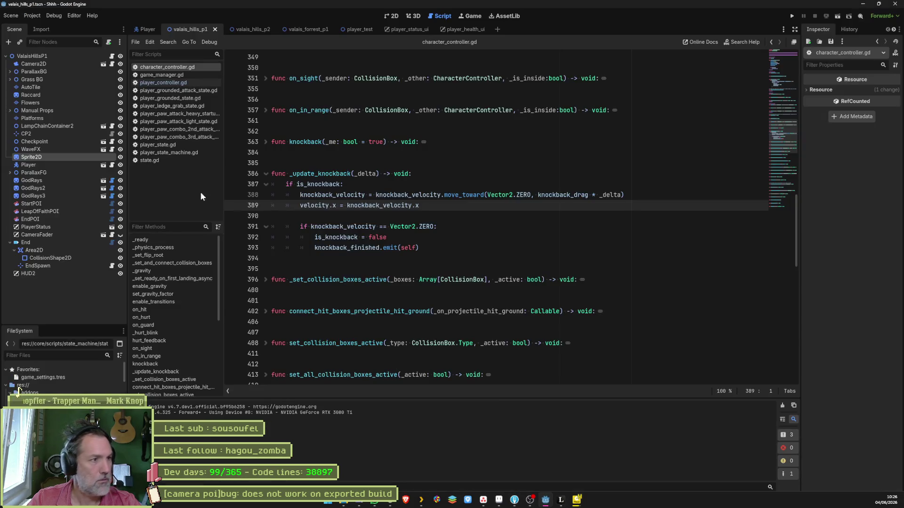
# - Delete the trailing FIX comment on line 47 of player_grounded_state.gd
pyautogui.click(198, 96)
pyautogui.scroll(-10, 380, 259)
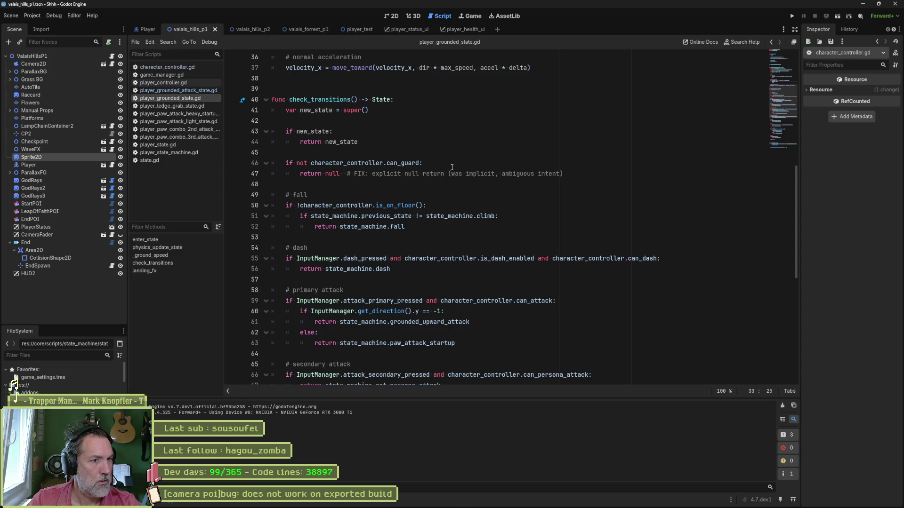
pyautogui.moveTo(340, 173); pyautogui.dragTo(564, 174)
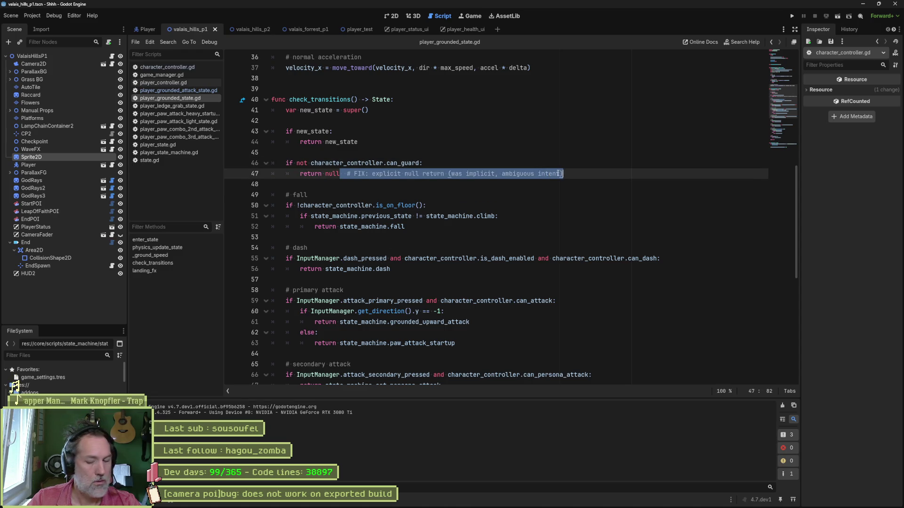
pyautogui.press('BackSpace')
pyautogui.hotkey('alt', 'Tab')
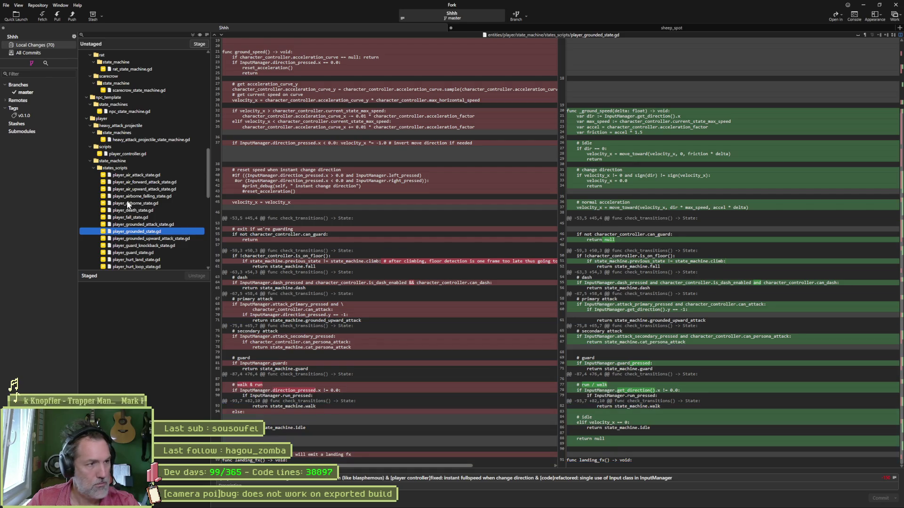
# - Review the grounded upward attack, guard, idle, kameha release and ledge grab state diffs
pyautogui.click(137, 239)
pyautogui.press('Down')
pyautogui.press('Down')
pyautogui.press('Down')
pyautogui.press('Down')
pyautogui.press('Down')
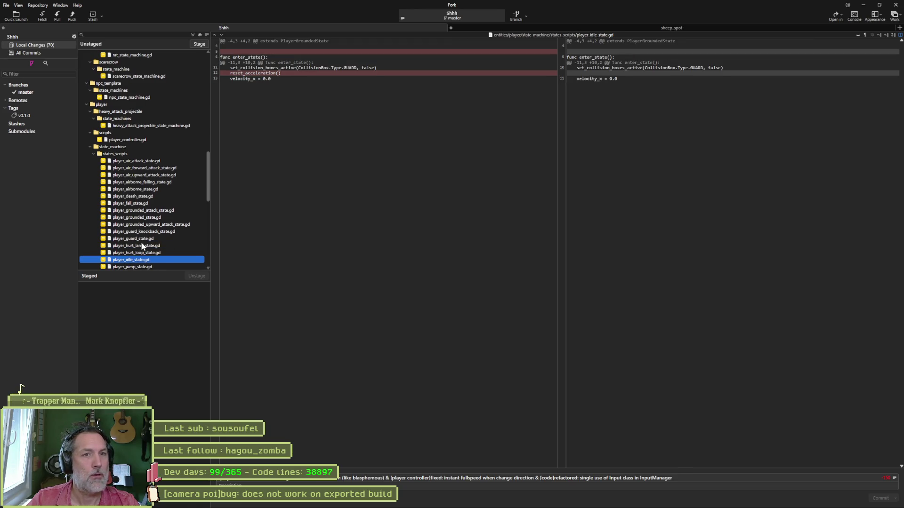
pyautogui.press('Down')
pyautogui.press('Up')
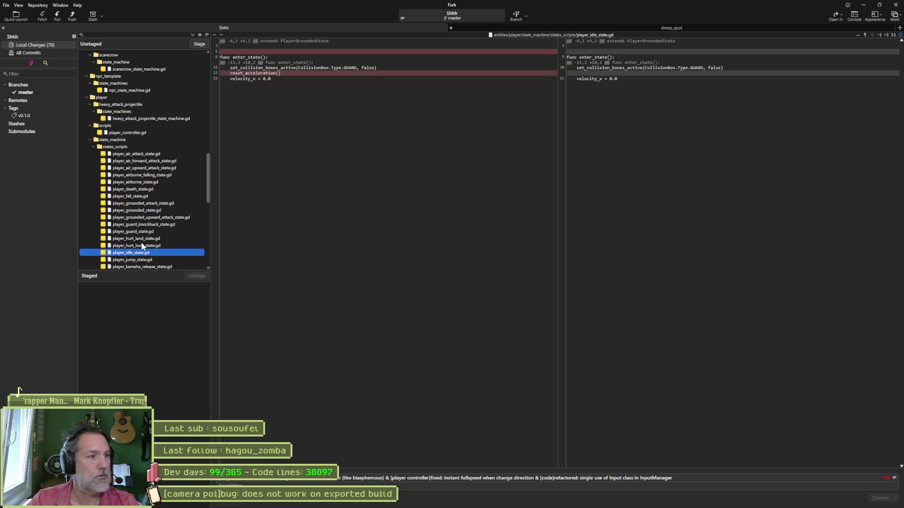
pyautogui.press('Down')
pyautogui.press('Down')
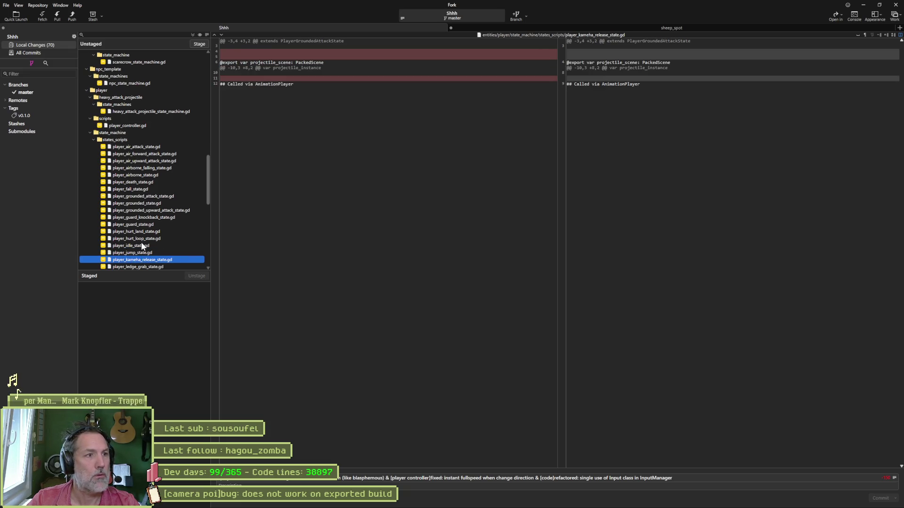
pyautogui.press('Down')
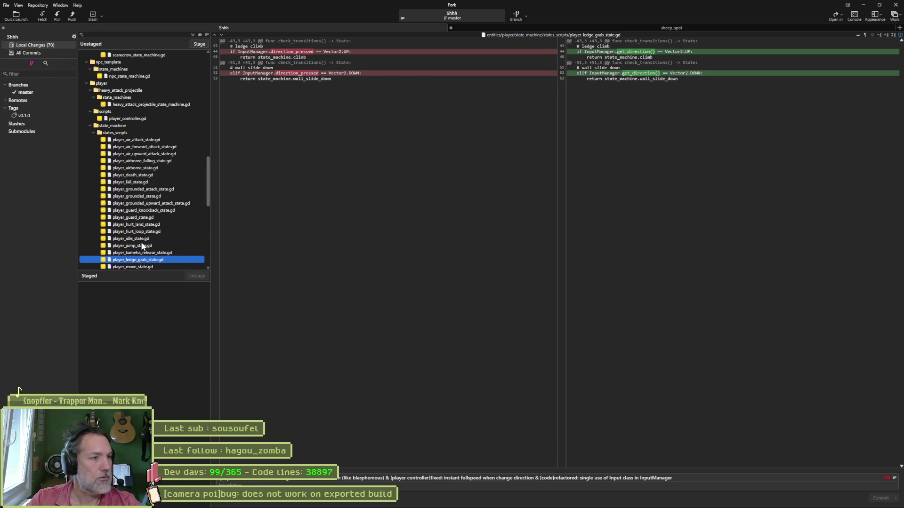
# - Review the move, paw attack, power up, run and wall jump state diffs
pyautogui.press('Down')
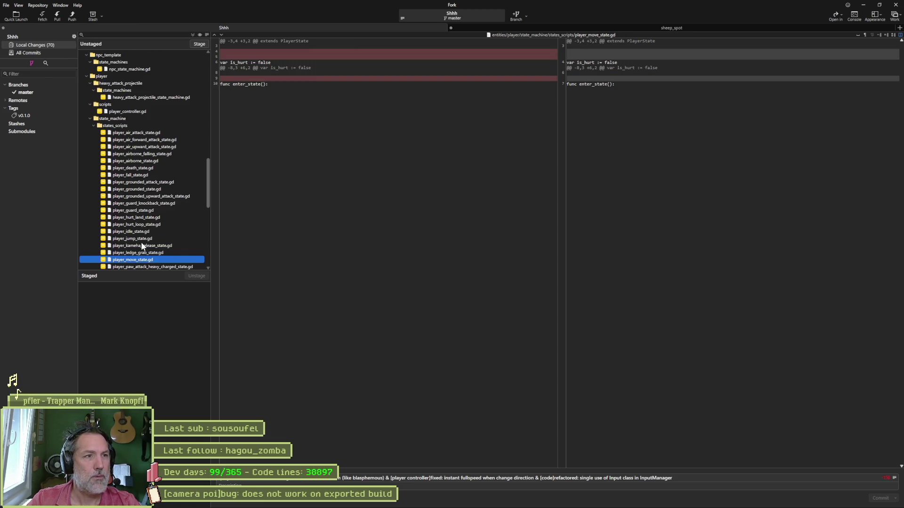
pyautogui.press('Down')
pyautogui.press('Down')
pyautogui.press('Down')
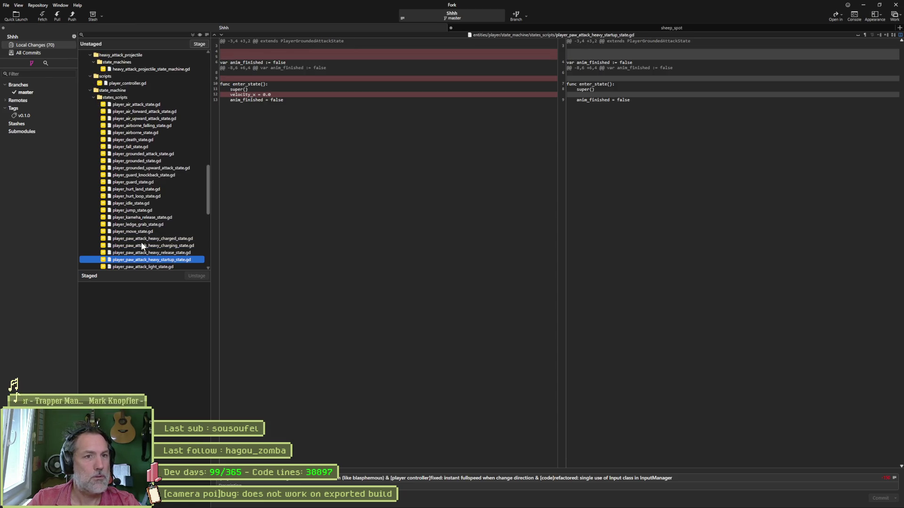
pyautogui.press('Down')
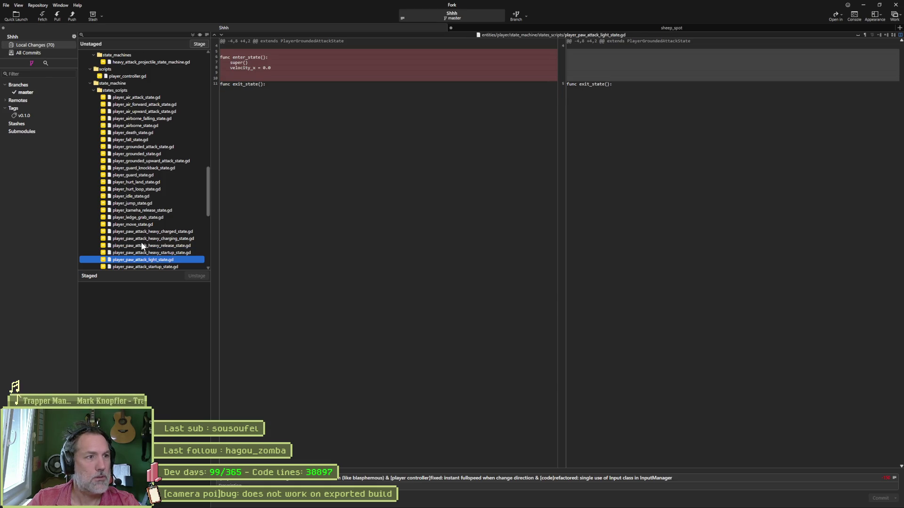
pyautogui.press('Down')
pyautogui.press('Down')
pyautogui.press('Down')
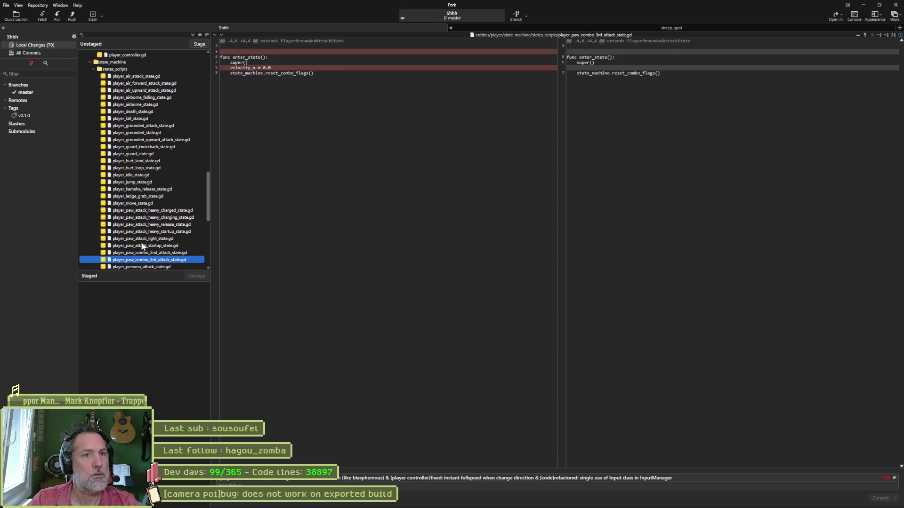
pyautogui.press('Down')
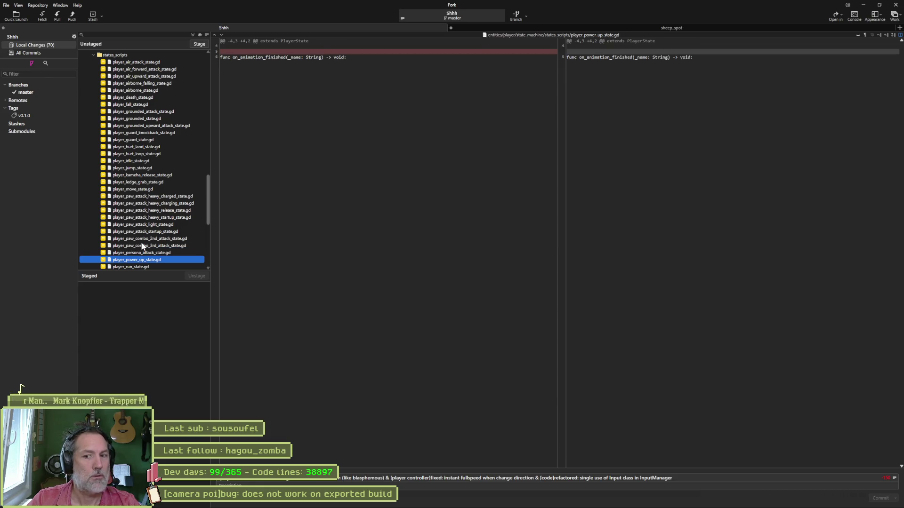
pyautogui.press('Down')
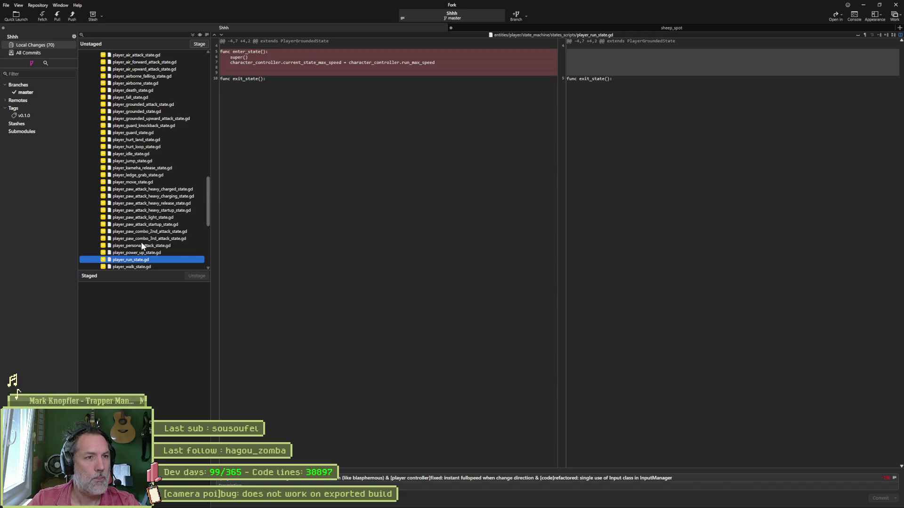
pyautogui.press('Down')
pyautogui.press('Down')
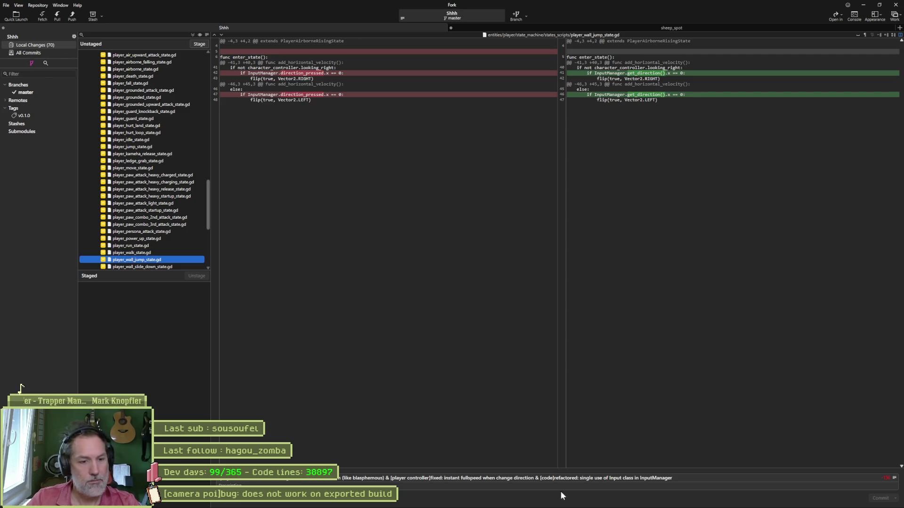
pyautogui.click(673, 478)
# - Add '& [input manager]added: new get_direction() to replace direction_pressed' to the commit summary
pyautogui.write('&')
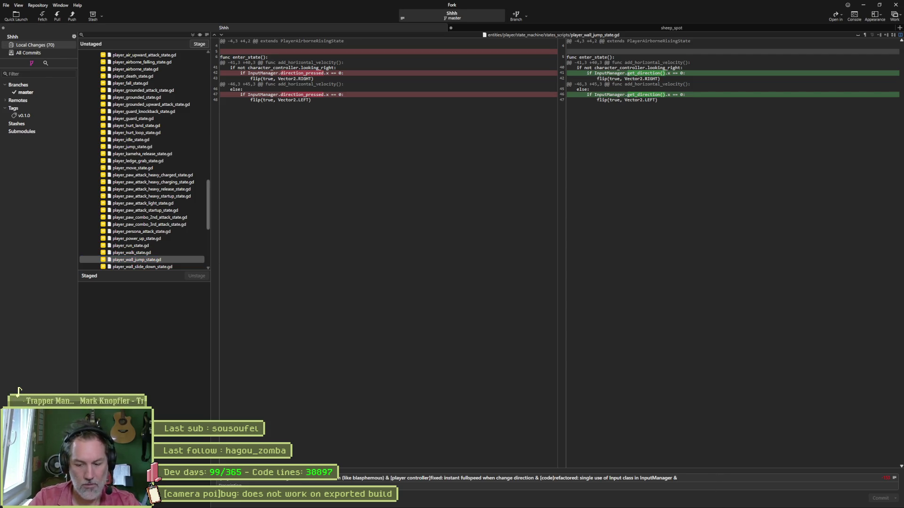
pyautogui.write(' [input m')
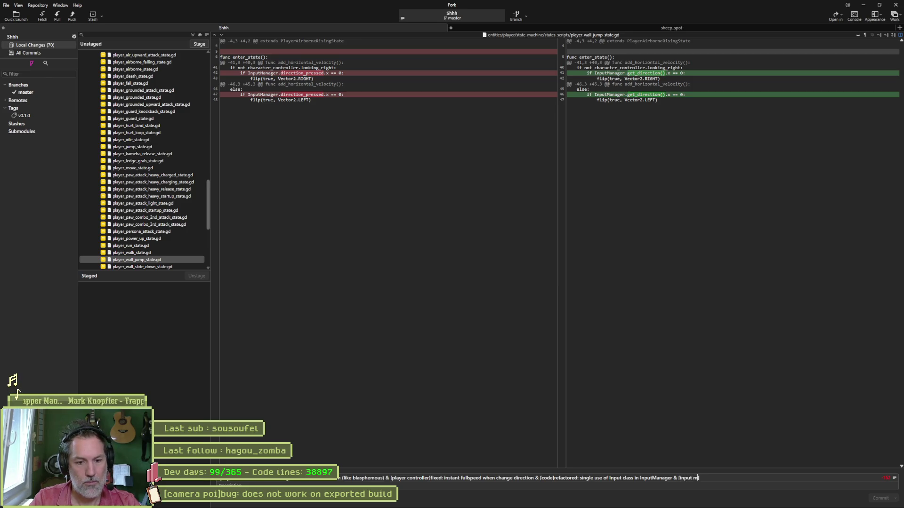
pyautogui.write('anager]added: ')
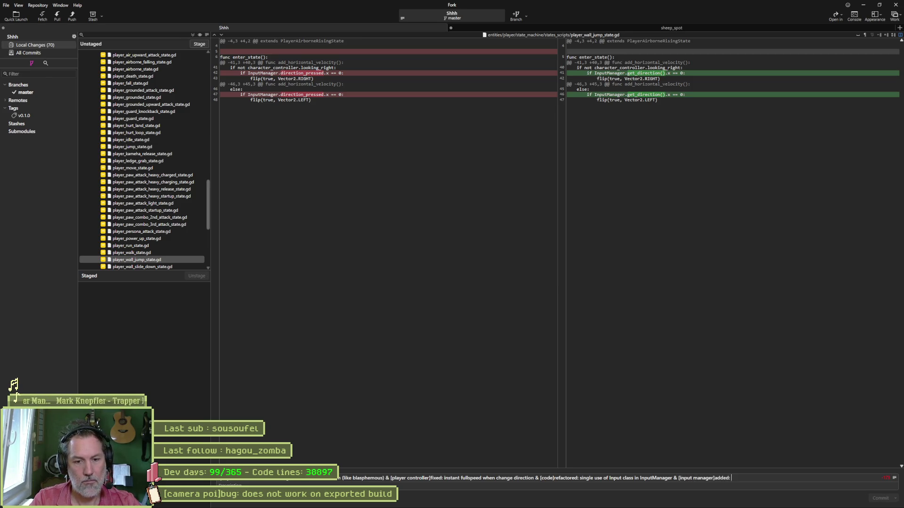
pyautogui.write('new get_direction() in')
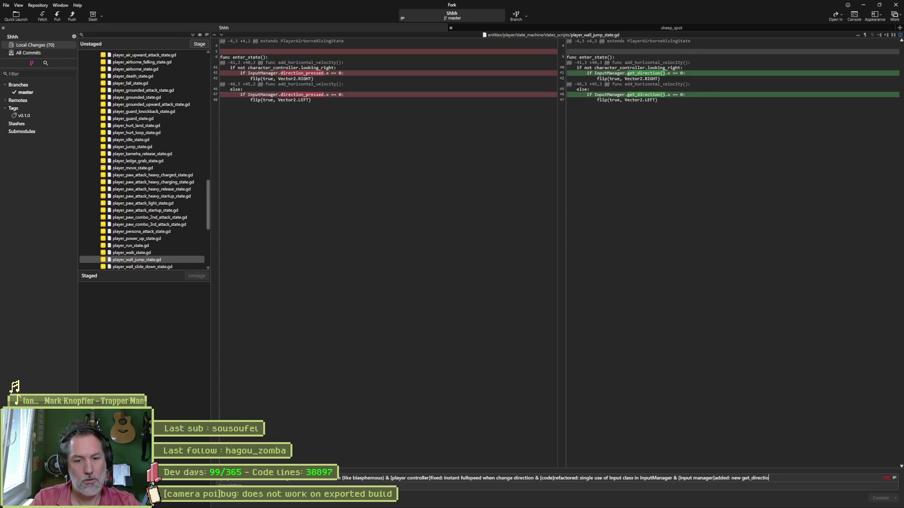
pyautogui.press('BackSpace')
pyautogui.press('BackSpace')
pyautogui.write('to replace')
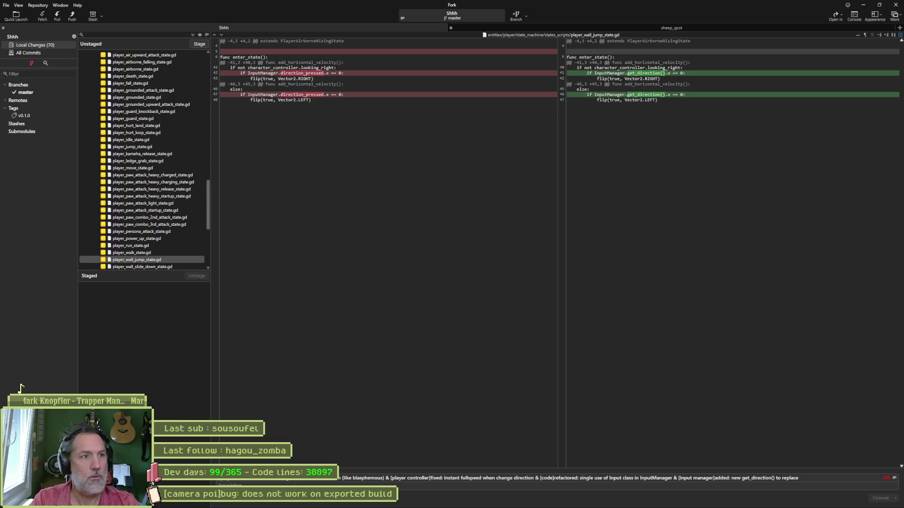
pyautogui.write(' directin')
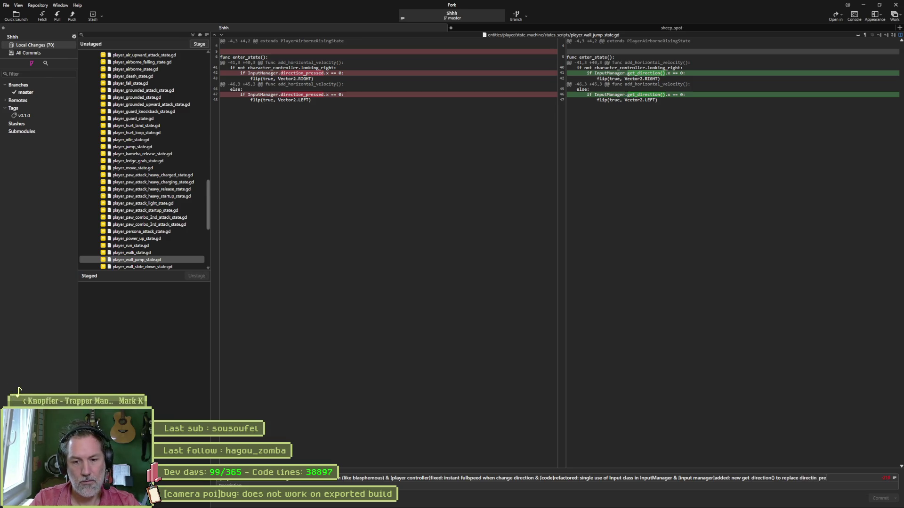
pyautogui.press('BackSpace')
pyautogui.write('on_pressed')
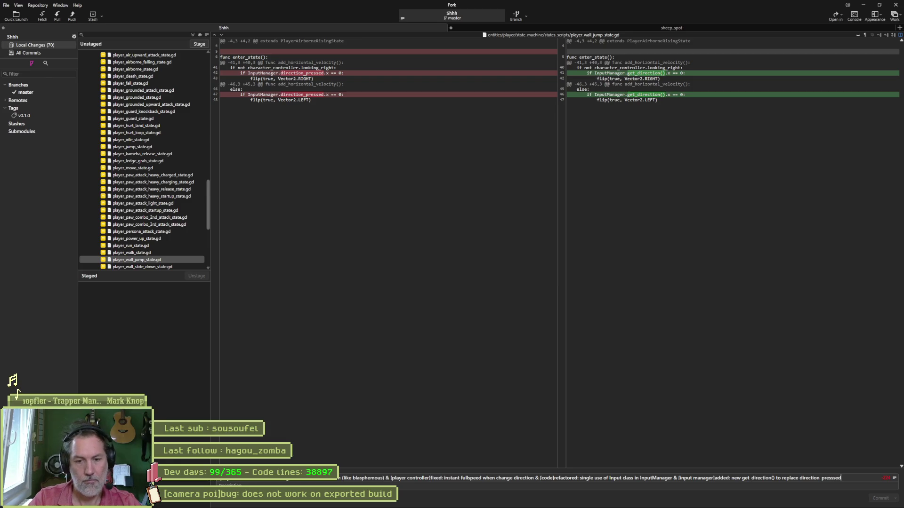
pyautogui.press('BackSpace')
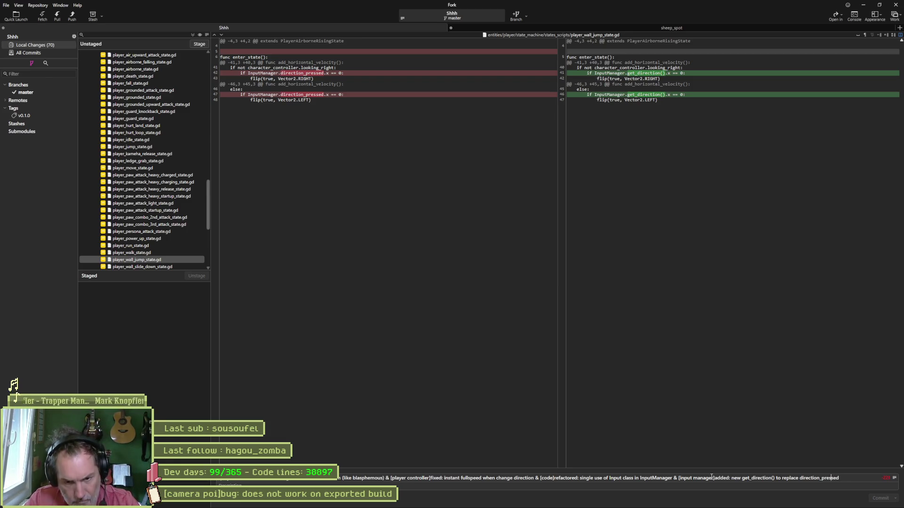
pyautogui.click(163, 266)
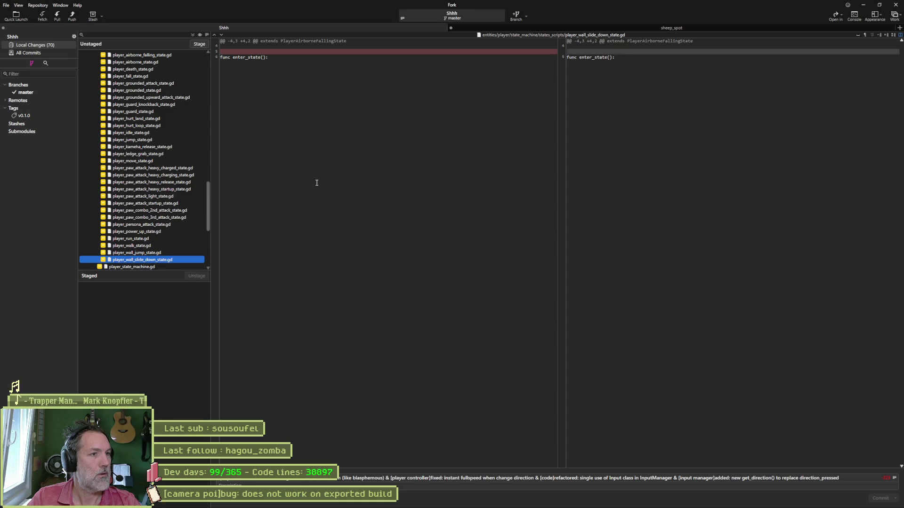
# - Review the player_state_machine.gd, Player.tscn and input_manager.gd diffs
pyautogui.press('Down')
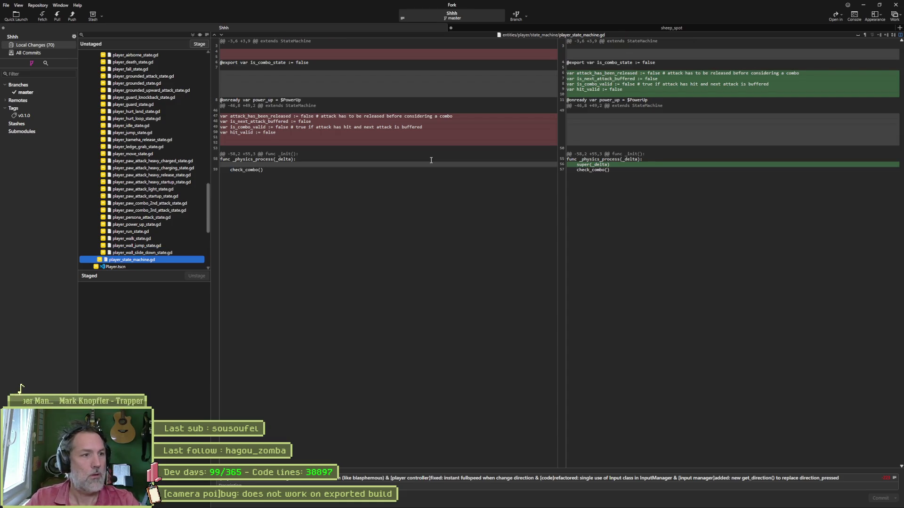
pyautogui.press('Down')
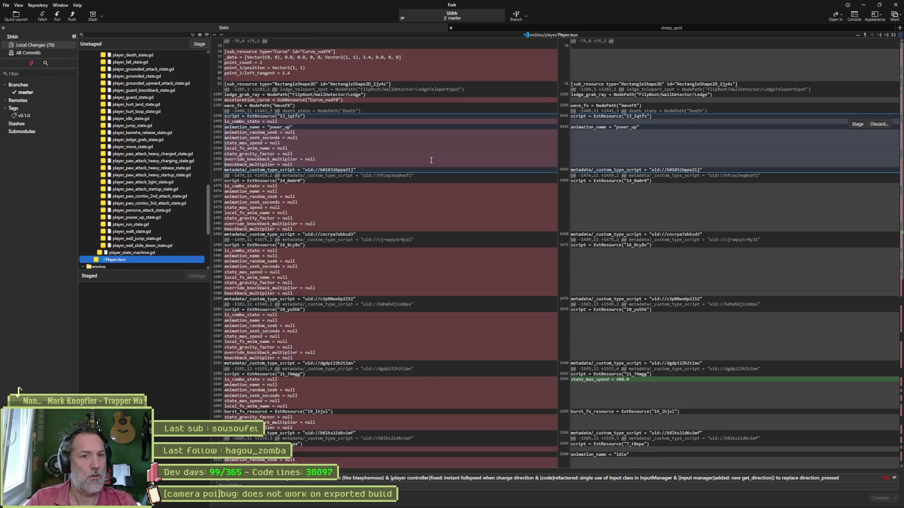
pyautogui.press('Down')
pyautogui.press('Down')
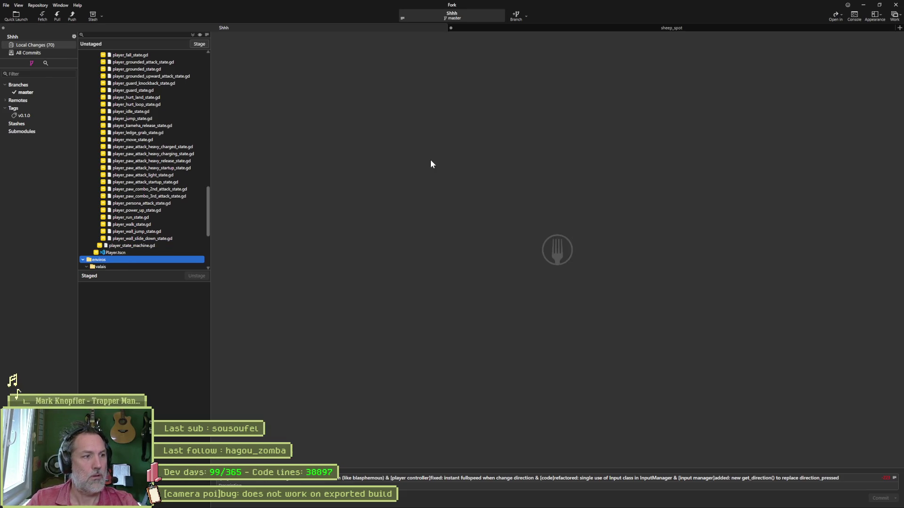
pyautogui.scroll(-5, 179, 214)
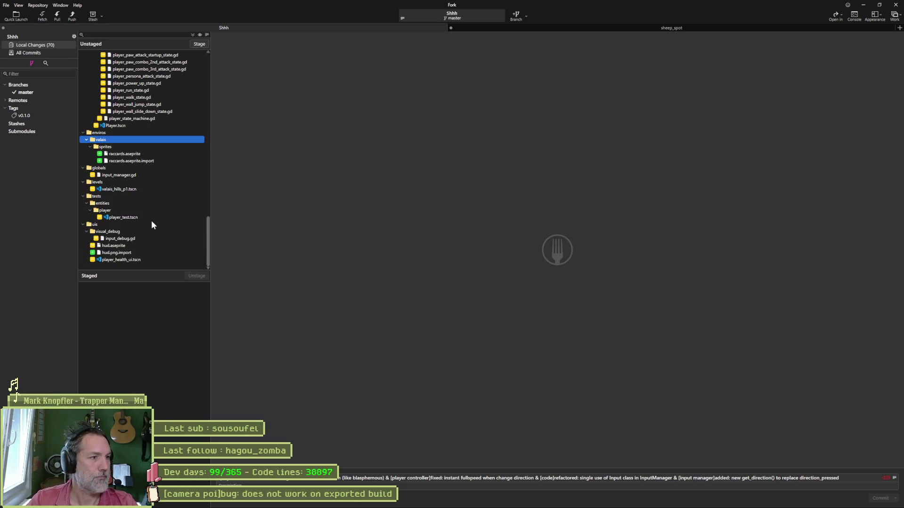
pyautogui.click(141, 175)
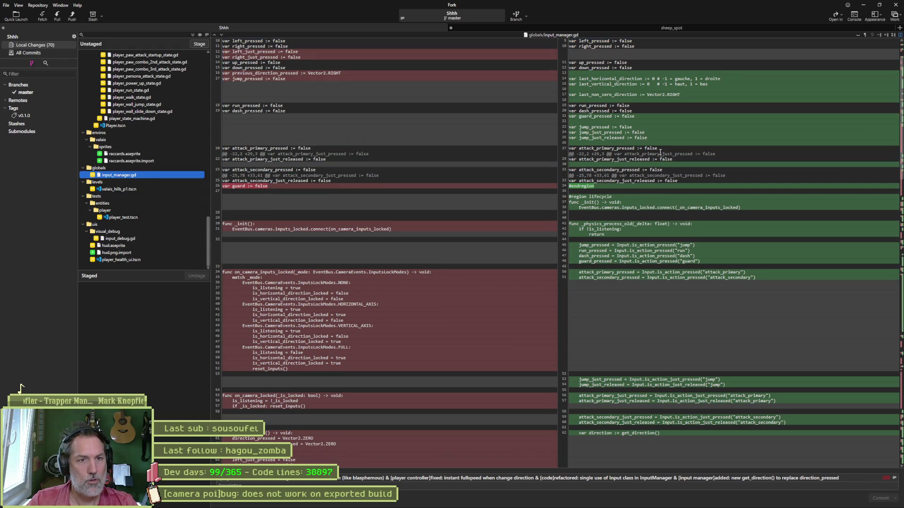
pyautogui.scroll(-2, 654, 166)
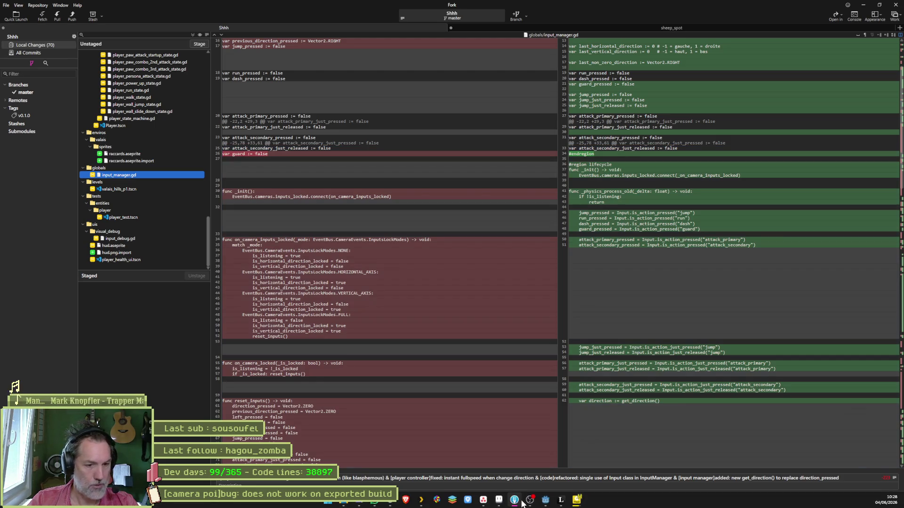
pyautogui.click(514, 501)
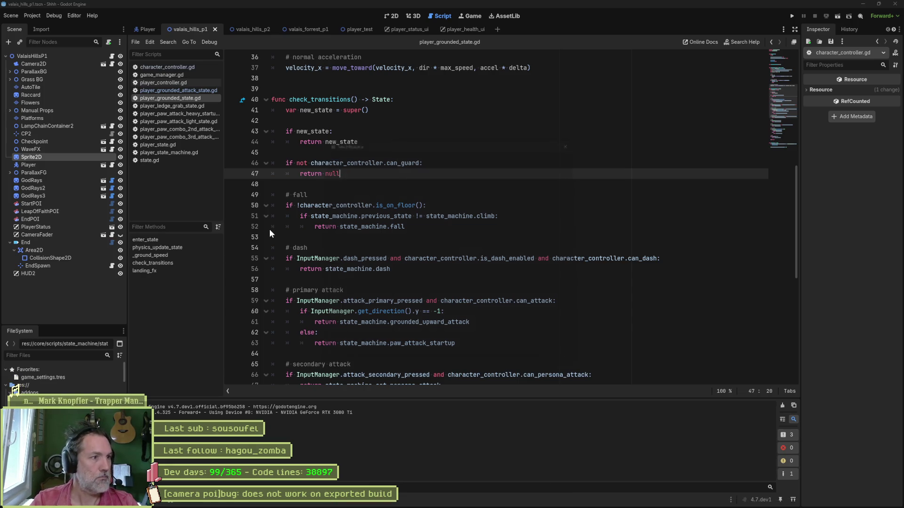
# - Delete the _physics_process_old function from input_manager.gd
pyautogui.hotkey('shift', 'alt', 'o')
pyautogui.write('input')
pyautogui.press('Return')
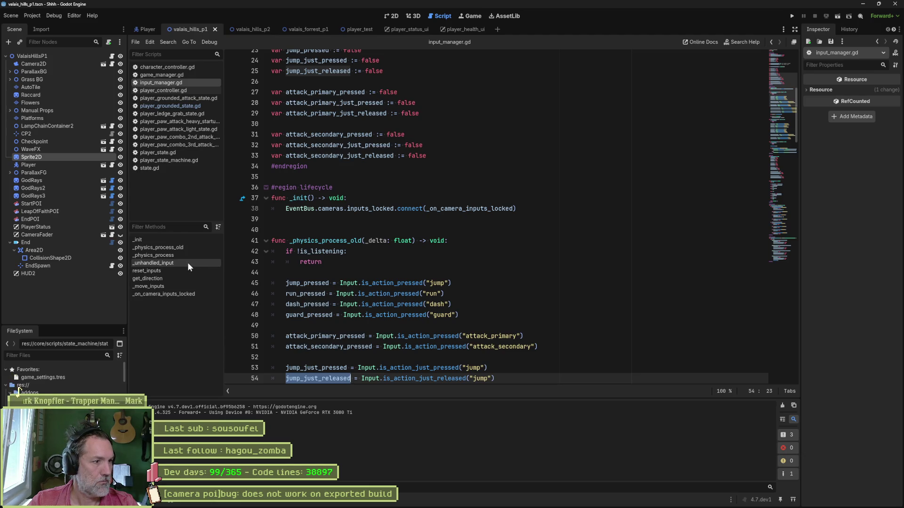
pyautogui.click(191, 247)
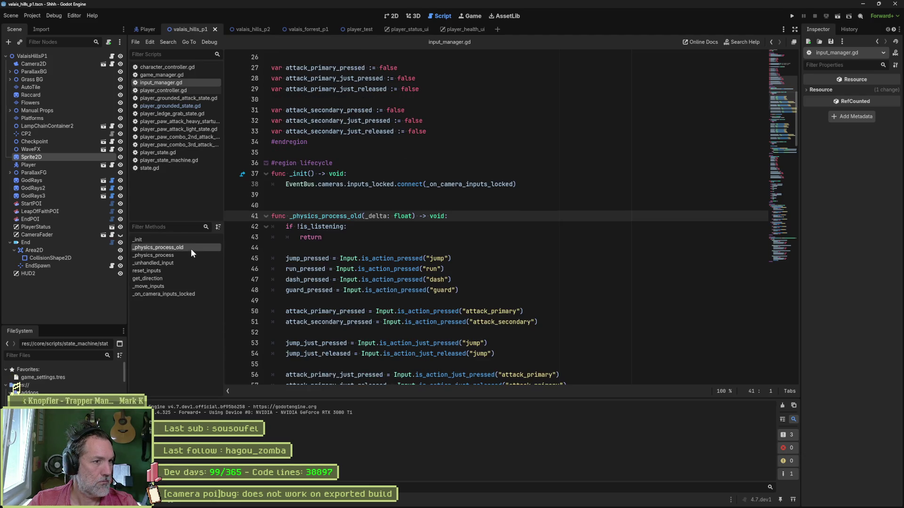
pyautogui.click(356, 210)
pyautogui.scroll(-5, 433, 235)
pyautogui.keyDown('shift'); pyautogui.click(426, 311); pyautogui.keyUp('shift')
pyautogui.press('Delete')
pyautogui.scroll(4, 466, 279)
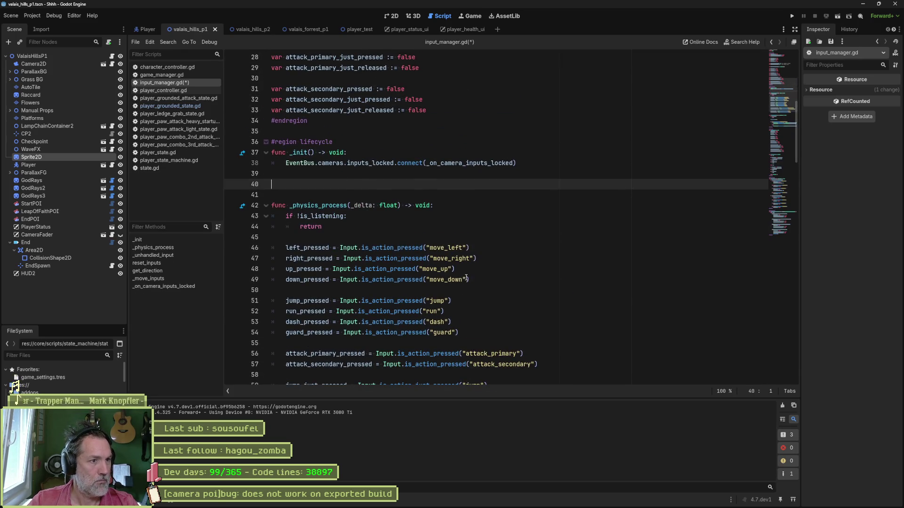
pyautogui.press('Delete')
# - Fold all regions, save input_manager.gd, and briefly run the game to test it
pyautogui.hotkey('ctrl', 'alt', 'f')
pyautogui.hotkey('ctrl', 's')
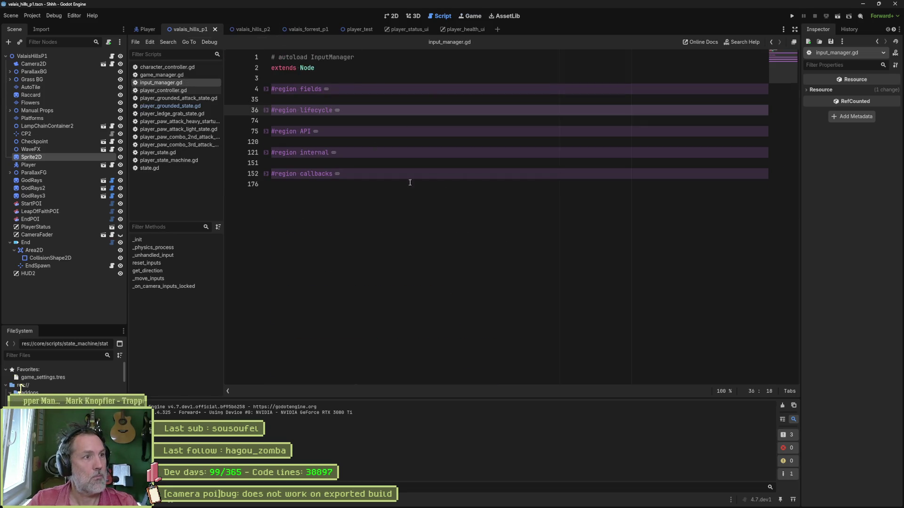
pyautogui.press('F5')
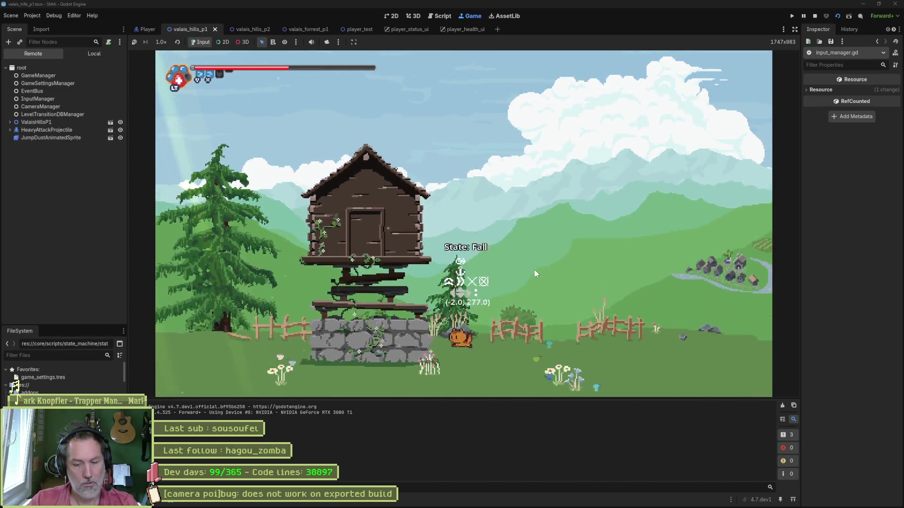
pyautogui.press('F8')
pyautogui.hotkey('alt', 'Tab')
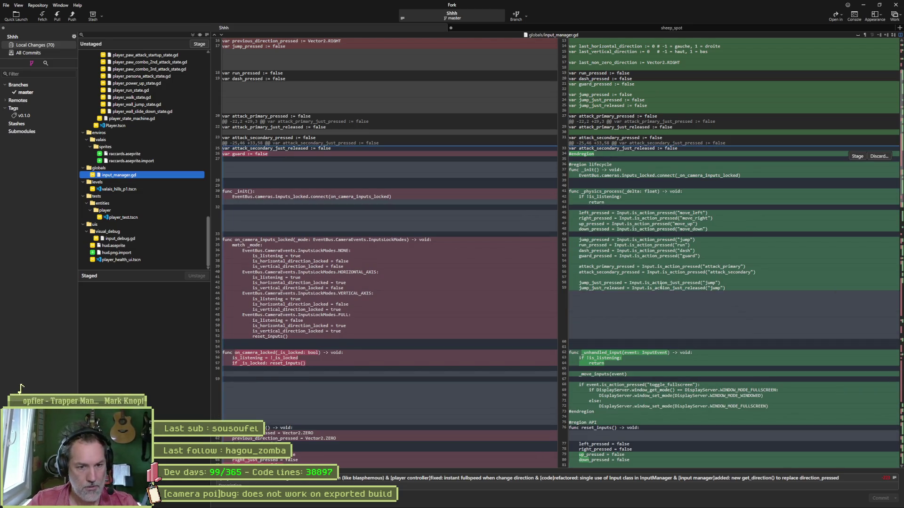
pyautogui.scroll(-5, 659, 372)
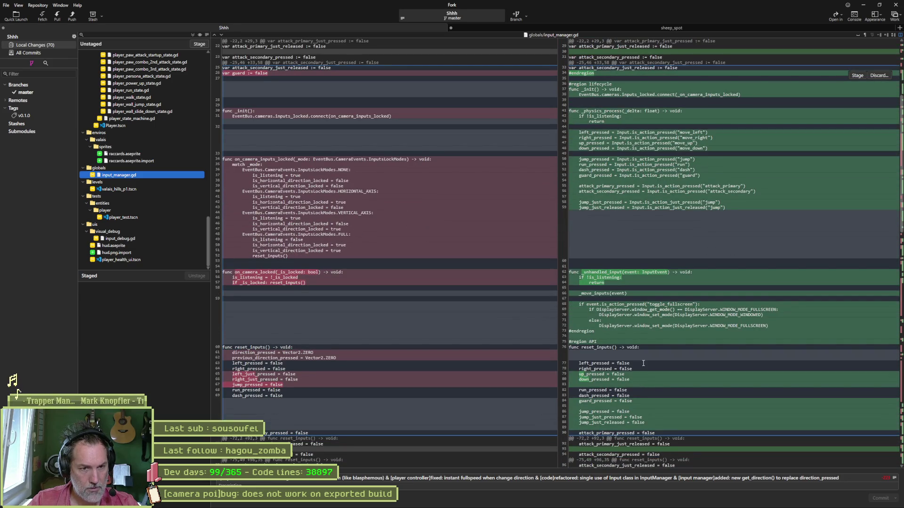
pyautogui.scroll(-10, 647, 361)
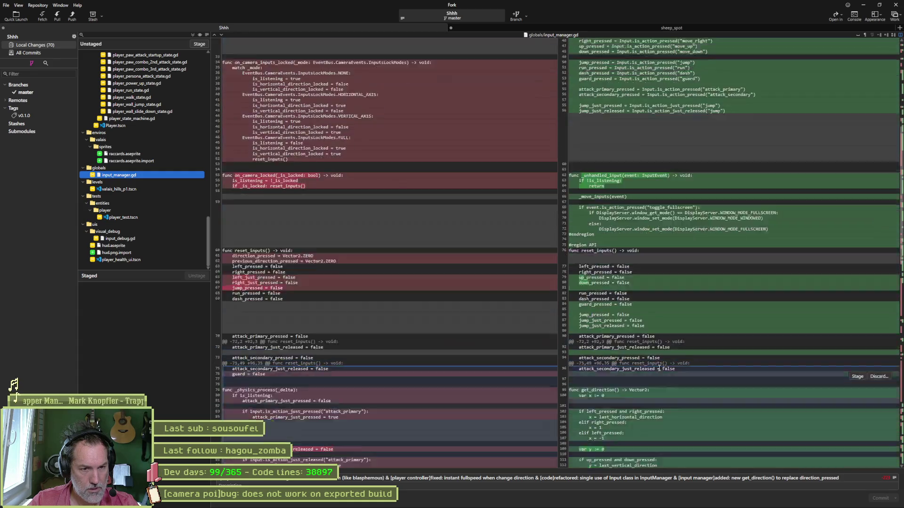
pyautogui.scroll(-5, 659, 347)
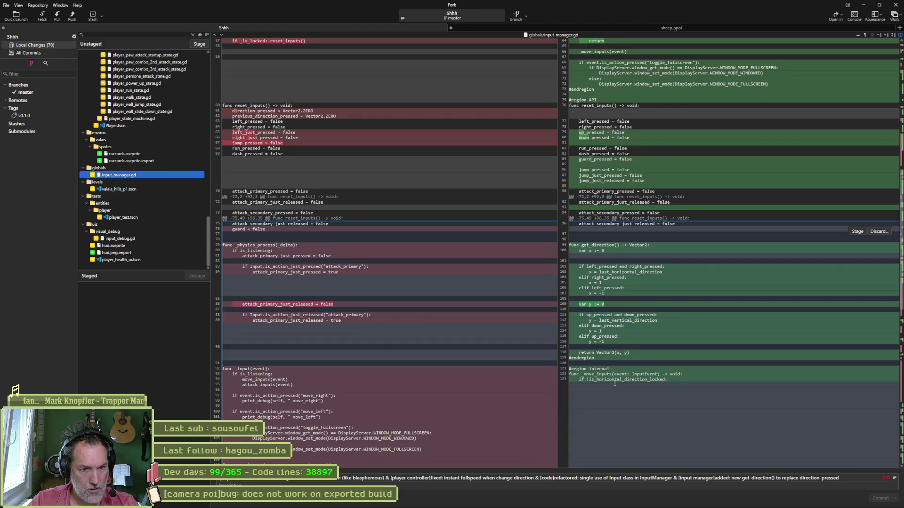
pyautogui.scroll(-13, 617, 382)
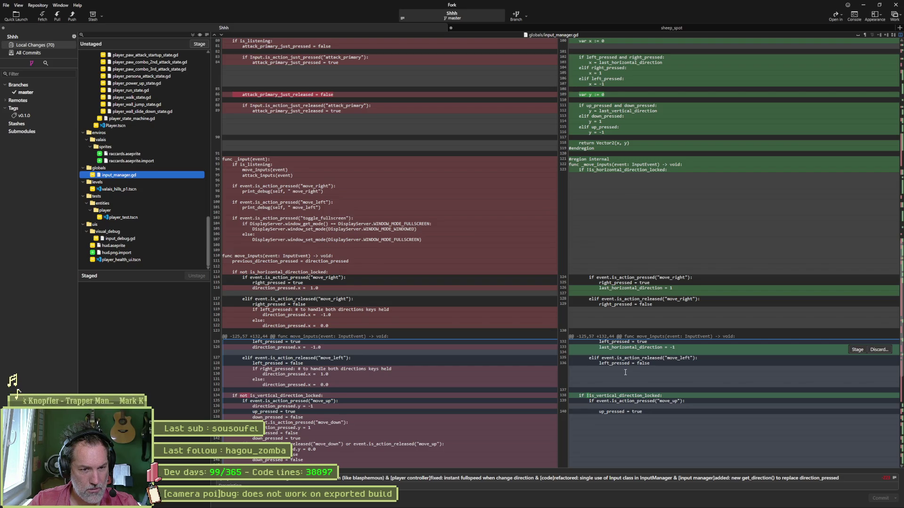
pyautogui.scroll(-12, 625, 372)
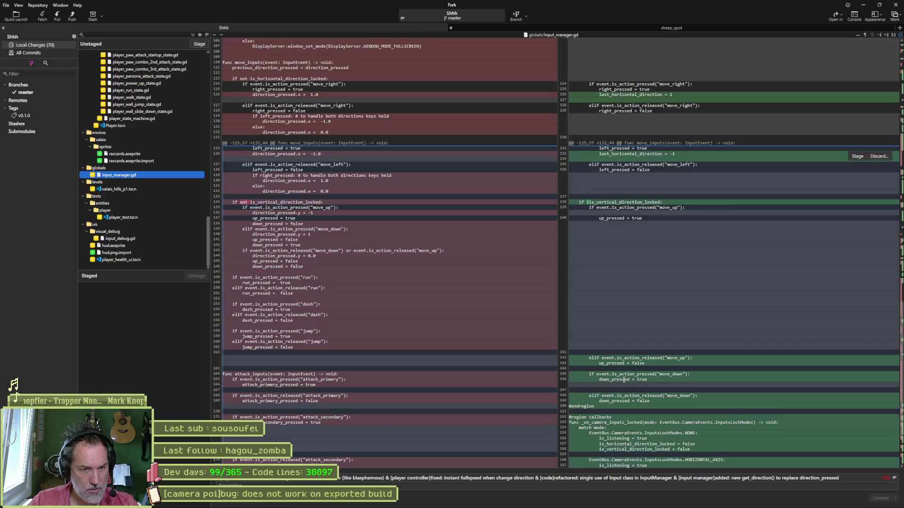
pyautogui.scroll(-5, 624, 379)
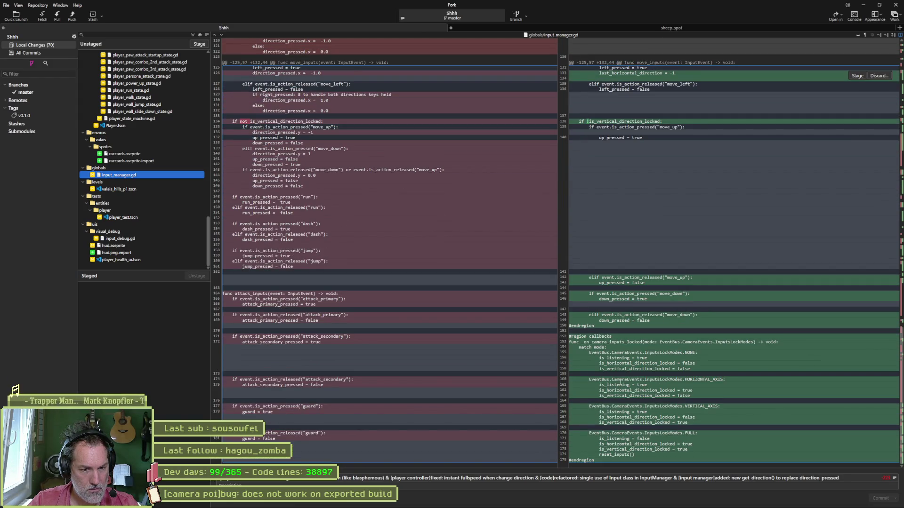
pyautogui.click(148, 239)
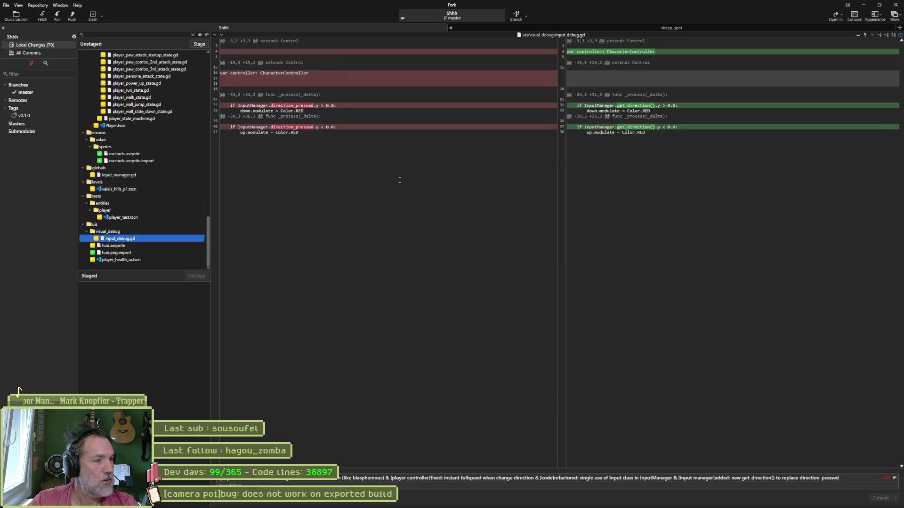
# - Stage all 70 files, commit them, and push master to origin
pyautogui.moveTo(658, 122)
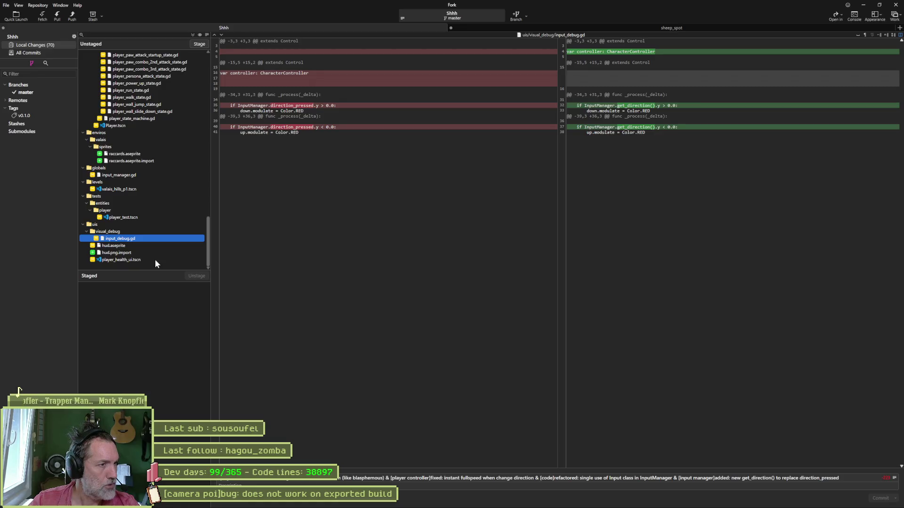
pyautogui.click(199, 43)
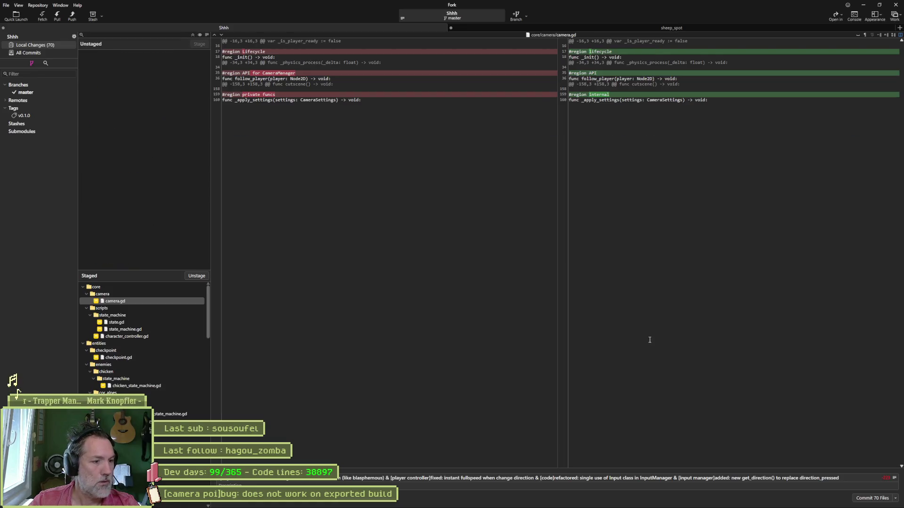
pyautogui.click(870, 499)
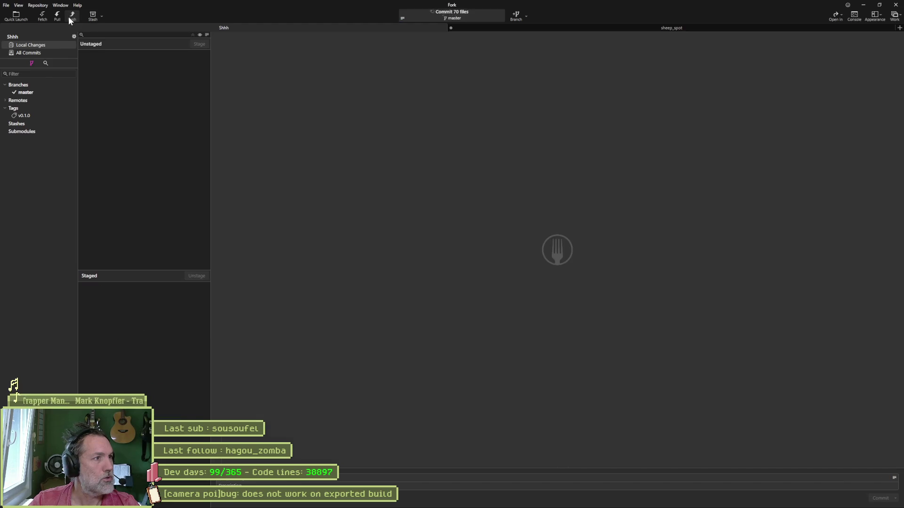
pyautogui.click(70, 15)
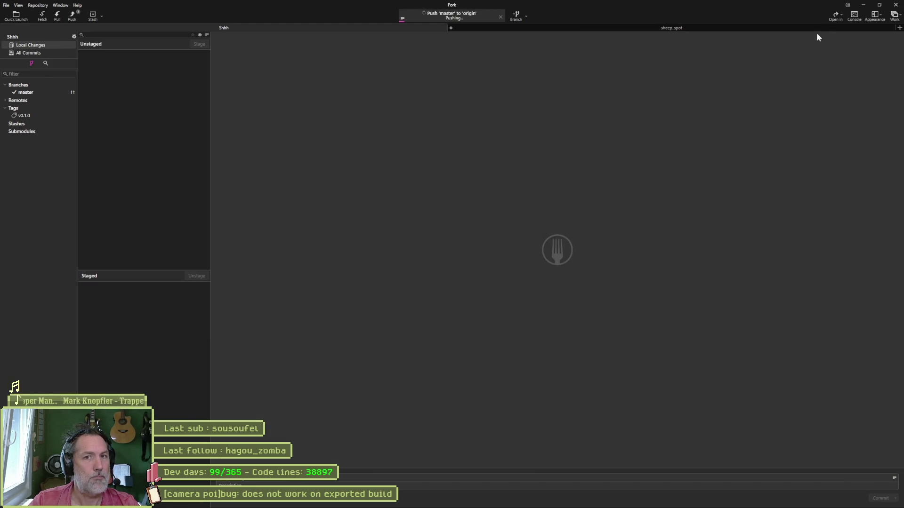
# - Minimize Fork so the Godot editor is in front
pyautogui.click(862, 5)
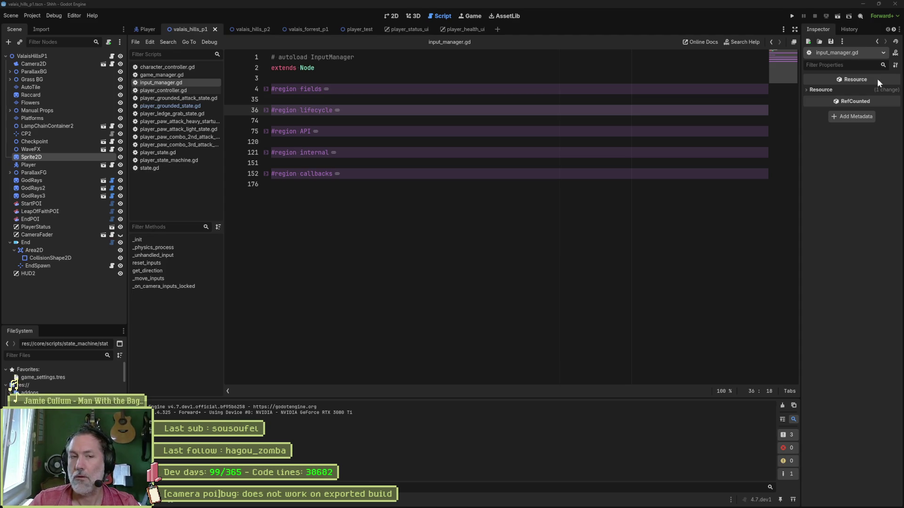
# - Look over Claude's script review reply, then return to the 'Dev snapshot: Godot 4.7 beta 5' blog post
pyautogui.hotkey('alt', 'Tab')
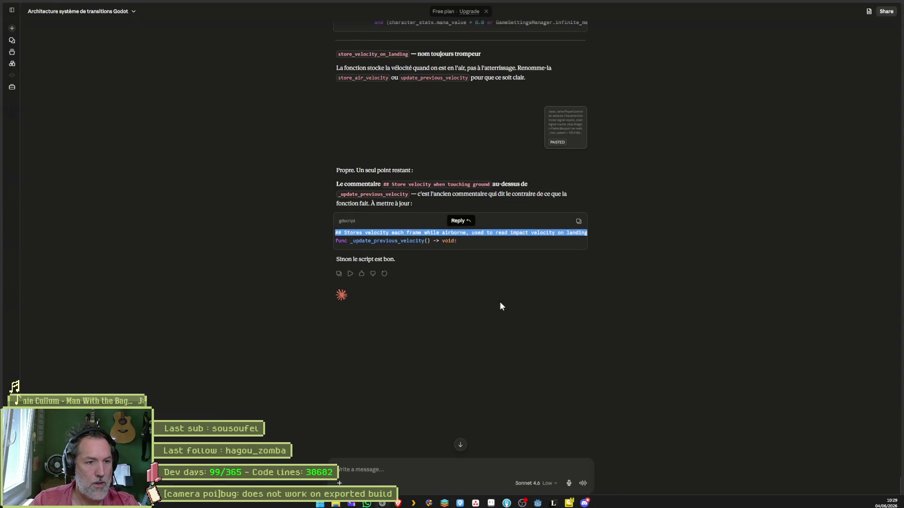
pyautogui.hotkey('alt', 'Tab')
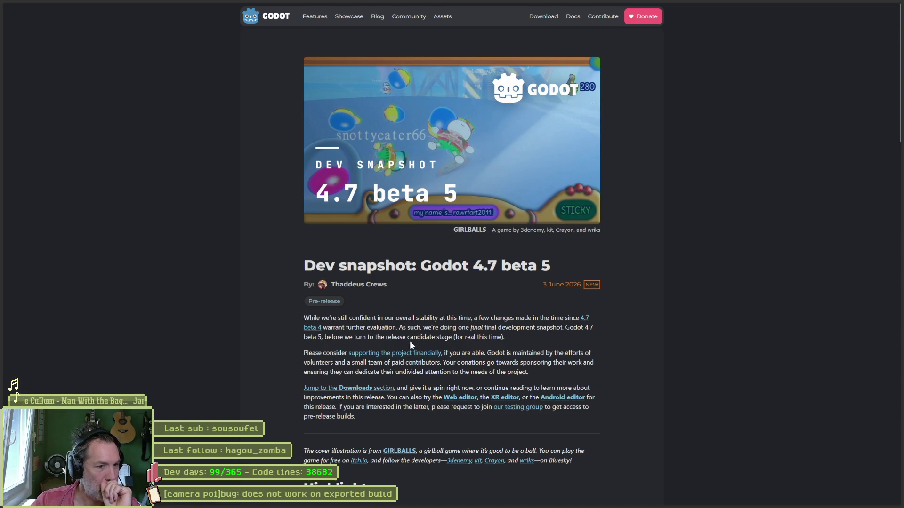
# - Scroll the beta 5 post past Highlights to Changelog and Downloads, and open the Godot 4.6 release page
pyautogui.scroll(-1, 453, 359)
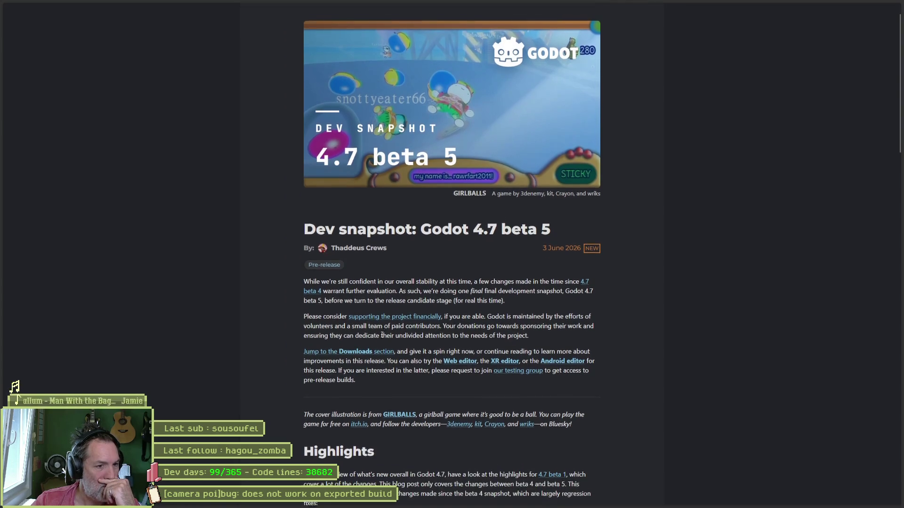
pyautogui.scroll(-4, 383, 333)
pyautogui.scroll(-1, 367, 256)
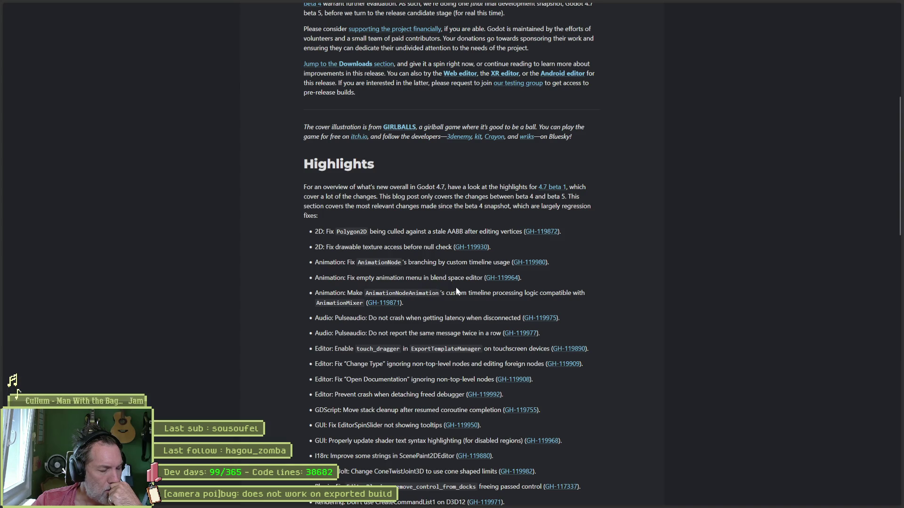
pyautogui.scroll(-1, 458, 283)
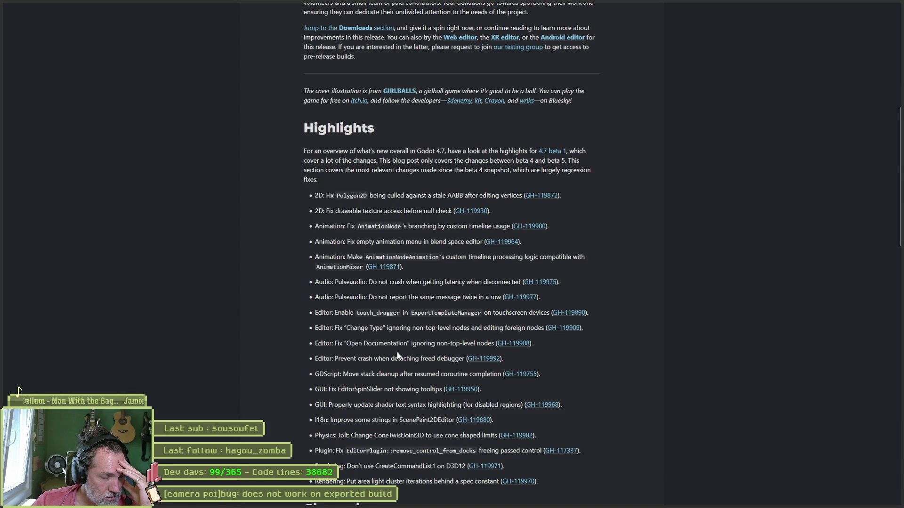
pyautogui.scroll(-1, 381, 339)
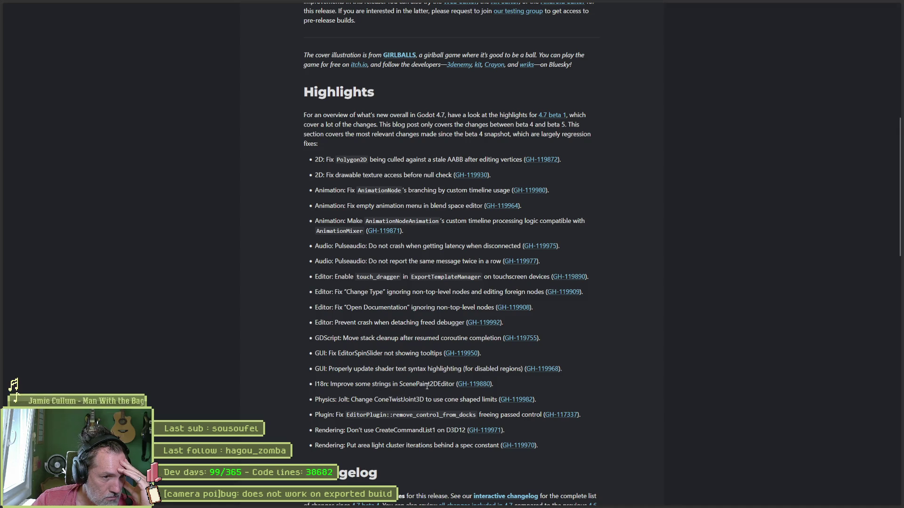
pyautogui.scroll(-1, 375, 383)
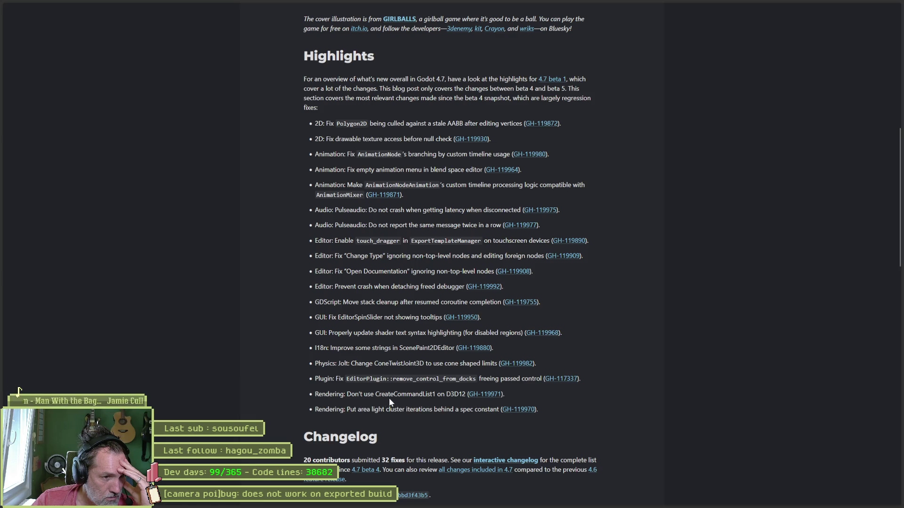
pyautogui.scroll(-1, 416, 399)
pyautogui.scroll(-2, 409, 383)
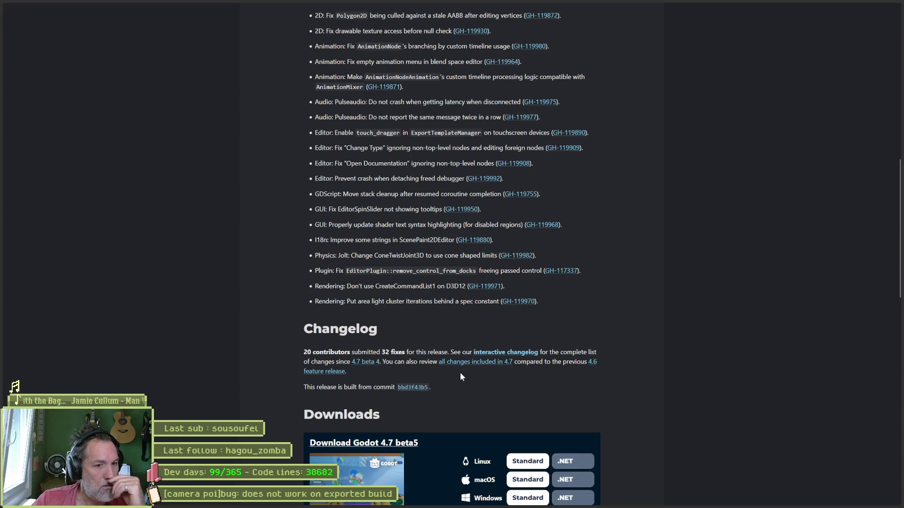
pyautogui.click(333, 373)
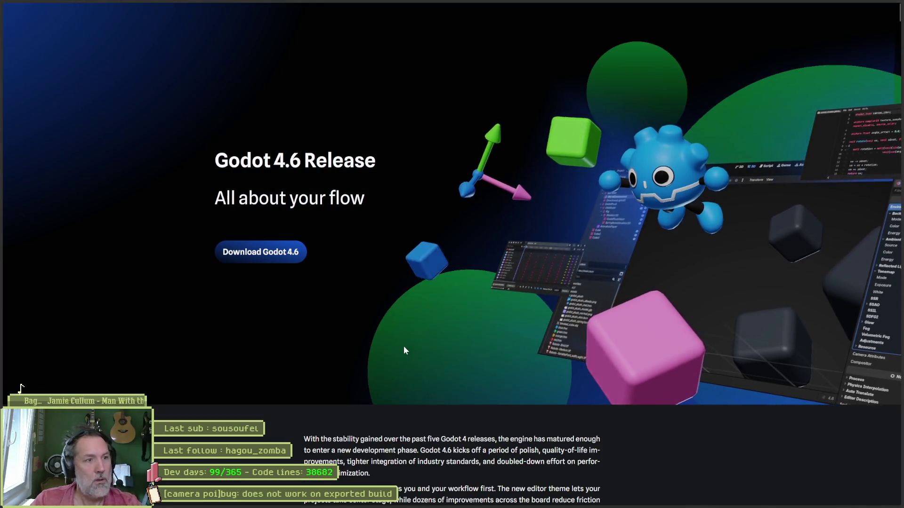
# - Return to the beta 5 notes and go through the Interactive Changelog to the Godot proposals viewer
pyautogui.hotkey('alt', 'Left')
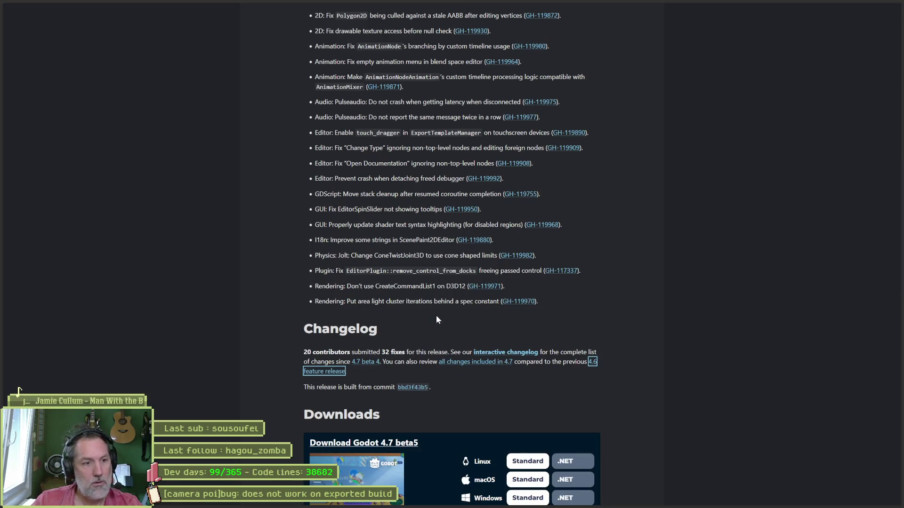
pyautogui.click(517, 353)
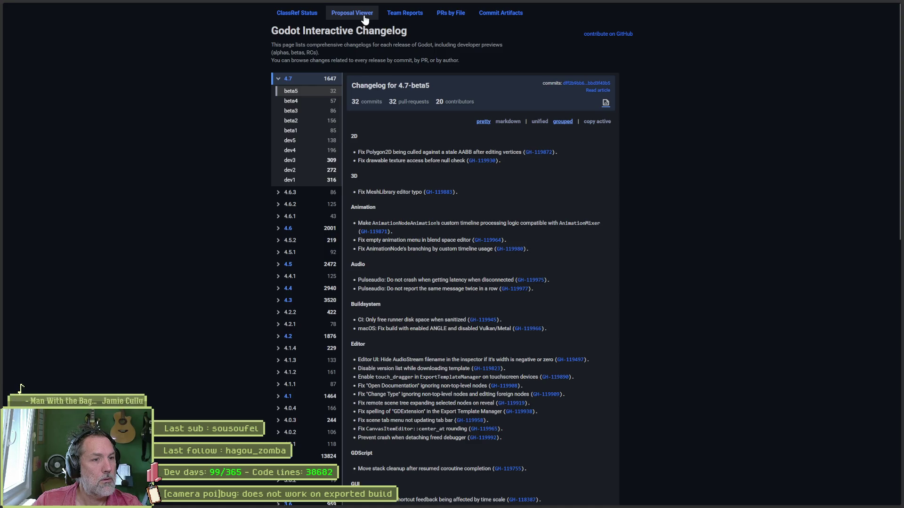
pyautogui.click(364, 18)
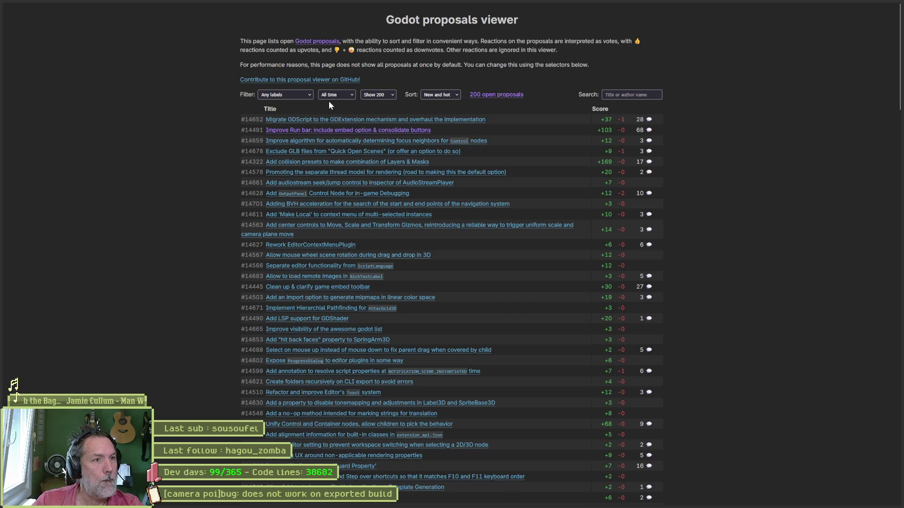
pyautogui.click(454, 96)
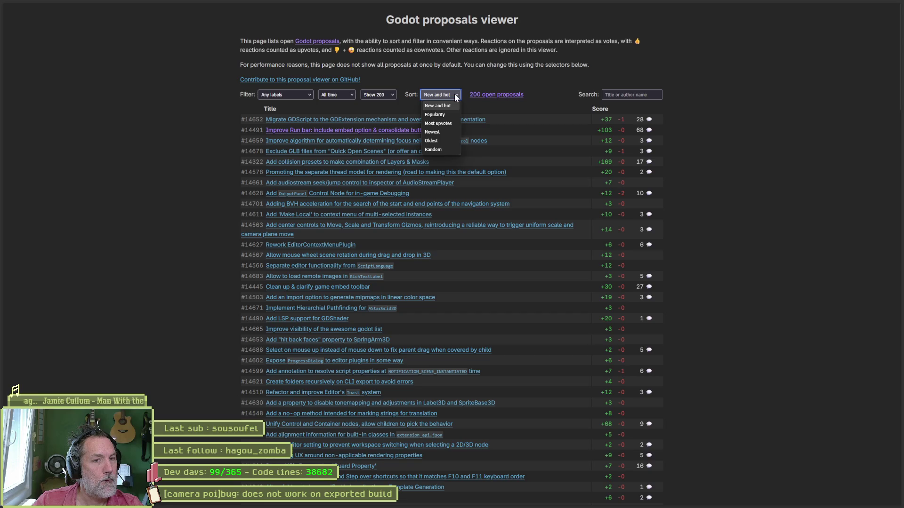
# - Sort proposals by most upvotes, read top proposal #162 (nullable static types) on GitHub, and return
pyautogui.click(448, 124)
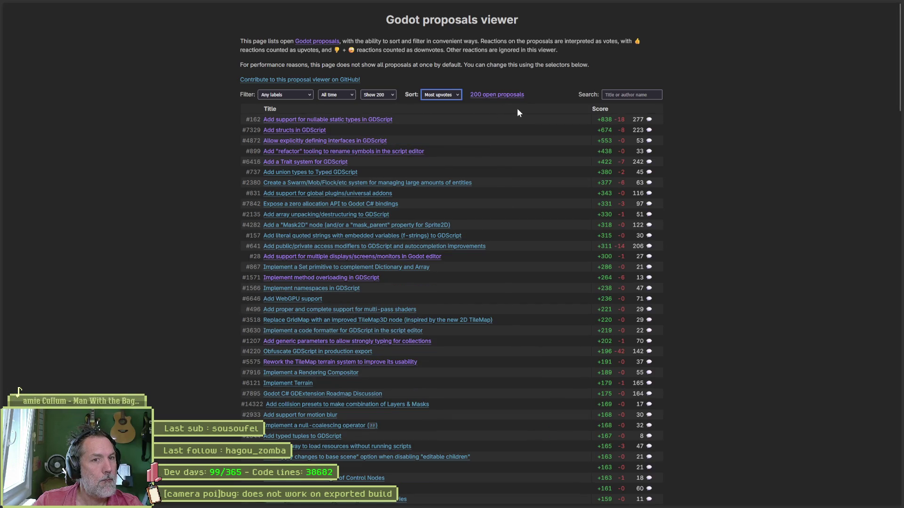
pyautogui.middleClick(371, 121)
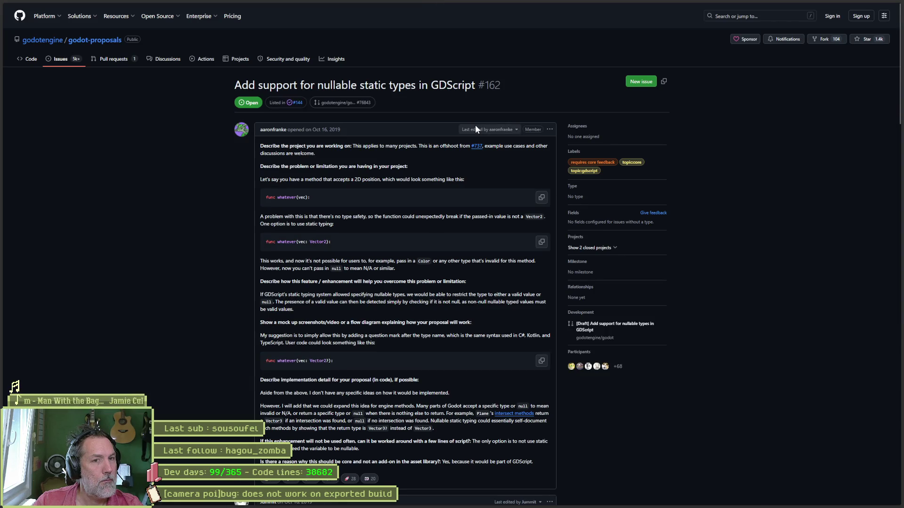
pyautogui.moveTo(575, 126); pyautogui.dragTo(580, 142)
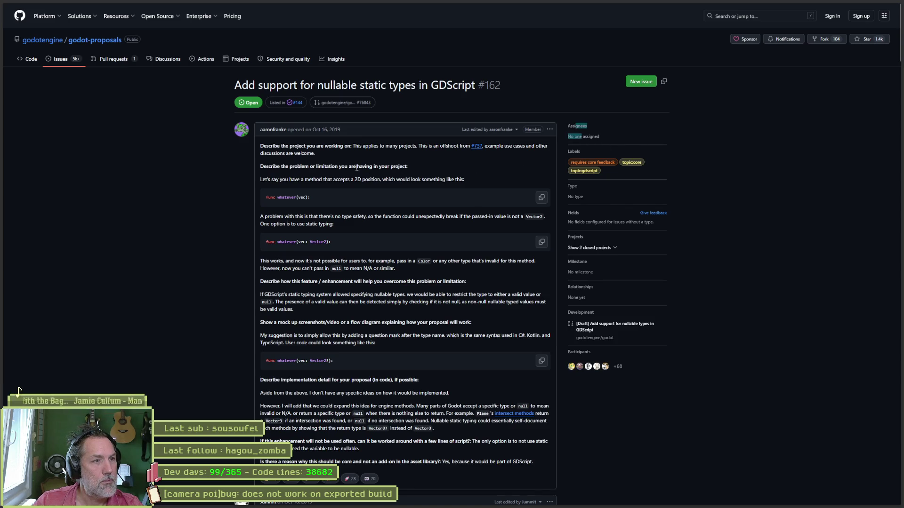
pyautogui.scroll(-6, 267, 191)
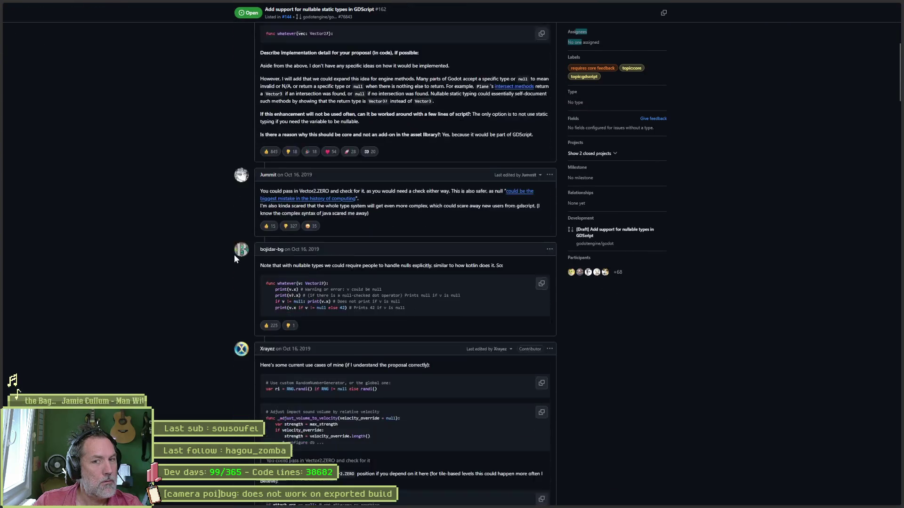
pyautogui.moveTo(899, 70); pyautogui.dragTo(884, 504)
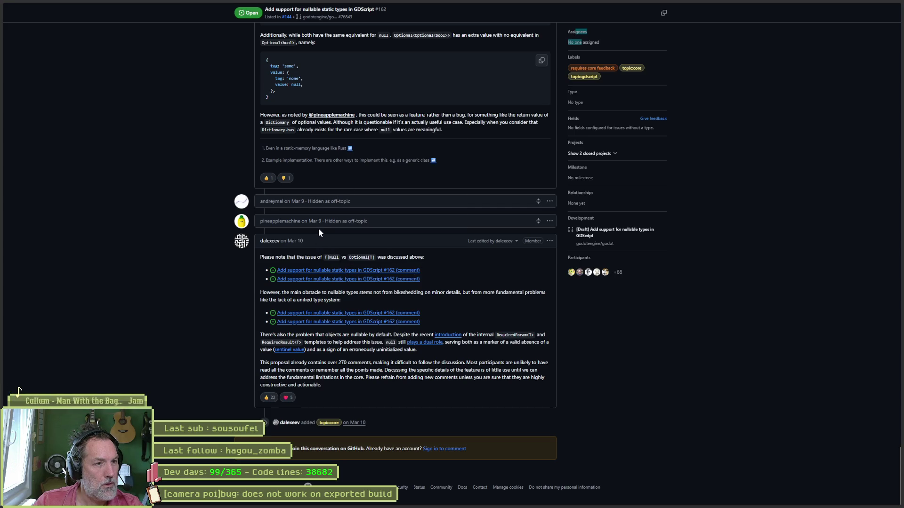
pyautogui.moveTo(898, 475)
pyautogui.mouseDown()
pyautogui.moveTo(887, 108)
pyautogui.moveTo(865, 97)
pyautogui.moveTo(886, 92)
pyautogui.moveTo(872, 318)
pyautogui.moveTo(899, 471)
pyautogui.moveTo(892, 387)
pyautogui.mouseUp()
pyautogui.hotkey('alt', 'Left')
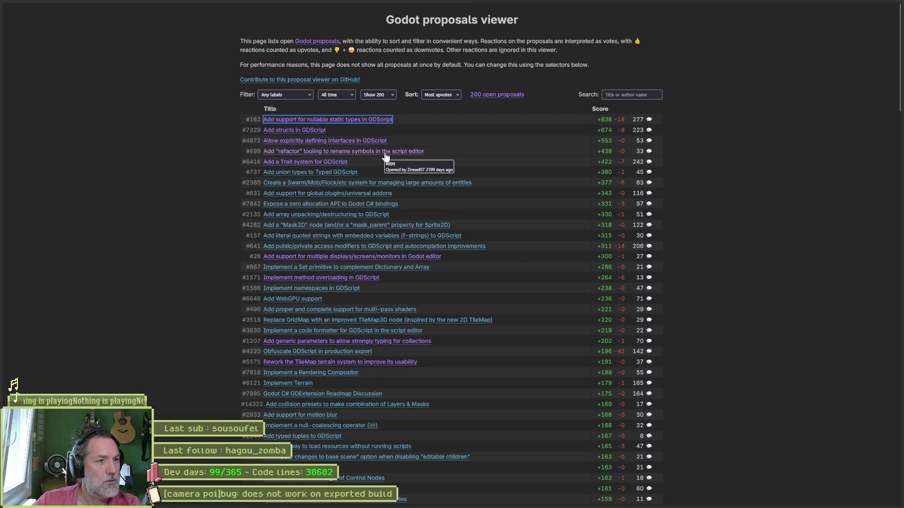
pyautogui.moveTo(372, 146)
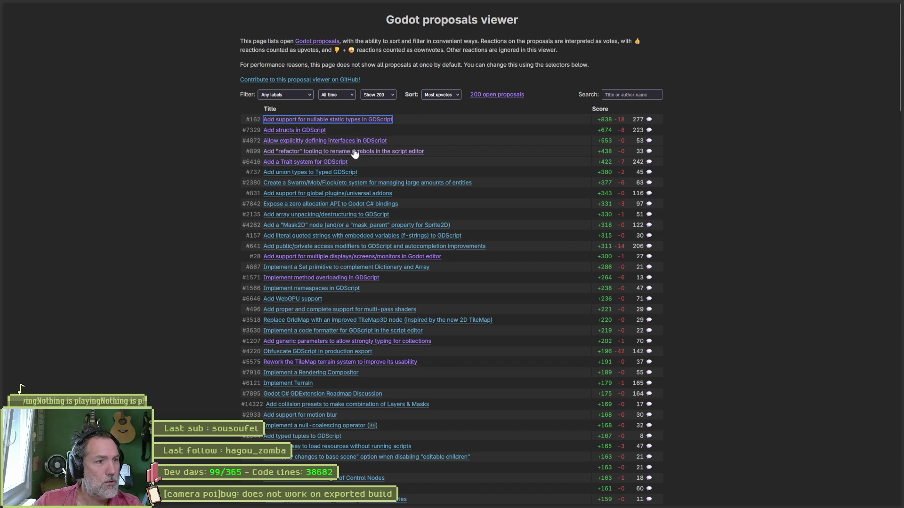
# - Read GitHub proposal #899 on rename-symbol refactoring through its latest comments, then switch back to Godot
pyautogui.click(371, 152)
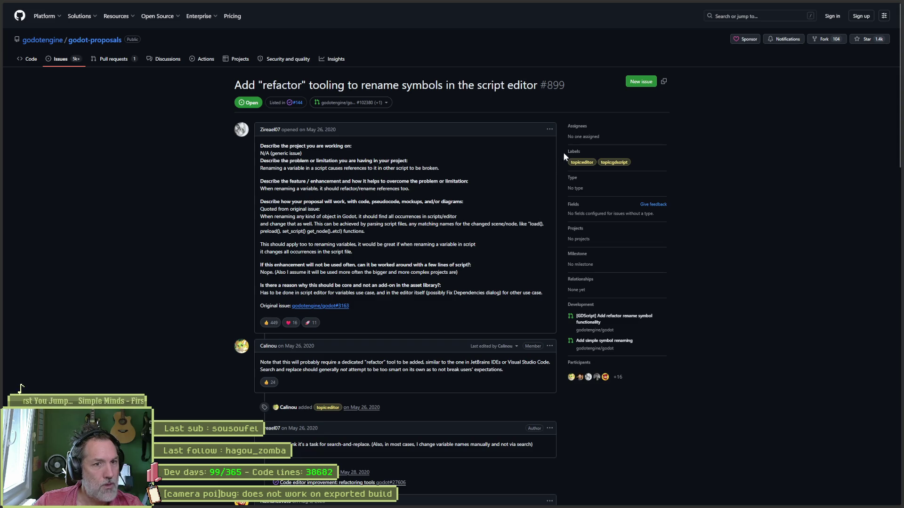
pyautogui.tripleClick(599, 137)
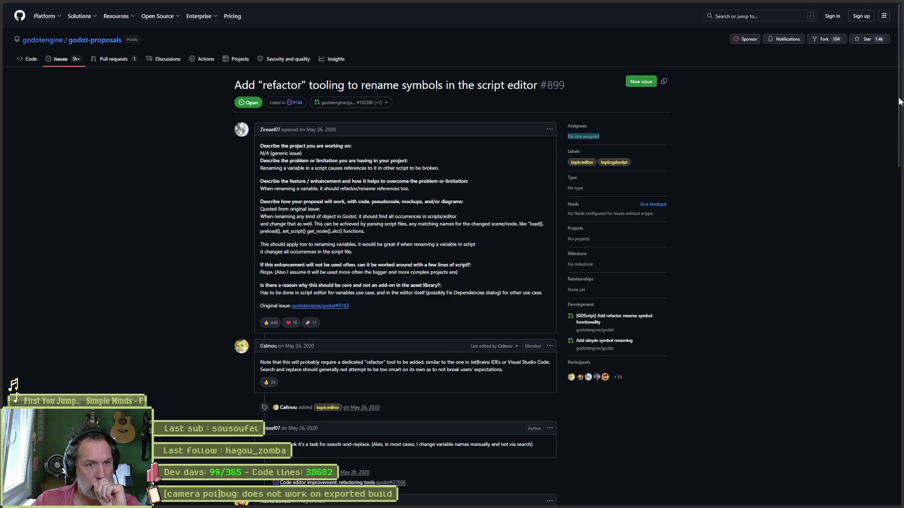
pyautogui.scroll(-1, 899, 101)
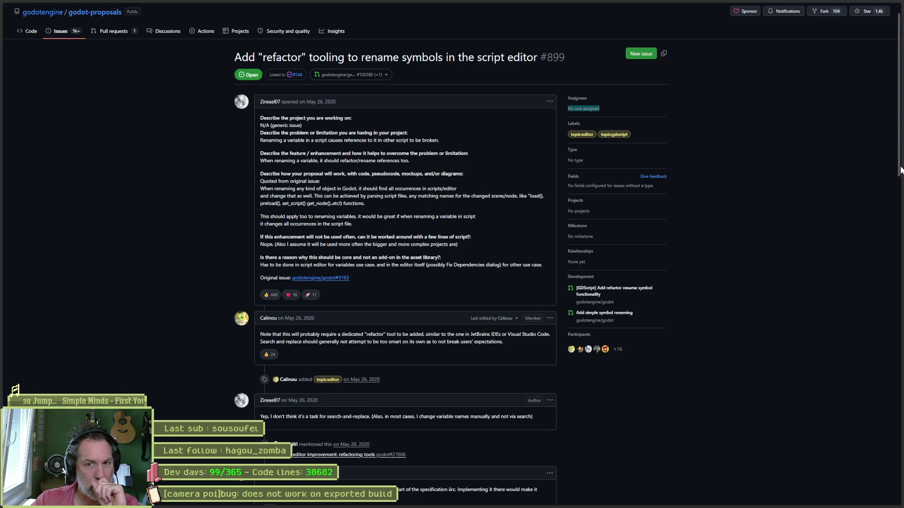
pyautogui.moveTo(899, 170)
pyautogui.mouseDown()
pyautogui.moveTo(874, 336)
pyautogui.moveTo(884, 494)
pyautogui.mouseUp()
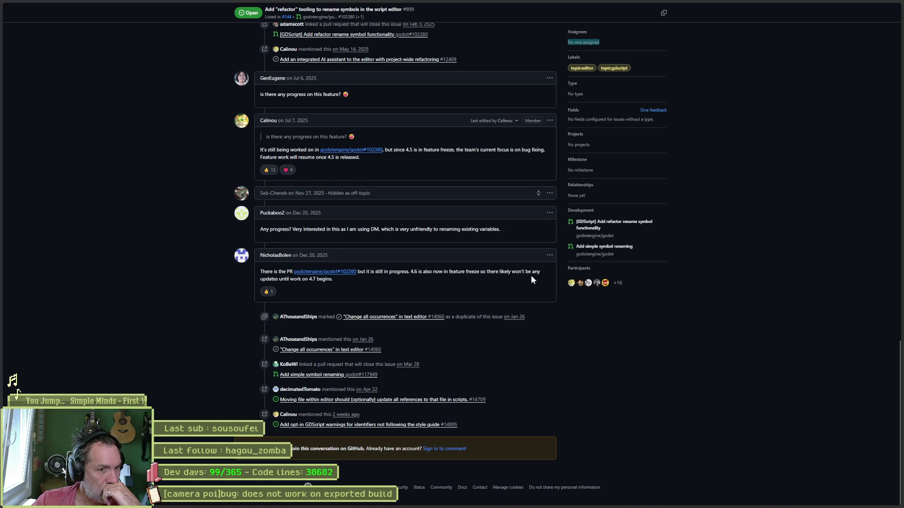
pyautogui.moveTo(333, 279); pyautogui.dragTo(309, 280)
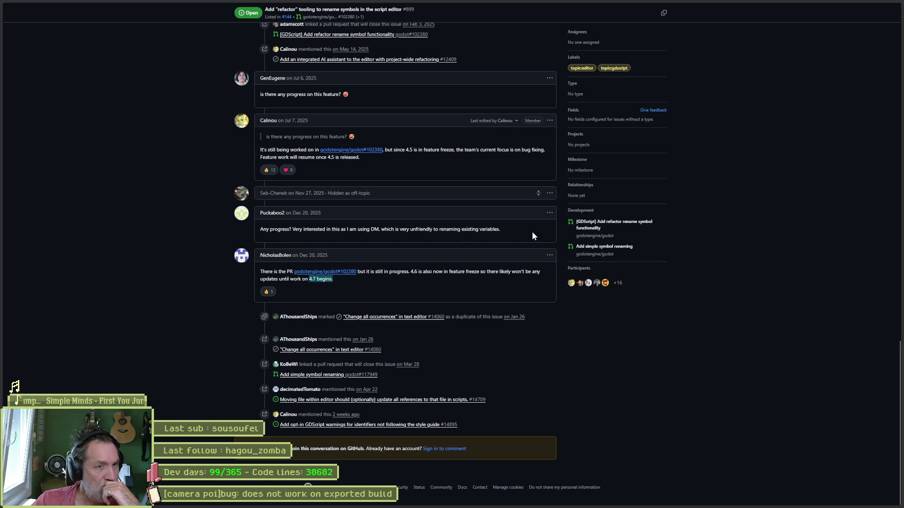
pyautogui.click(821, 132)
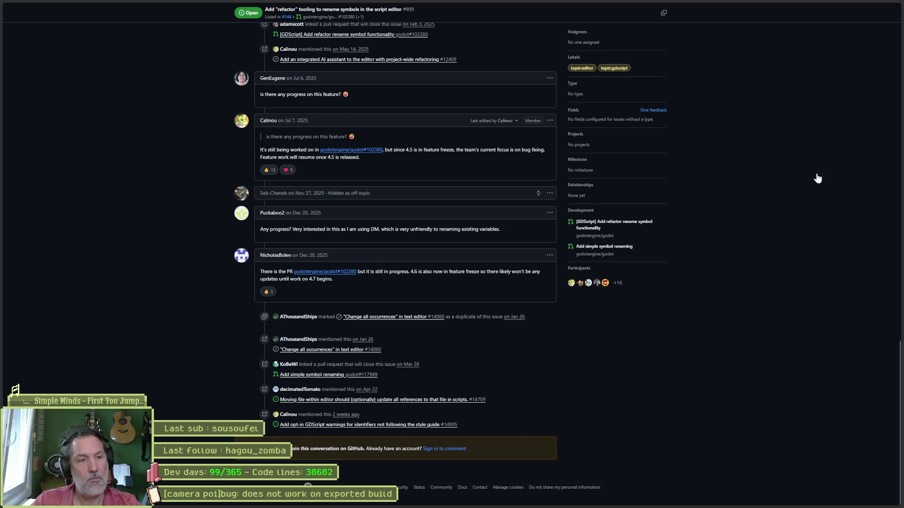
pyautogui.hotkey('ctrl', 'Tab')
pyautogui.hotkey('ctrl', 'Tab')
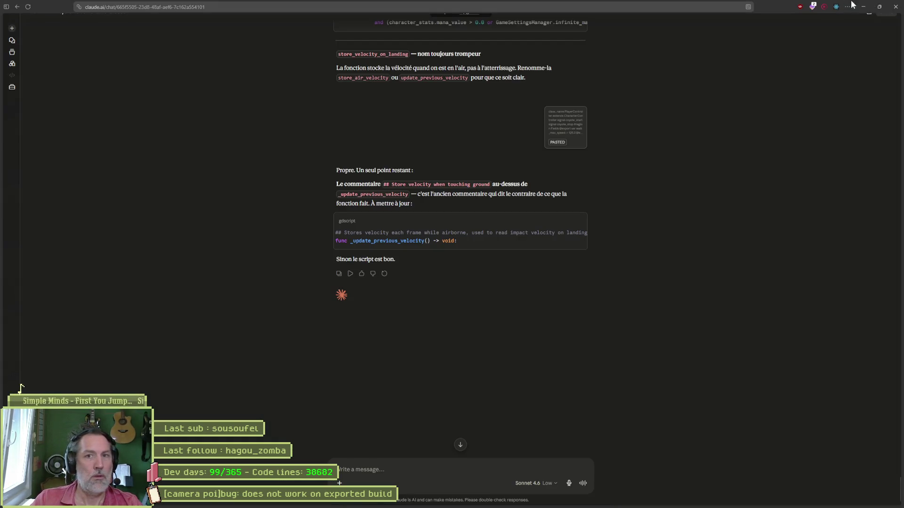
pyautogui.hotkey('alt', 'Tab')
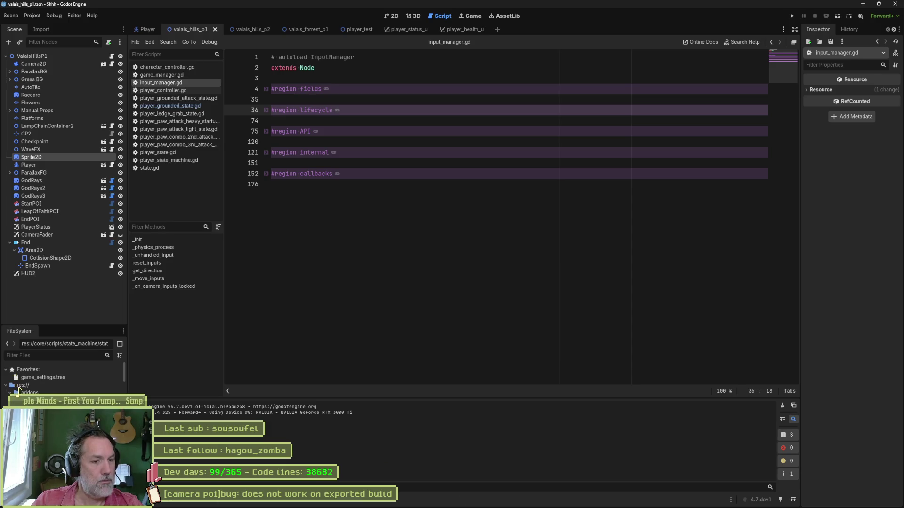
# - In Asana, move the camera poi bug to Backlog and open the 'power ups icons status' task, then return to Godot
pyautogui.hotkey('alt', 'Tab')
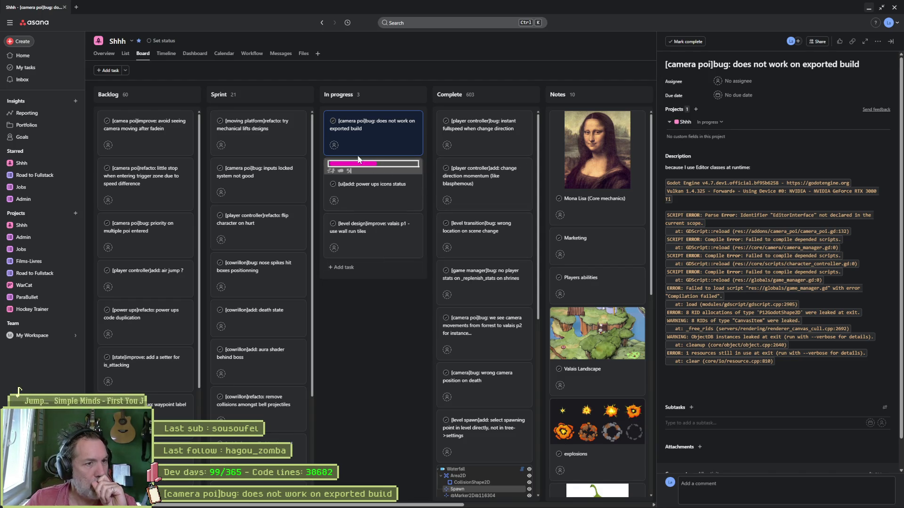
pyautogui.moveTo(366, 130); pyautogui.dragTo(149, 129)
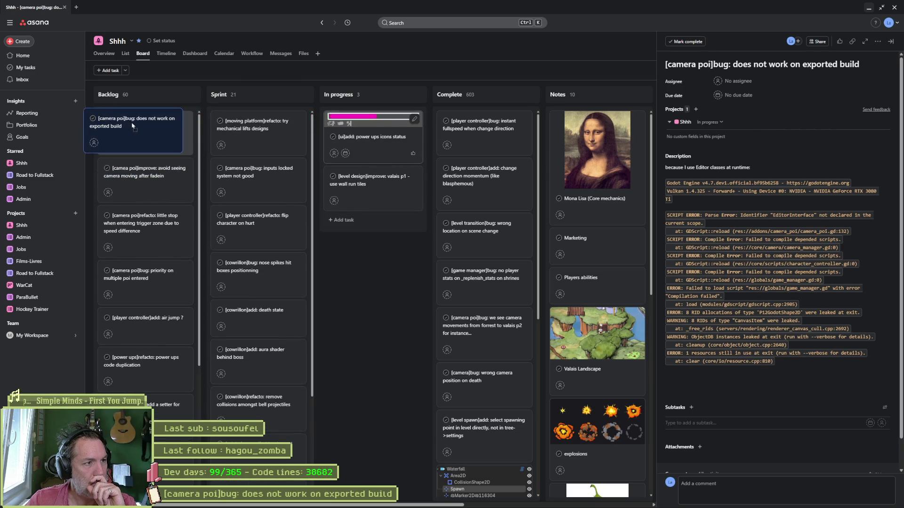
pyautogui.click(380, 131)
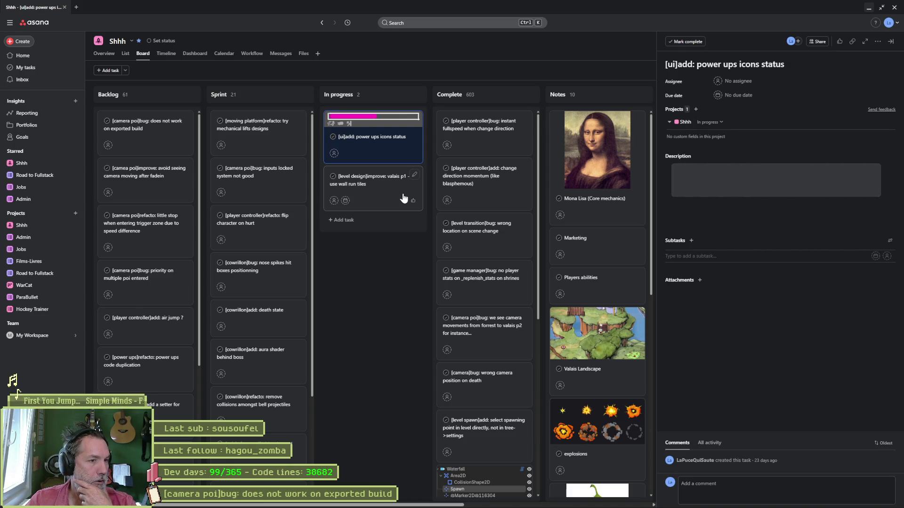
pyautogui.click(868, 7)
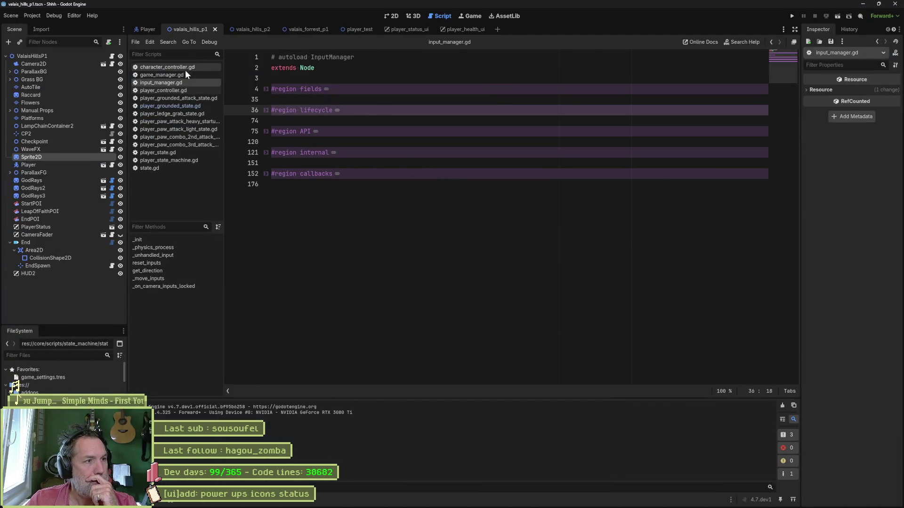
pyautogui.rightClick(183, 83)
# - Close all scripts, open the player_health_ui scene in the 2D view, then switch to Aseprite
pyautogui.click(223, 127)
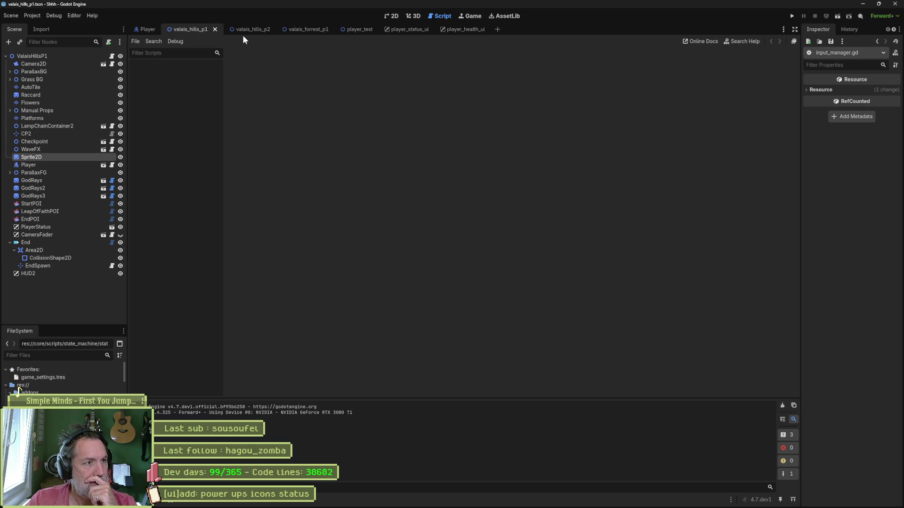
pyautogui.click(392, 16)
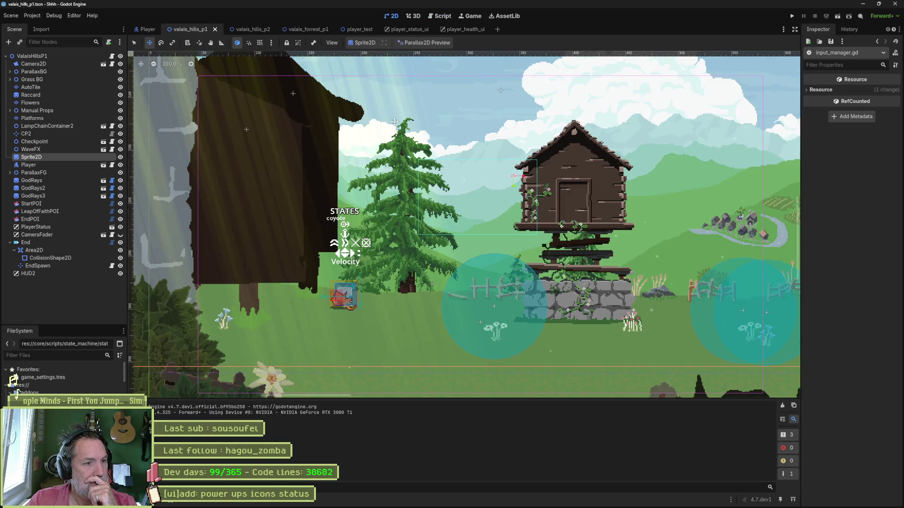
pyautogui.click(471, 30)
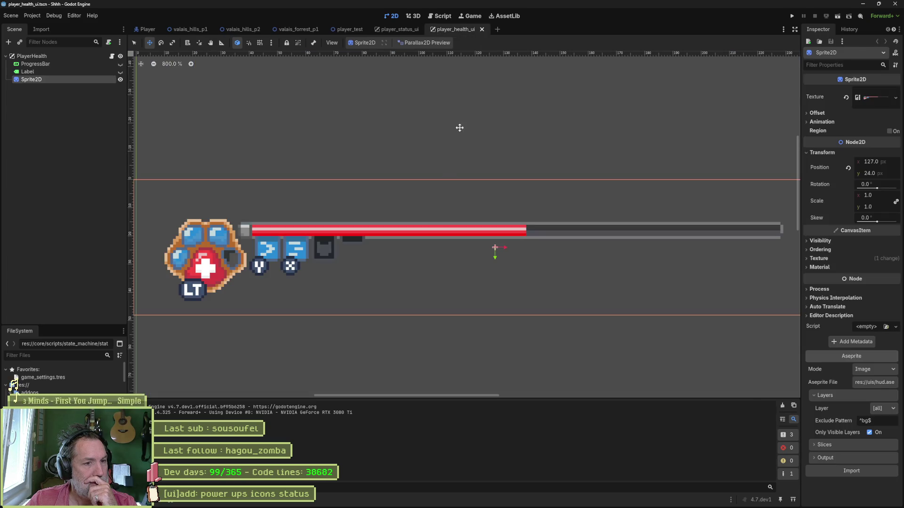
pyautogui.scroll(-1, 483, 129)
pyautogui.moveTo(475, 146); pyautogui.dragTo(490, 160)
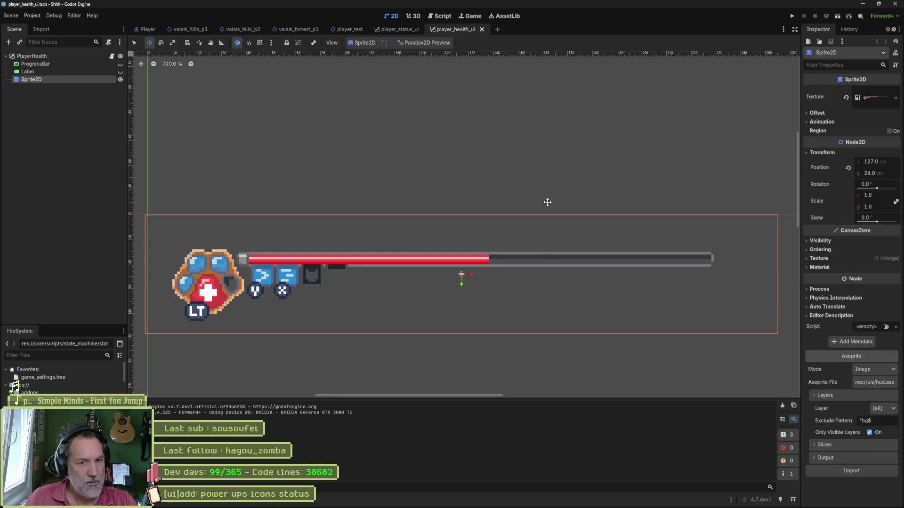
pyautogui.scroll(5, 717, 254)
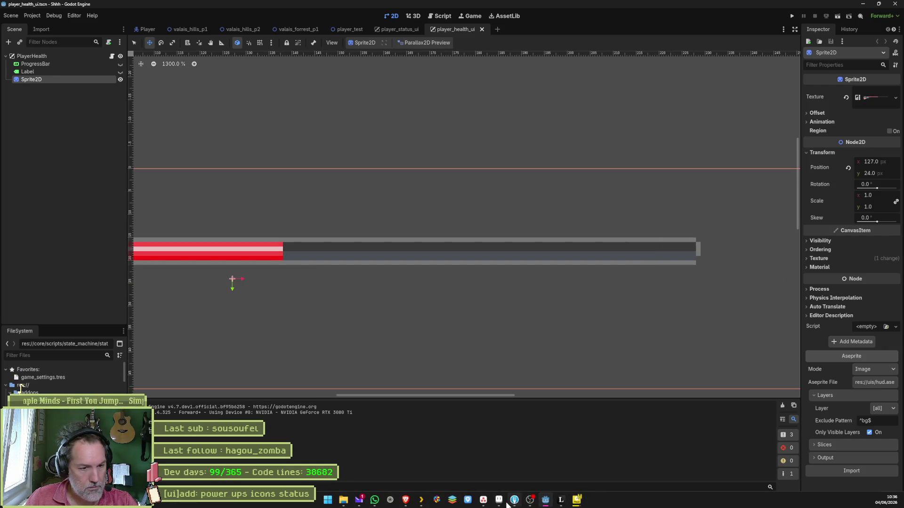
pyautogui.click(499, 500)
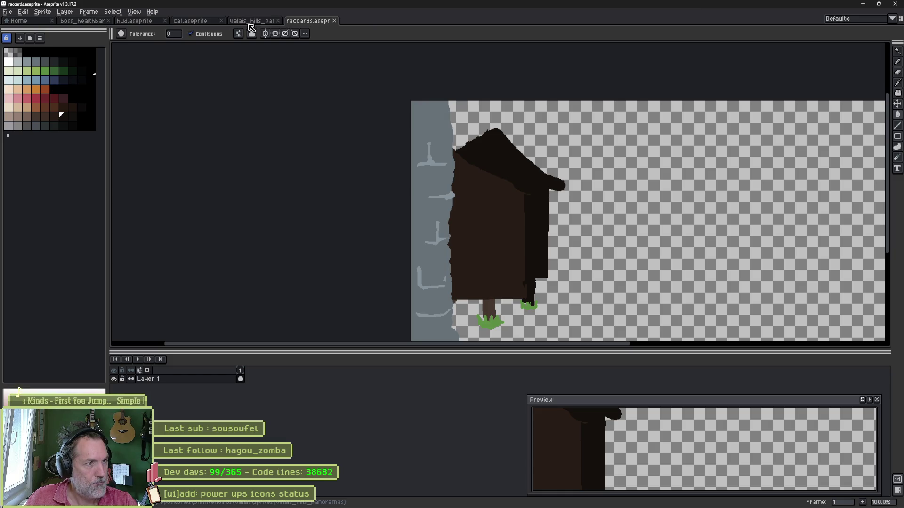
# - Open hud.aseprite, zoom in on the health bar's right end and sample its dark colour
pyautogui.click(138, 21)
pyautogui.scroll(2, 471, 160)
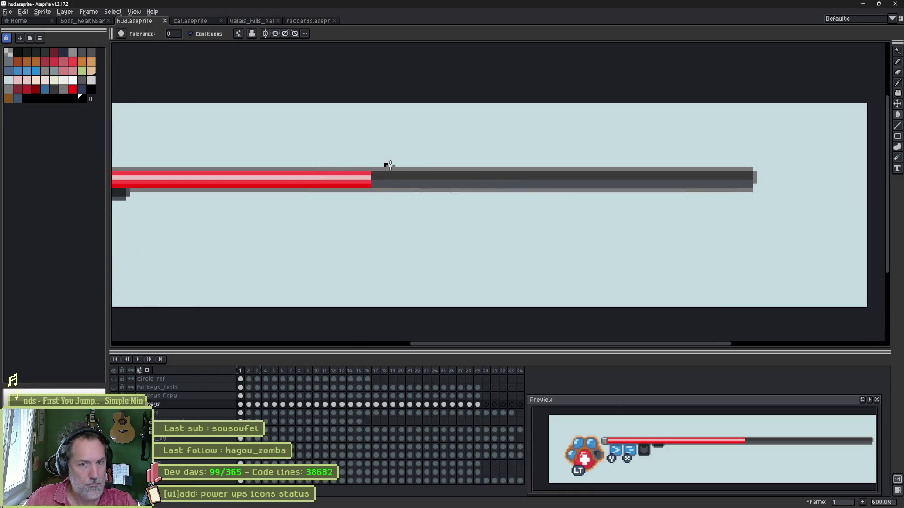
pyautogui.moveTo(745, 176); pyautogui.dragTo(585, 182)
pyautogui.scroll(2, 585, 181)
pyautogui.keyDown('ctrl'); pyautogui.keyDown('alt'); pyautogui.click(583, 193); pyautogui.keyUp('alt'); pyautogui.keyUp('ctrl')
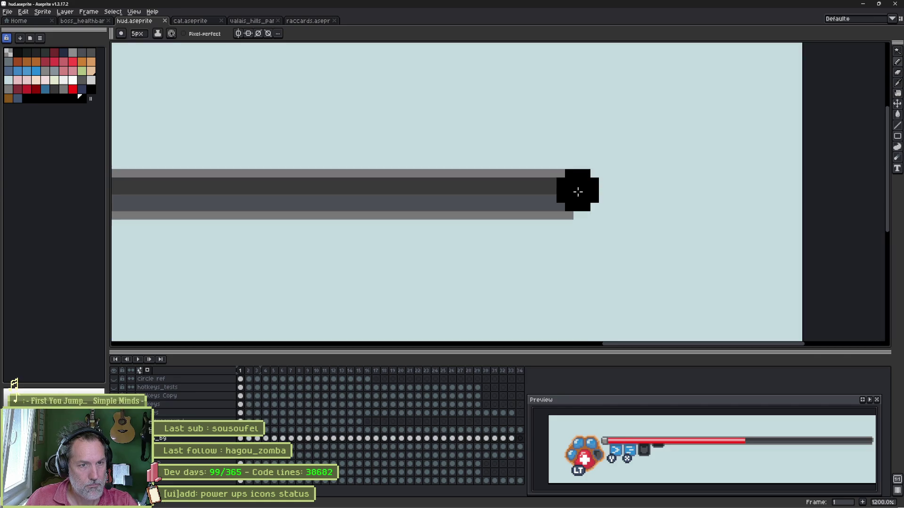
pyautogui.scroll(-5, 574, 202)
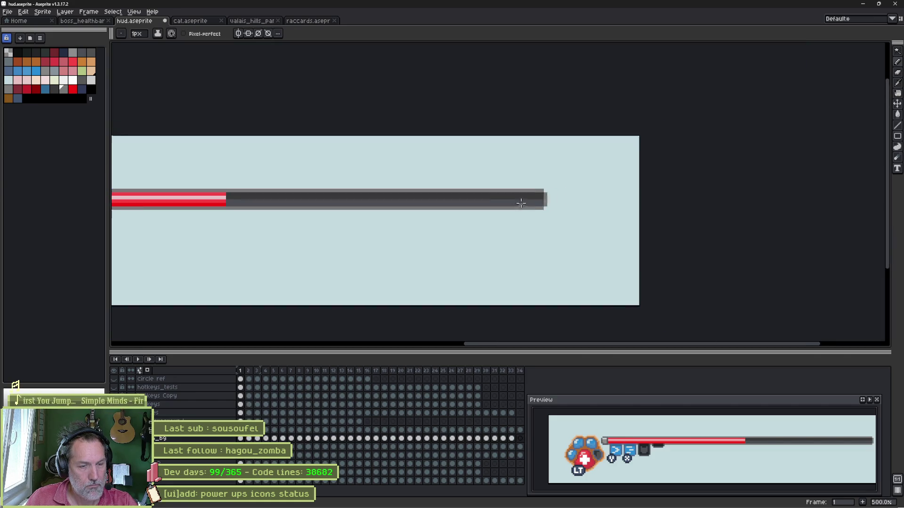
# - Solo the _bg layer to inspect the bar background, restore all layers and view the whole HUD
pyautogui.hotkey('alt', 'v')
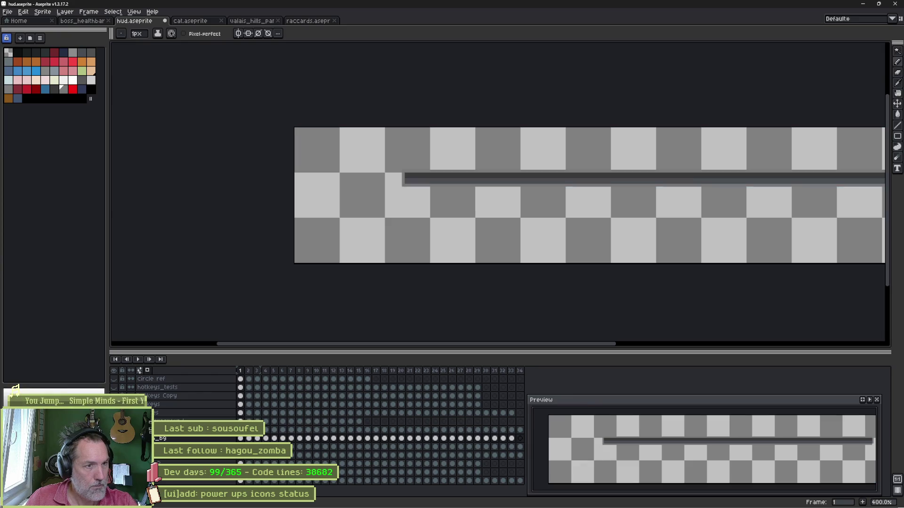
pyautogui.moveTo(406, 201)
pyautogui.mouseDown()
pyautogui.moveTo(572, 228)
pyautogui.moveTo(369, 224)
pyautogui.moveTo(631, 232)
pyautogui.mouseUp()
pyautogui.hotkey('alt', 'v')
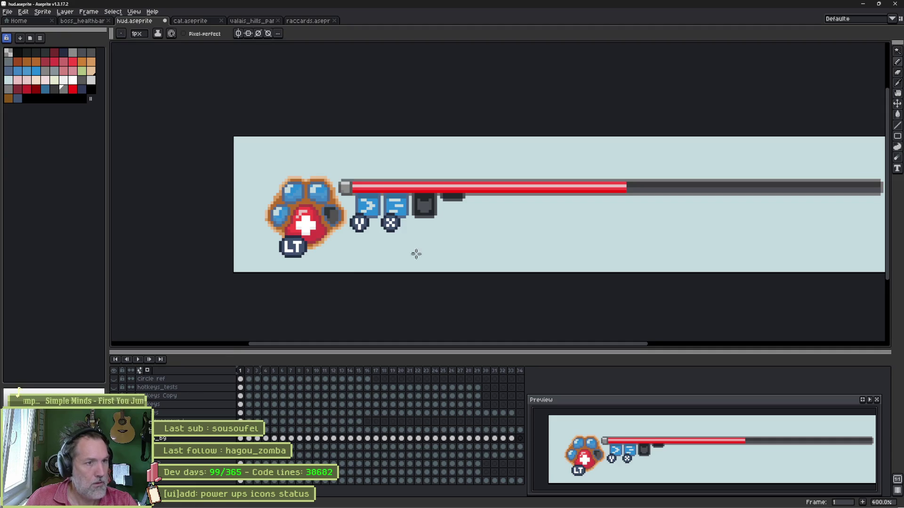
pyautogui.scroll(-1, 522, 218)
pyautogui.moveTo(523, 218); pyautogui.dragTo(547, 202)
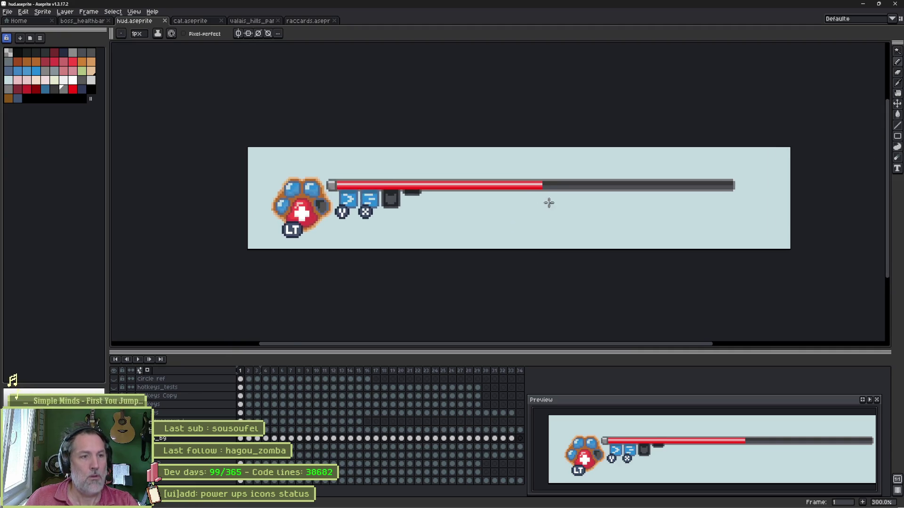
pyautogui.scroll(1, 550, 202)
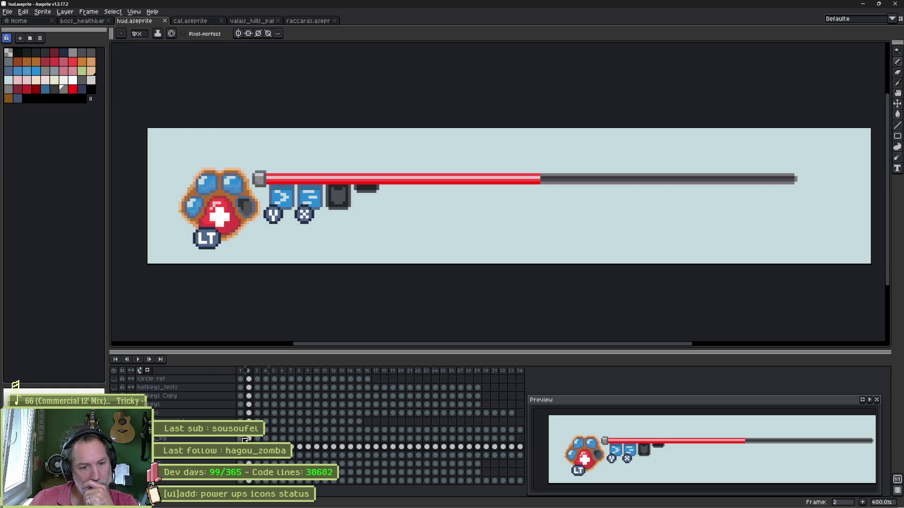
pyautogui.press('Right')
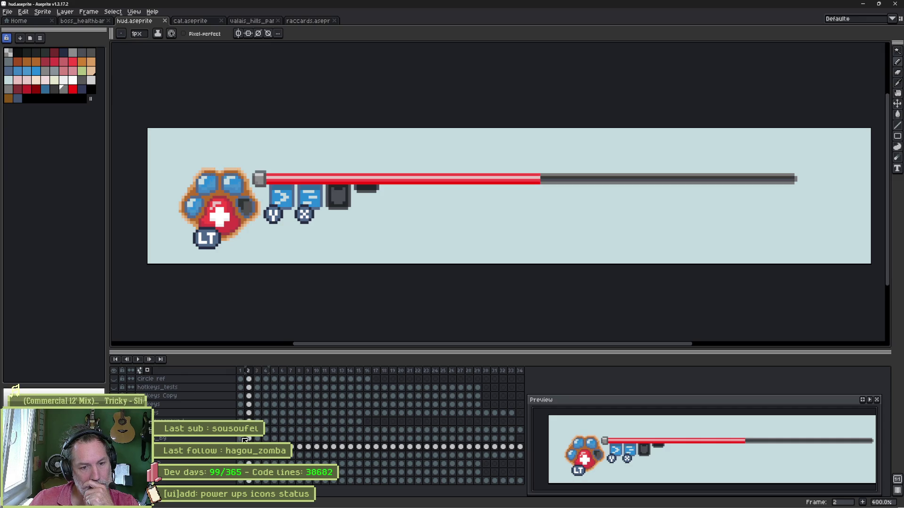
pyautogui.press('Right')
pyautogui.press('Right')
pyautogui.press('Right')
pyautogui.press('Right')
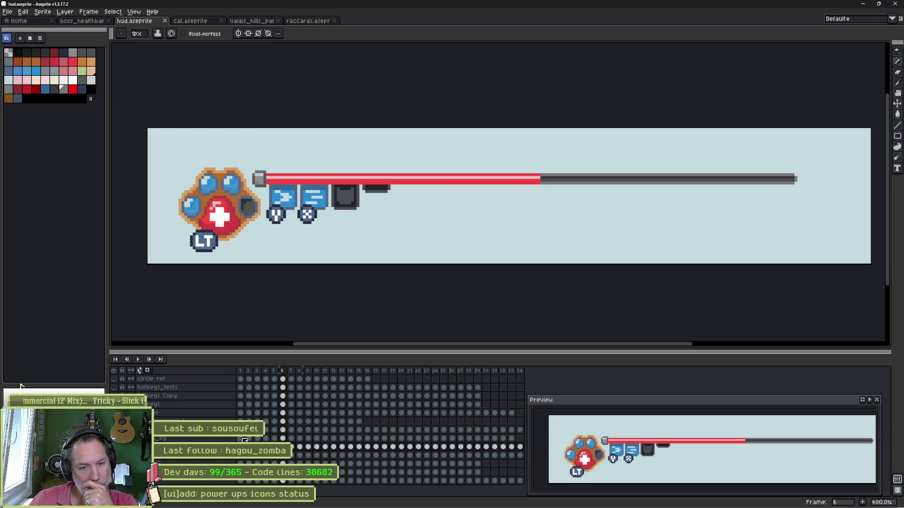
pyautogui.press('Right')
pyautogui.press('Right')
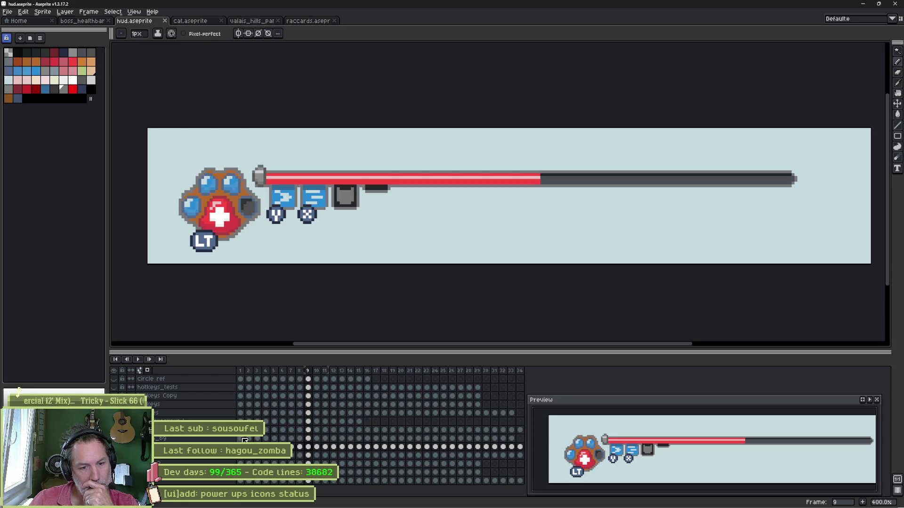
pyautogui.press('Right')
pyautogui.press('Right')
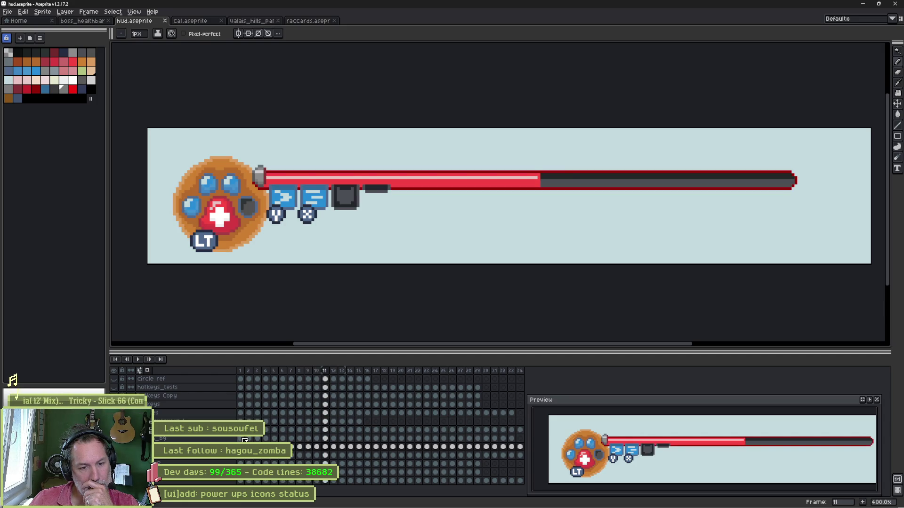
pyautogui.press('Right')
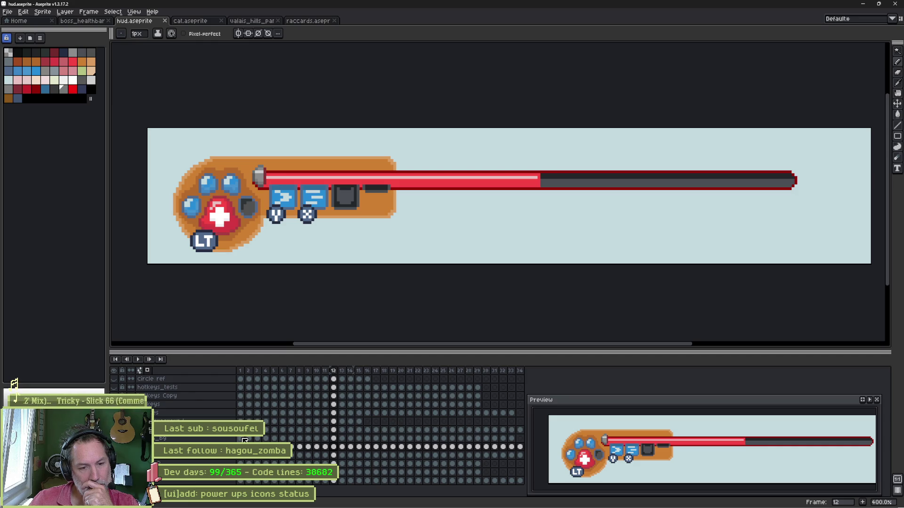
pyautogui.press('Right')
pyautogui.press('Right')
pyautogui.press('Right')
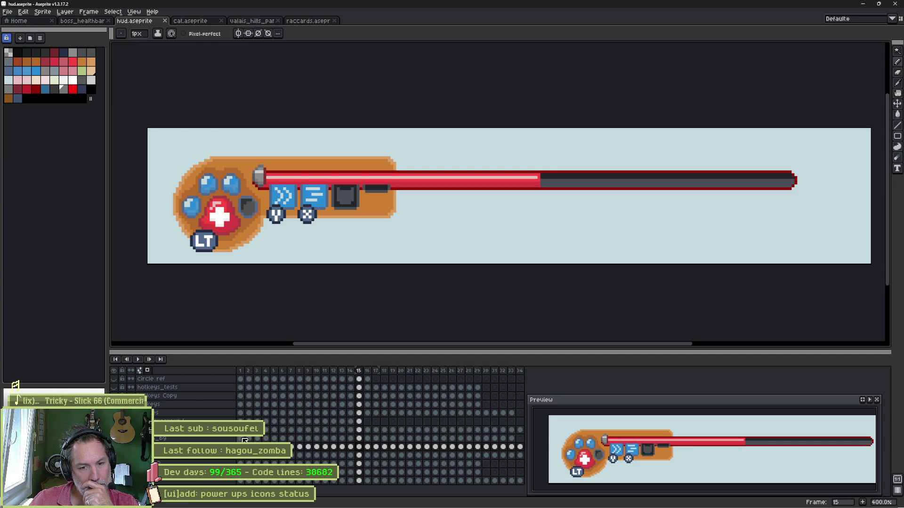
pyautogui.press('Right')
pyautogui.press('Right')
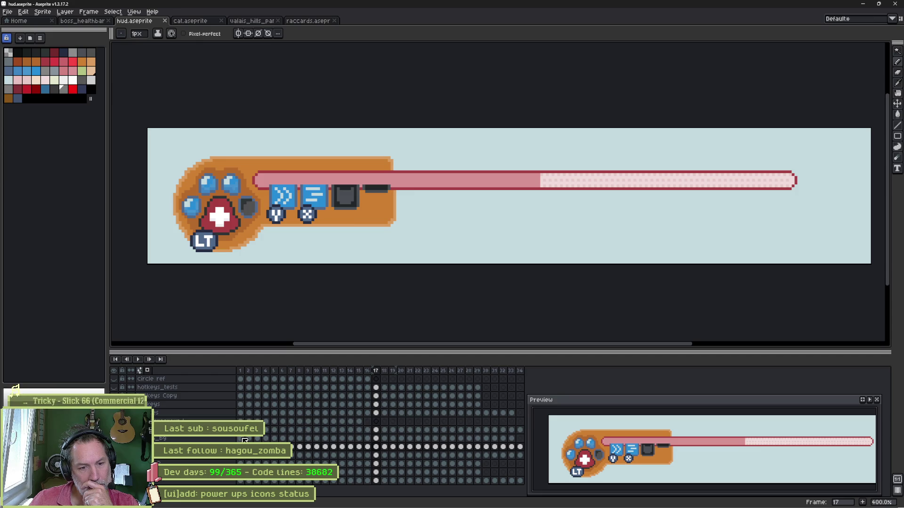
pyautogui.press('Right')
pyautogui.press('Right')
pyautogui.press('Right')
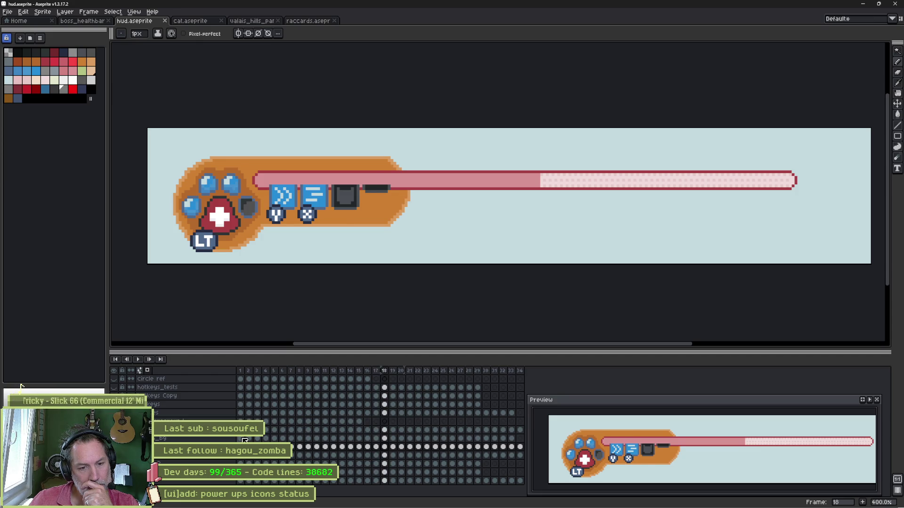
pyautogui.press('Right')
pyautogui.press('Right')
pyautogui.press('Right')
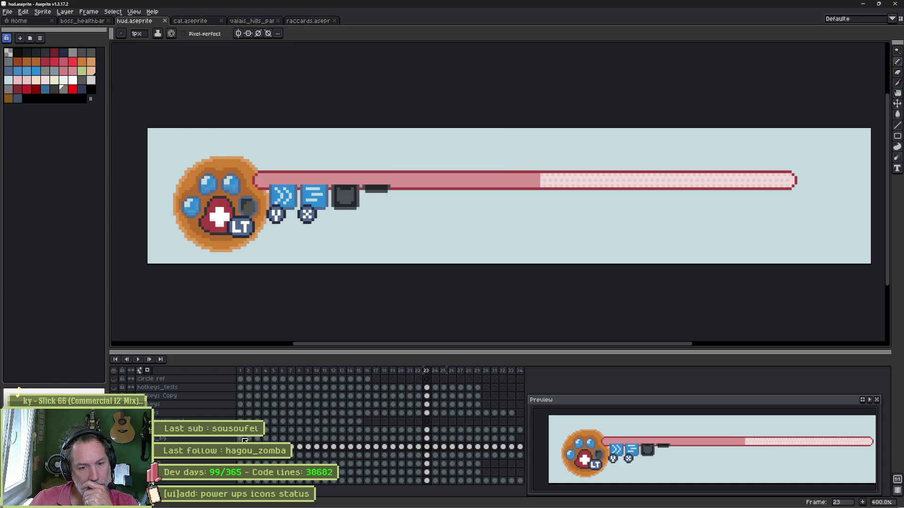
pyautogui.press('Right')
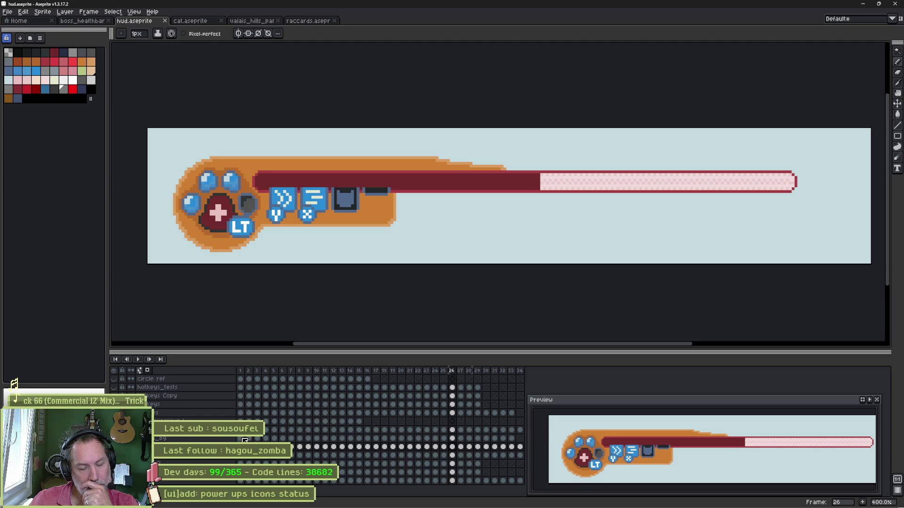
pyautogui.press('Right')
pyautogui.press('Right')
pyautogui.press('Right')
pyautogui.press('Right')
pyautogui.press('Right')
pyautogui.press('Right')
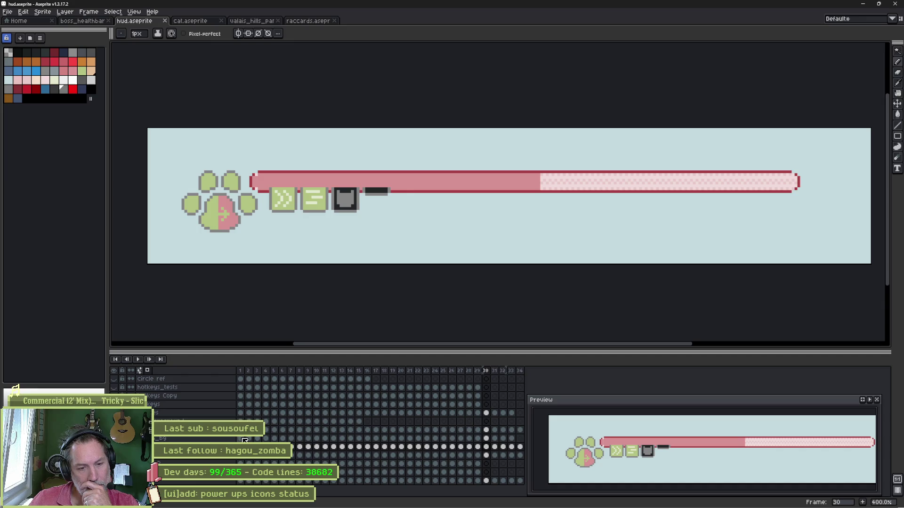
pyautogui.press('Right')
pyautogui.press('Right')
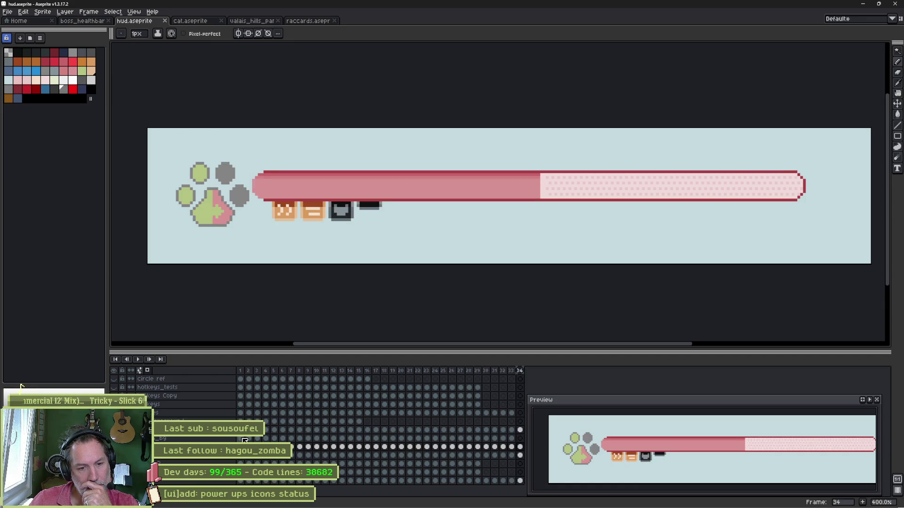
pyautogui.press('Right')
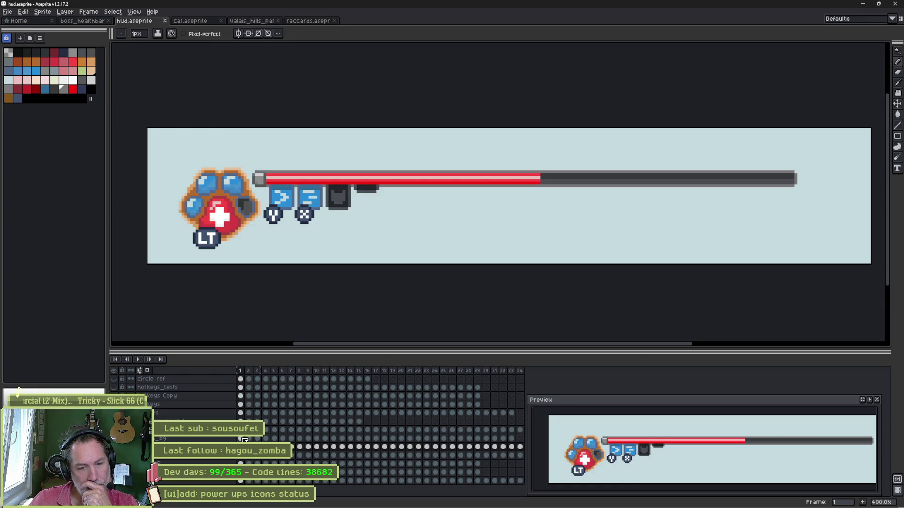
pyautogui.press('Right')
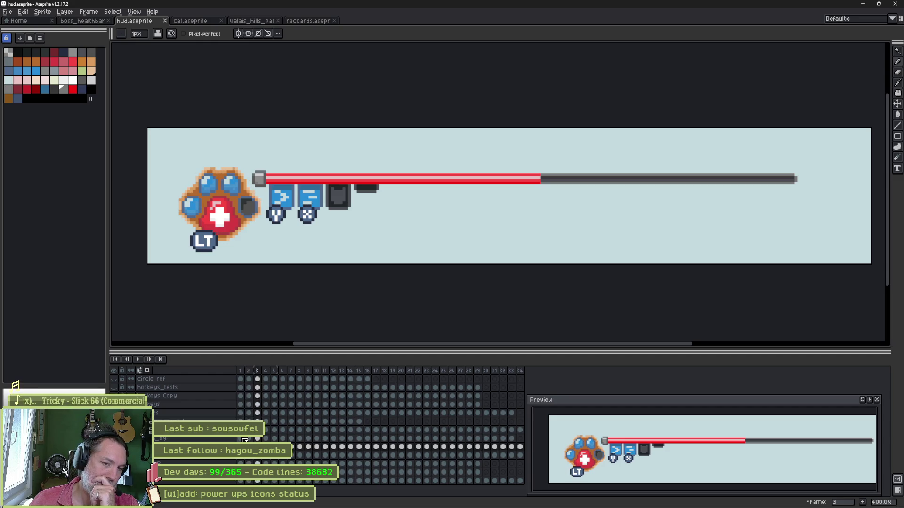
pyautogui.press('Left')
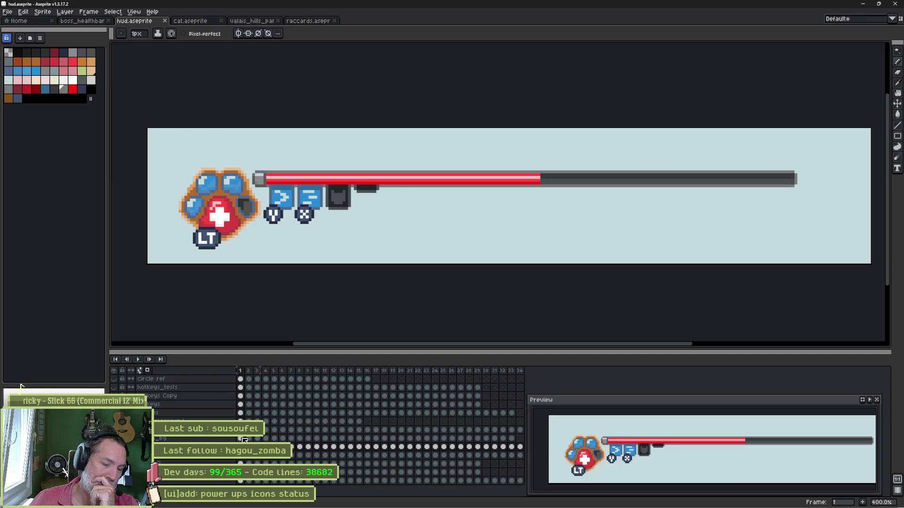
pyautogui.press('Right')
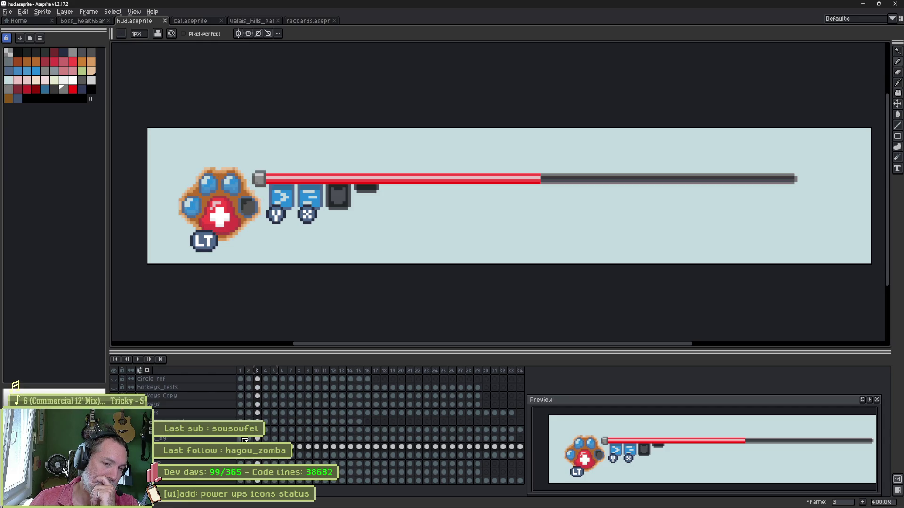
pyautogui.press('Left')
pyautogui.press('Right')
pyautogui.press('Left')
pyautogui.press('Right')
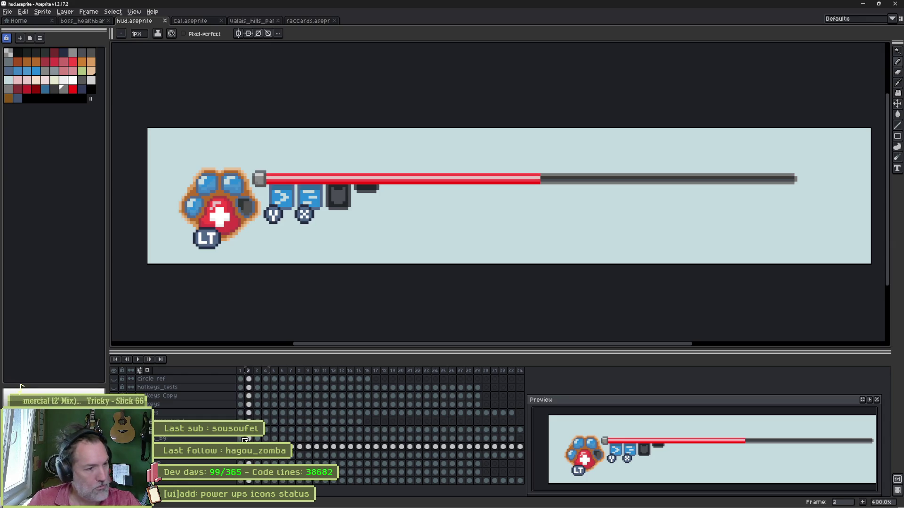
pyautogui.click(240, 379)
# - Reimport the HUD sprite in Godot and run the game with F5
pyautogui.hotkey('alt', 'Tab')
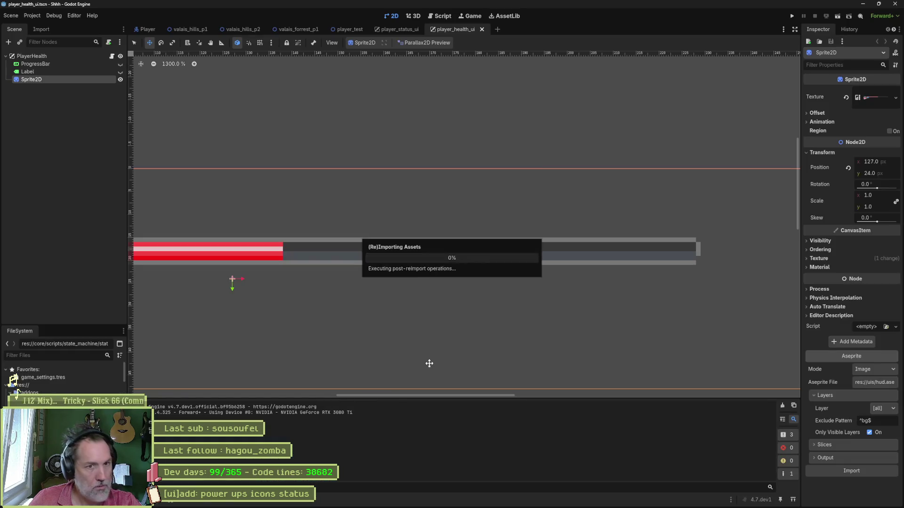
pyautogui.click(860, 470)
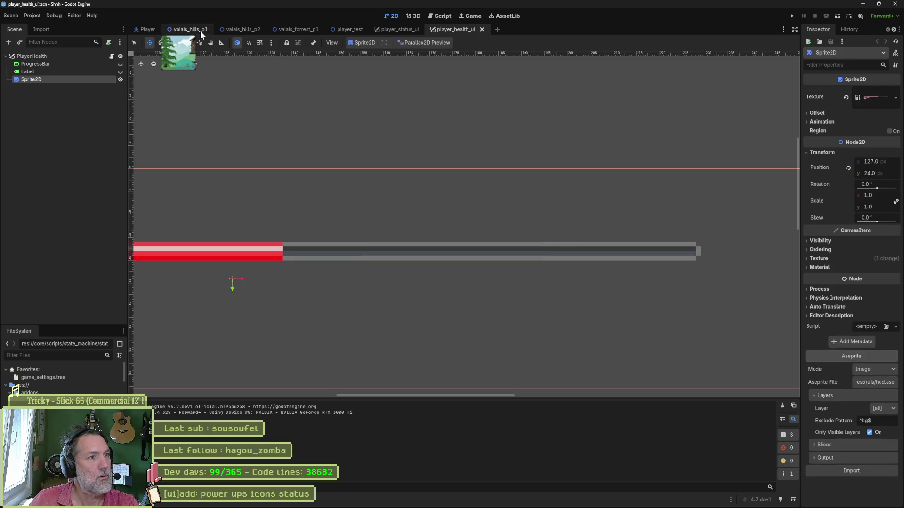
pyautogui.press('F5')
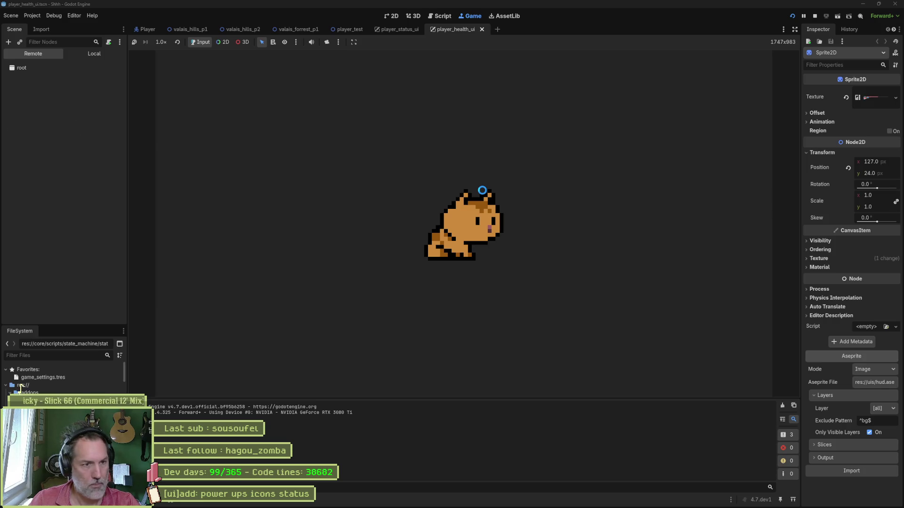
# - Walk the cat left and right, then expand the game view to fill the editor
pyautogui.press('Right')
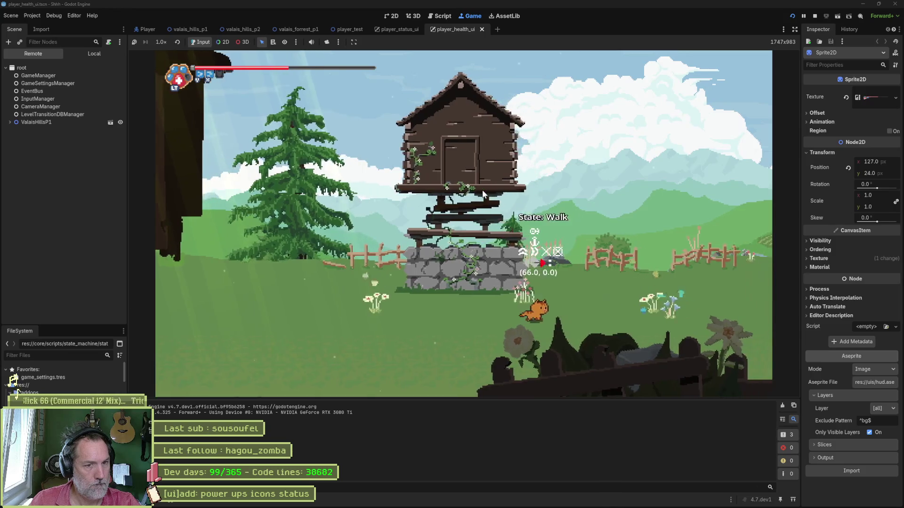
pyautogui.press('Left')
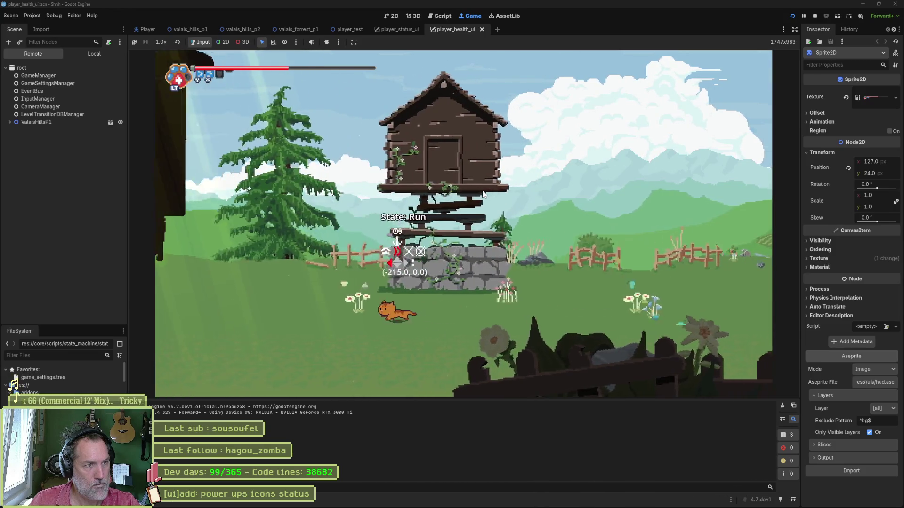
pyautogui.press('Right')
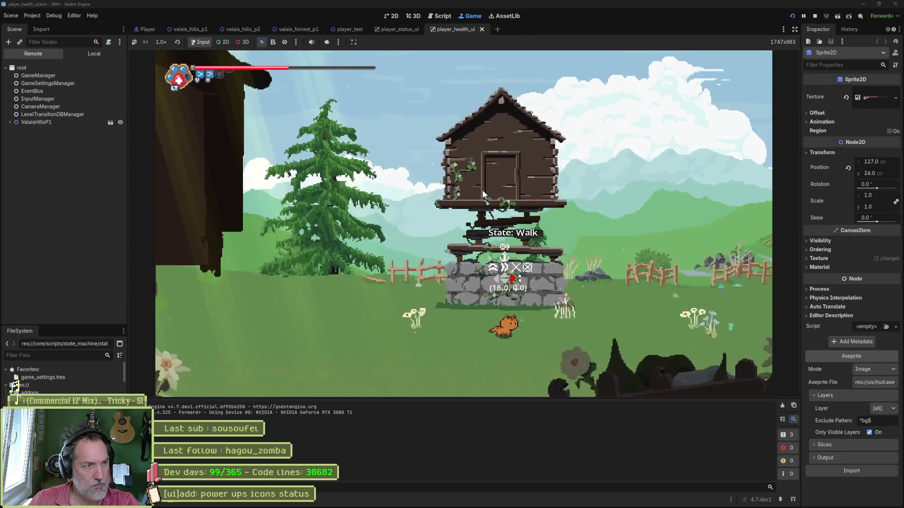
pyautogui.press('Left')
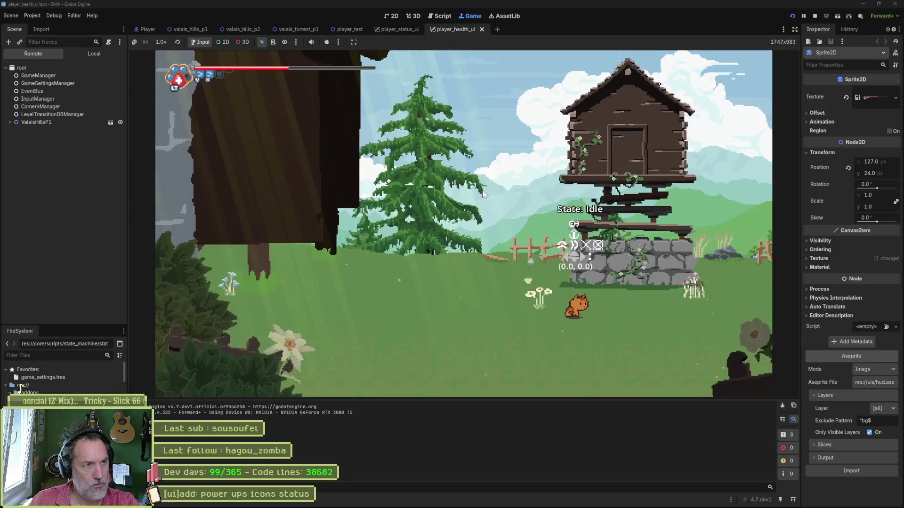
pyautogui.click(795, 30)
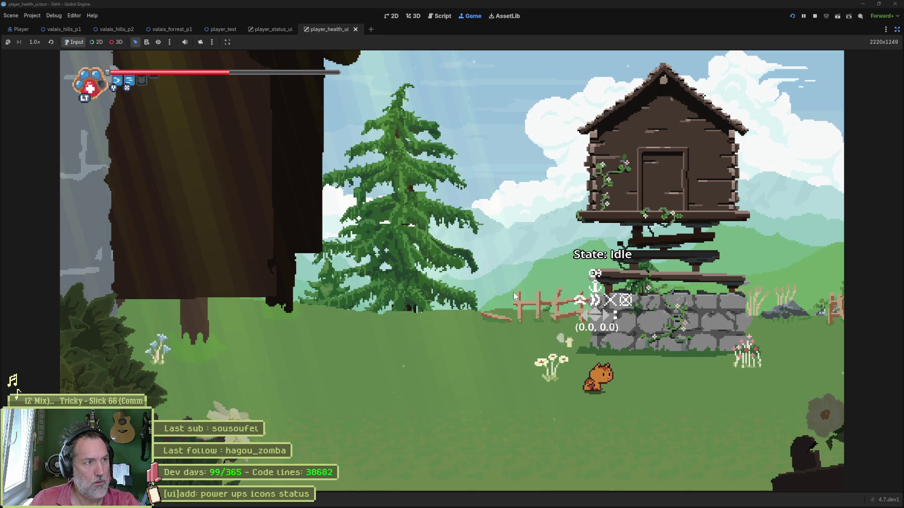
# - Run the cat left and right and fire charged power and crescent slash attacks
pyautogui.press('Left')
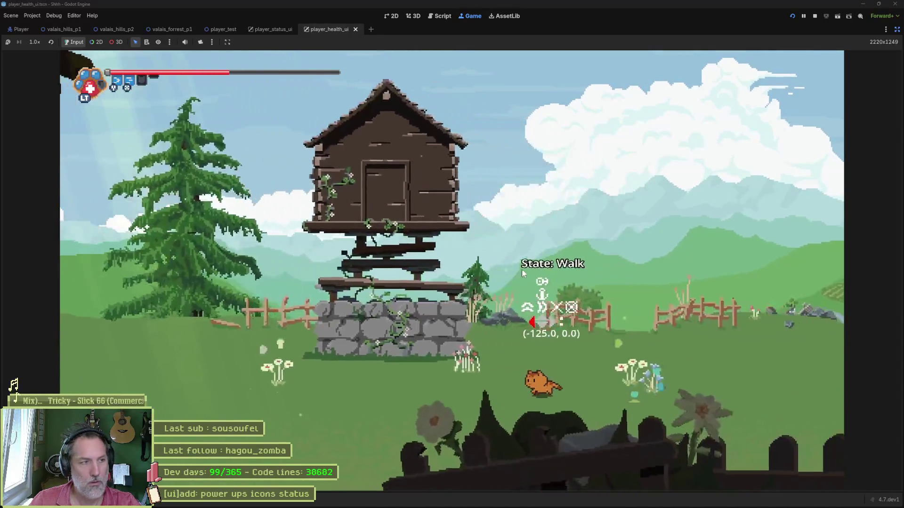
pyautogui.press('Right')
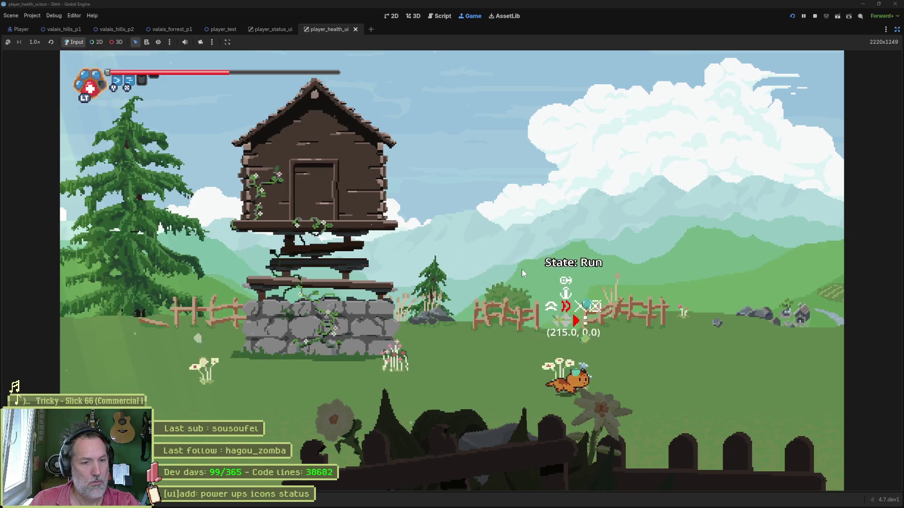
pyautogui.press('Left')
pyautogui.press('Right')
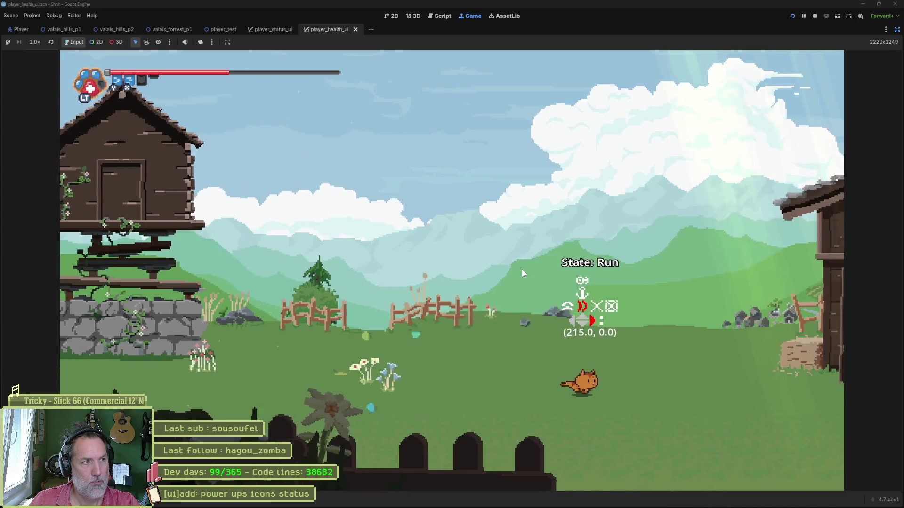
pyautogui.press('x')
pyautogui.press('x')
pyautogui.press('z')
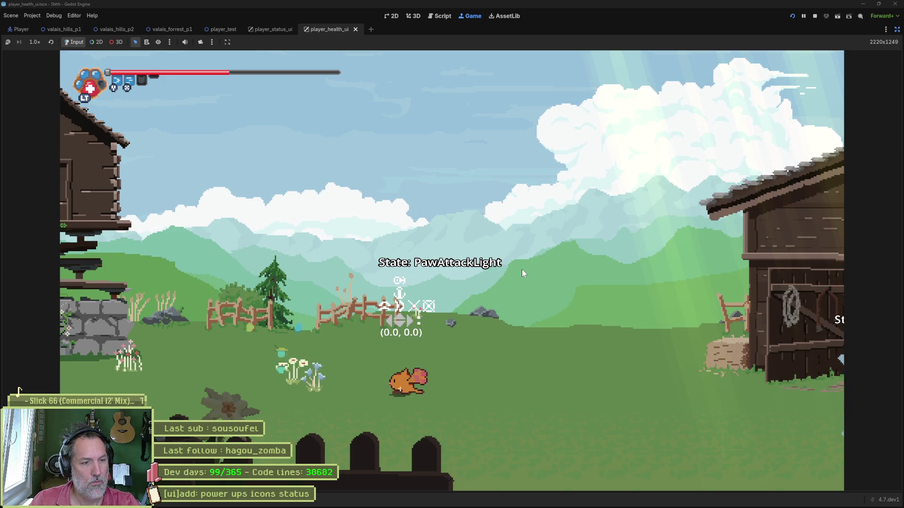
pyautogui.press('x')
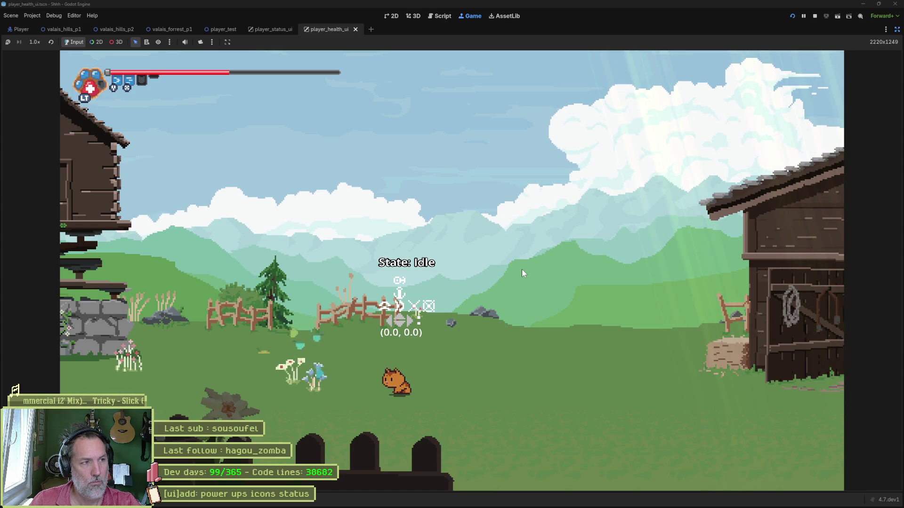
# - Dash the cat left and right toward the barn, then stop the game with F8
pyautogui.press('Left')
pyautogui.press('Right')
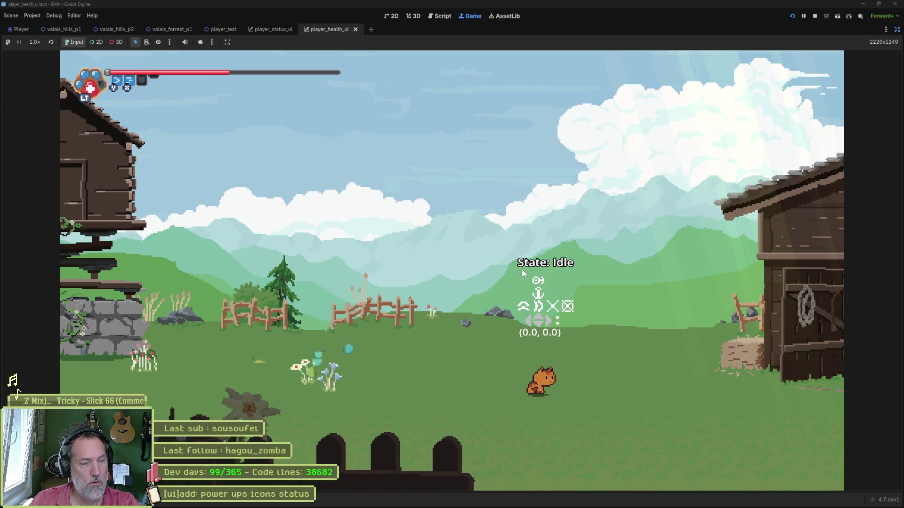
pyautogui.press('Right')
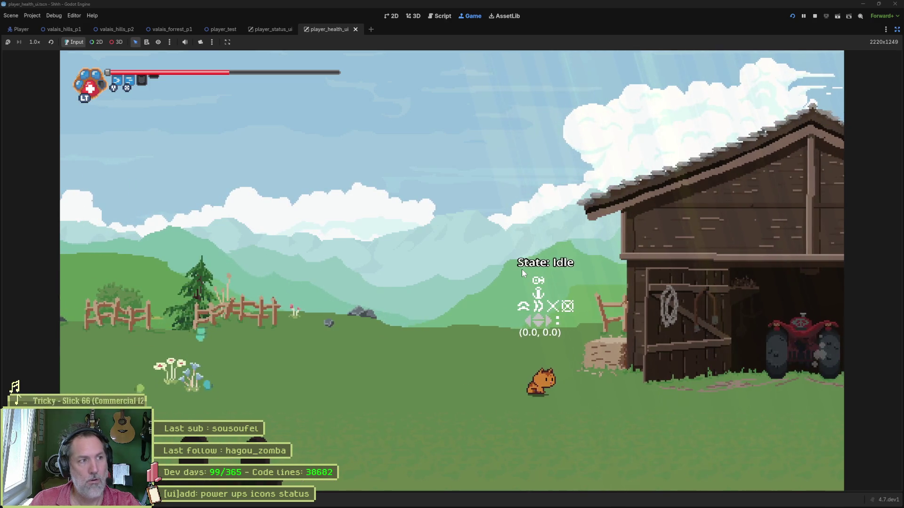
pyautogui.press('F8')
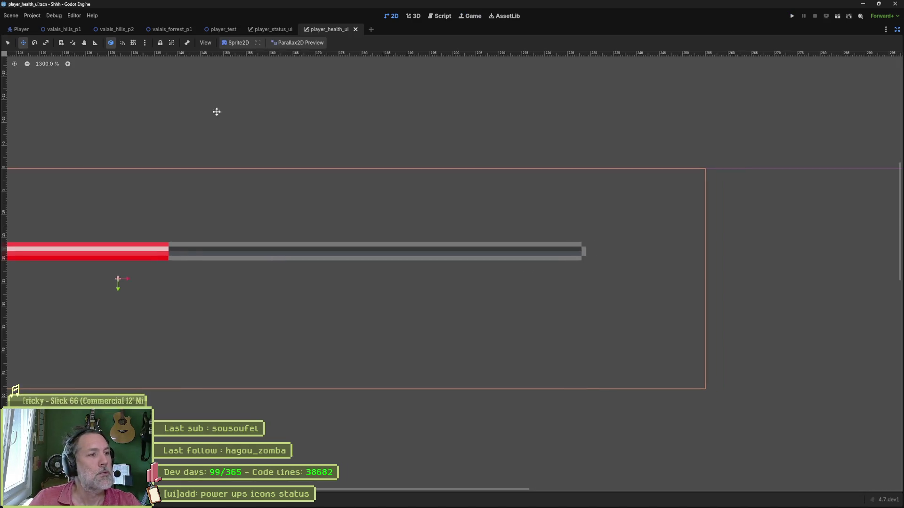
# - Check player_status_ui's PlayerHealth and Mana nodes with side panels restored, then open player_health_ui centred on the HUD
pyautogui.click(275, 29)
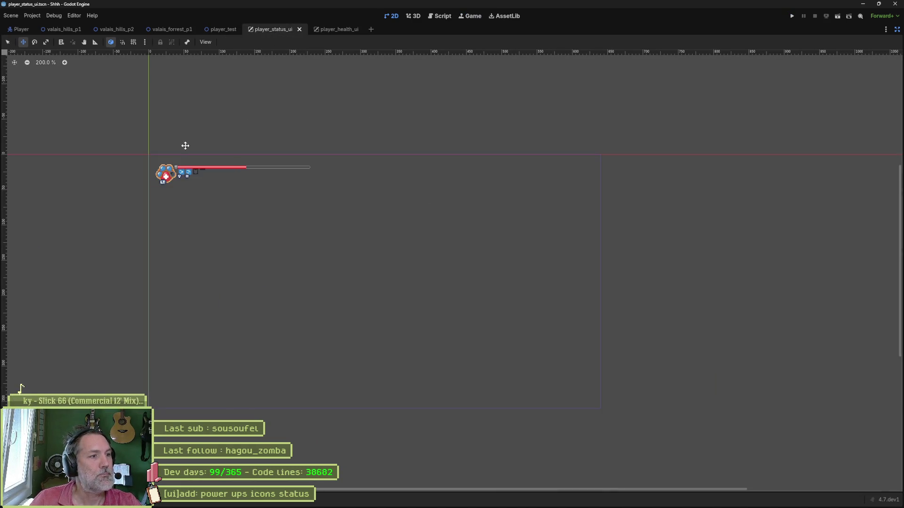
pyautogui.scroll(5, 182, 146)
pyautogui.click(897, 29)
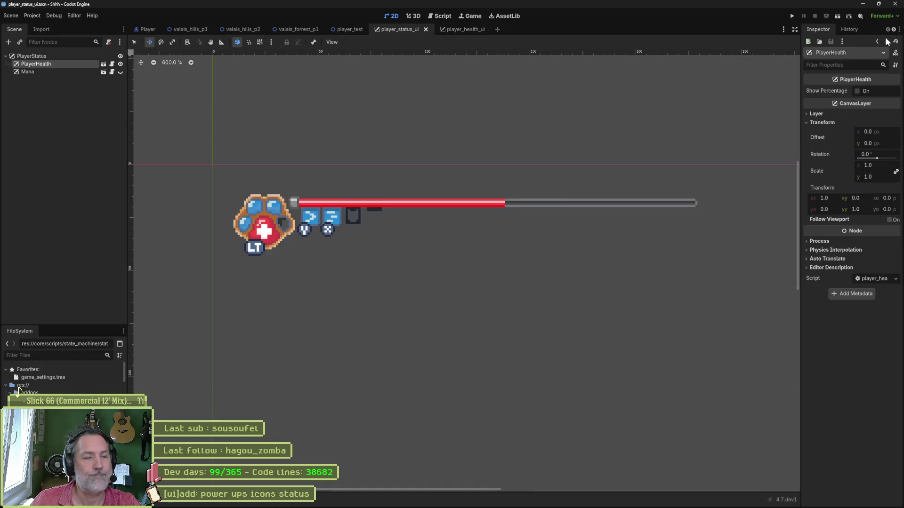
pyautogui.click(28, 71)
pyautogui.click(38, 64)
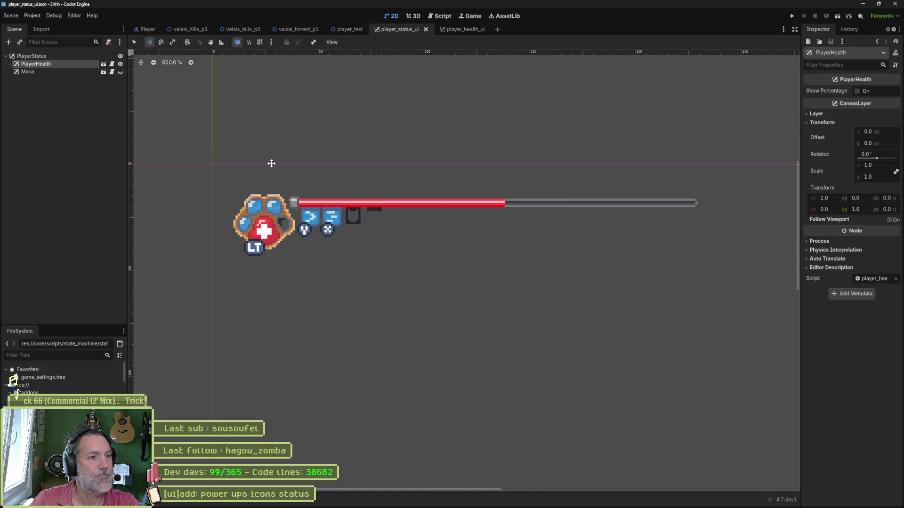
pyautogui.click(319, 186)
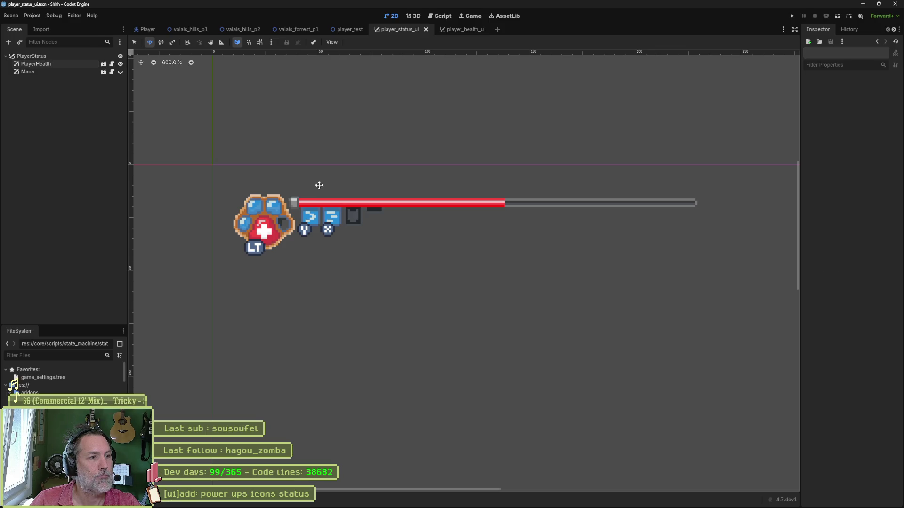
pyautogui.click(76, 72)
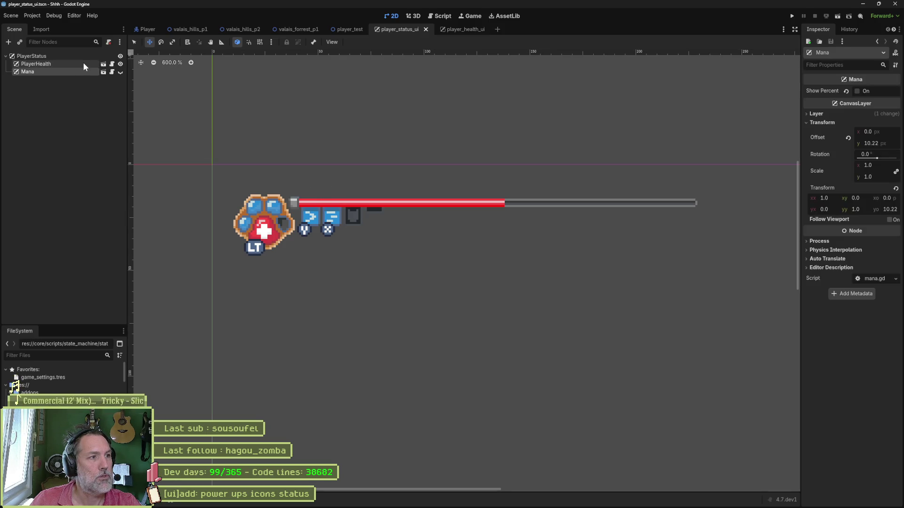
pyautogui.click(83, 62)
pyautogui.click(104, 67)
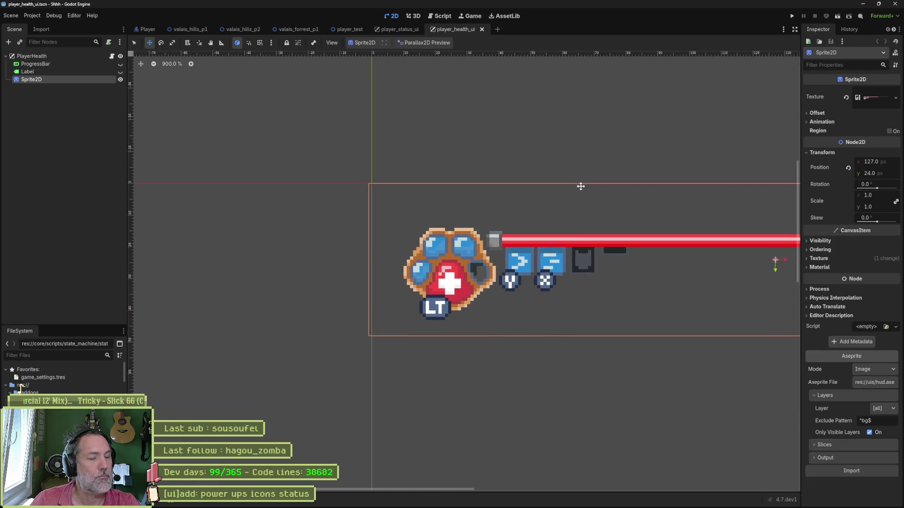
pyautogui.moveTo(581, 186); pyautogui.dragTo(495, 178)
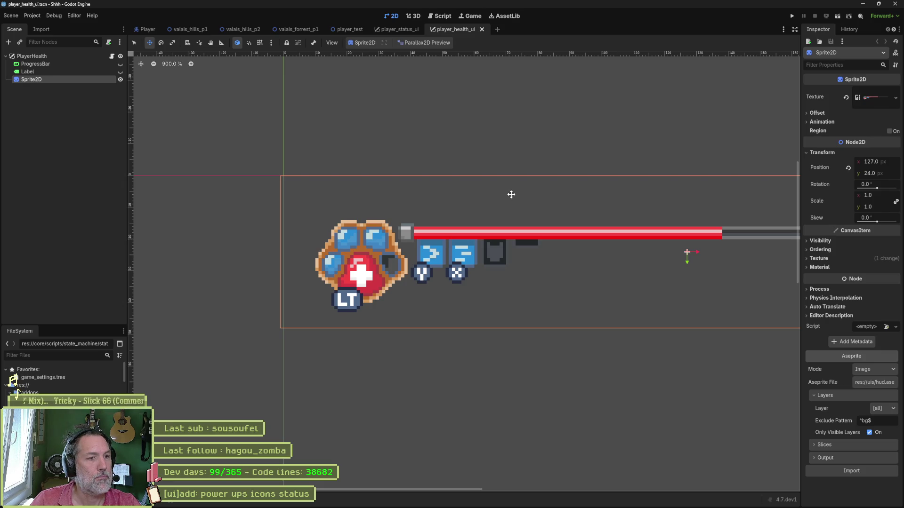
# - Move the paw icon sprite up to (126, 19), then save and run the game in an enlarged view
pyautogui.moveTo(511, 195); pyautogui.dragTo(506, 178)
pyautogui.press('F5')
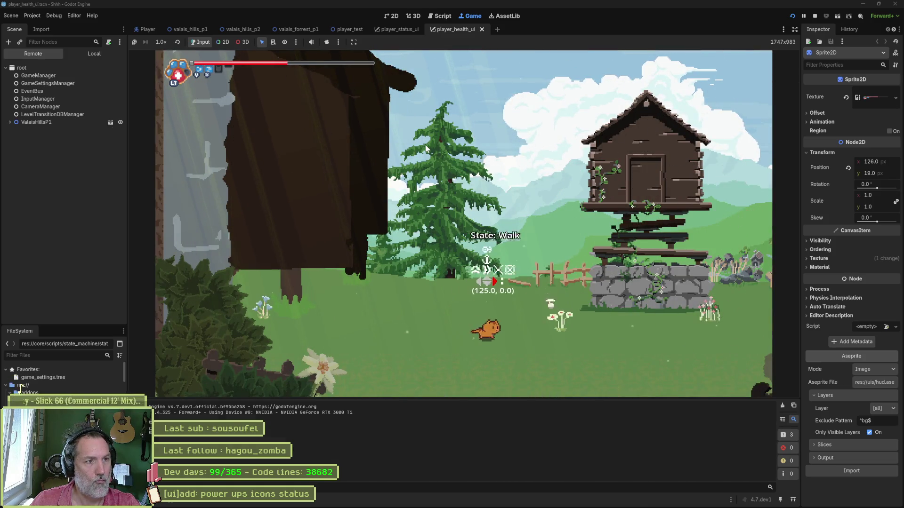
pyautogui.click(795, 29)
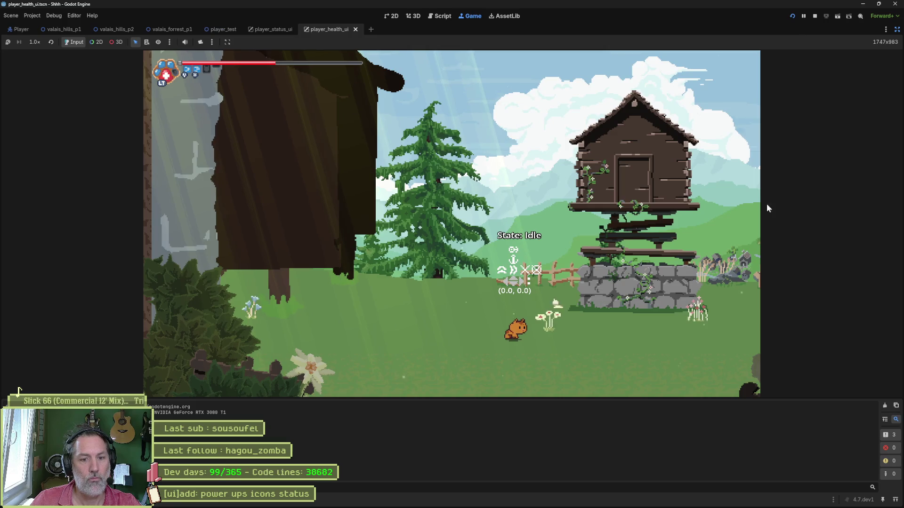
pyautogui.hotkey('ctrl', 'j')
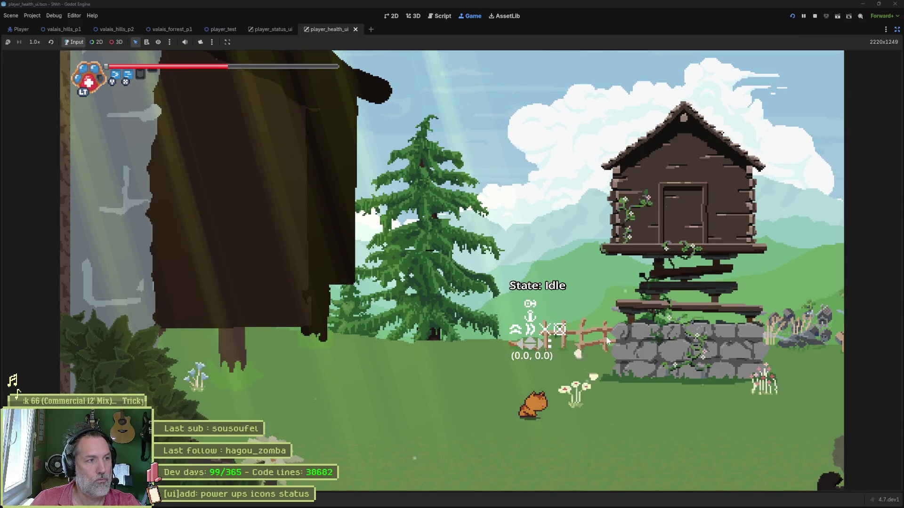
# - Run the cat right, left and right again to check the HUD, then stop the game
pyautogui.press('Right')
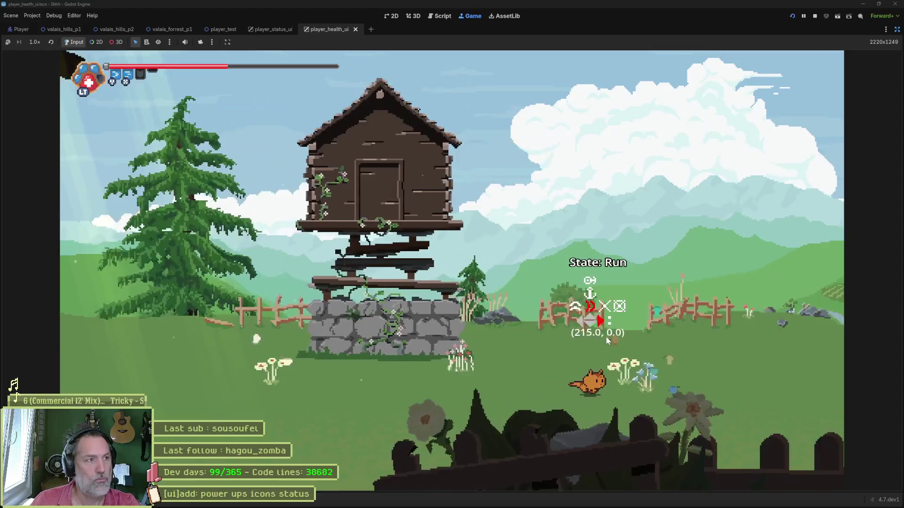
pyautogui.press('Left')
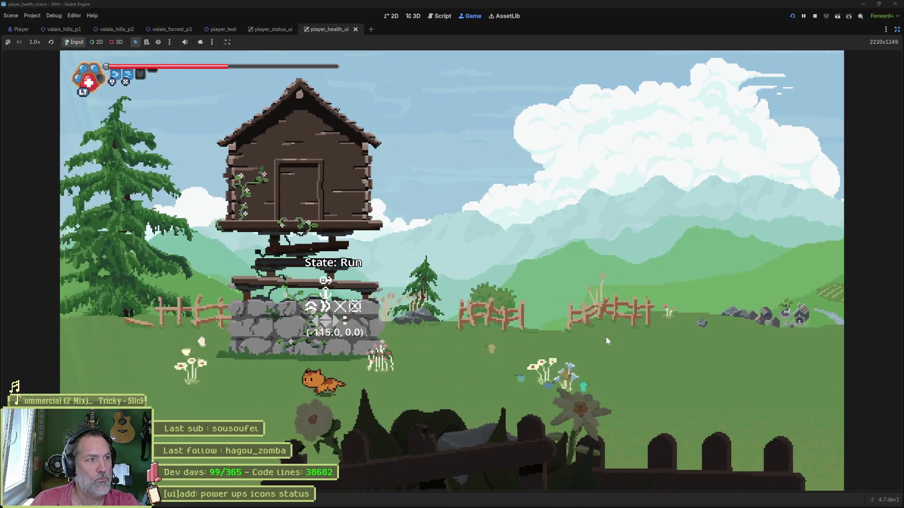
pyautogui.press('Right')
pyautogui.press('F8')
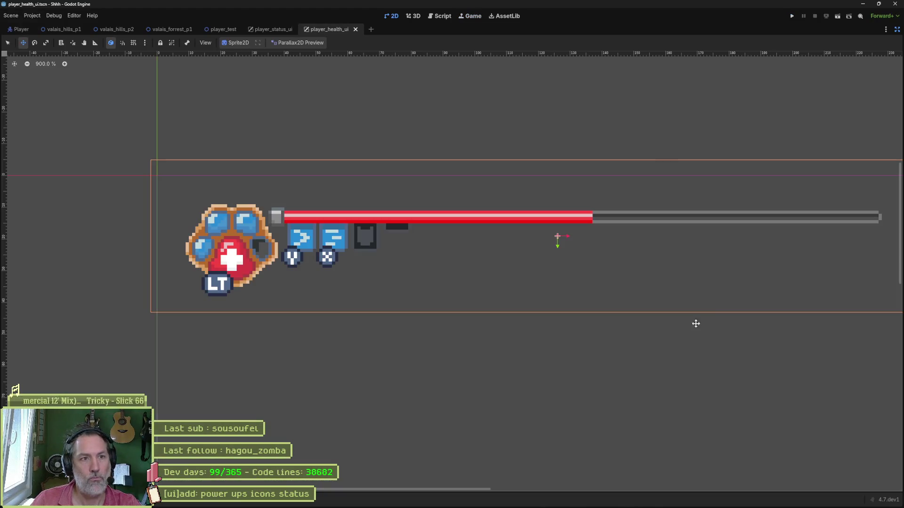
# - Look through the open scenes list and the Game view's selection and camera options
pyautogui.click(885, 29)
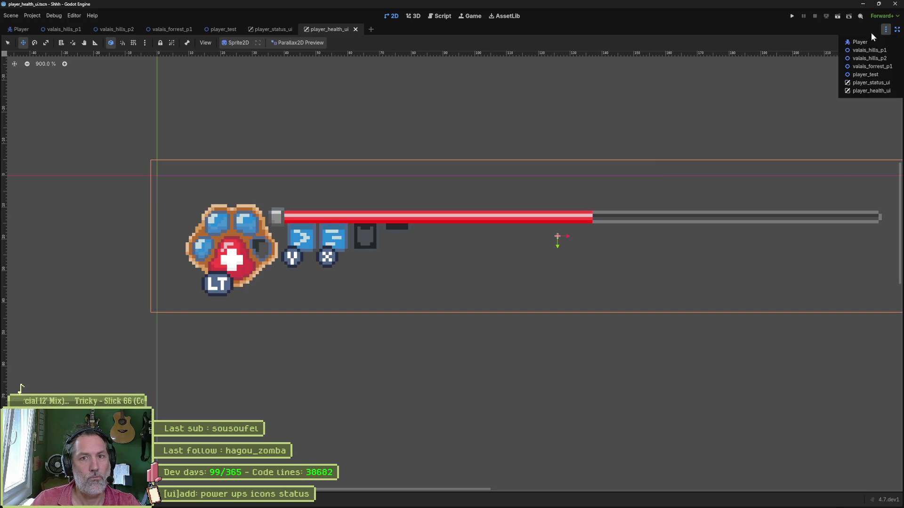
pyautogui.click(467, 23)
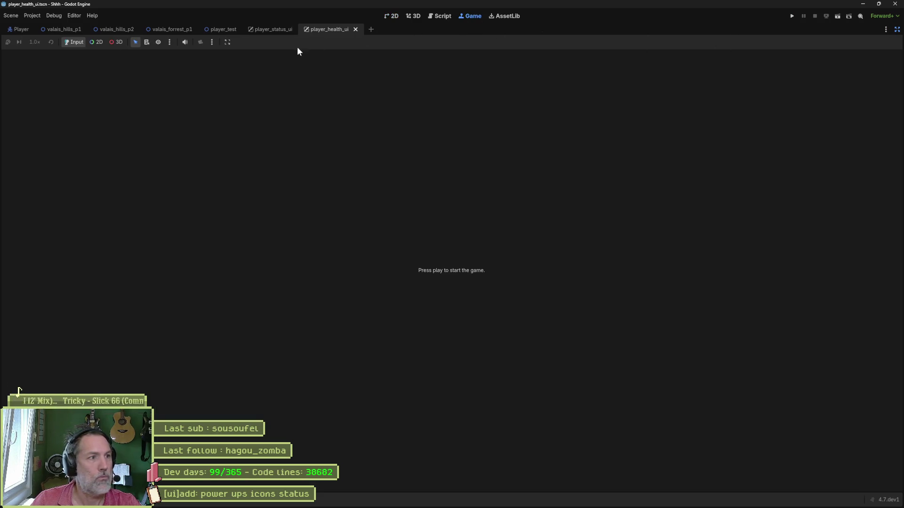
pyautogui.click(170, 42)
pyautogui.click(213, 42)
pyautogui.click(213, 43)
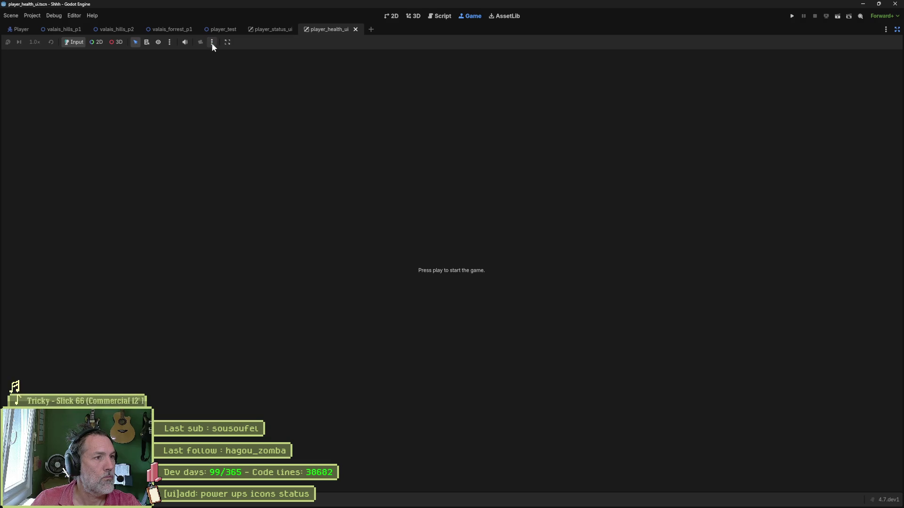
# - Uncheck Embed Game on Next Play and run the project in a separate window
pyautogui.click(228, 42)
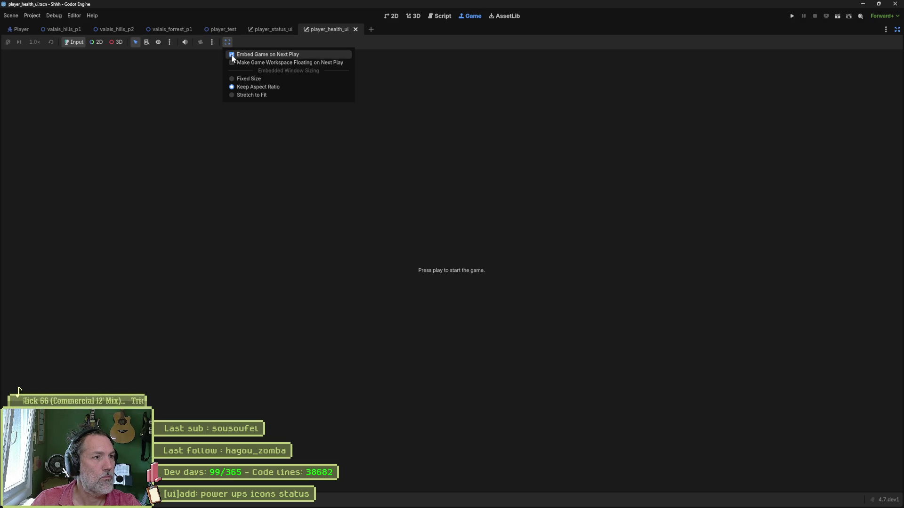
pyautogui.click(233, 55)
pyautogui.press('F5')
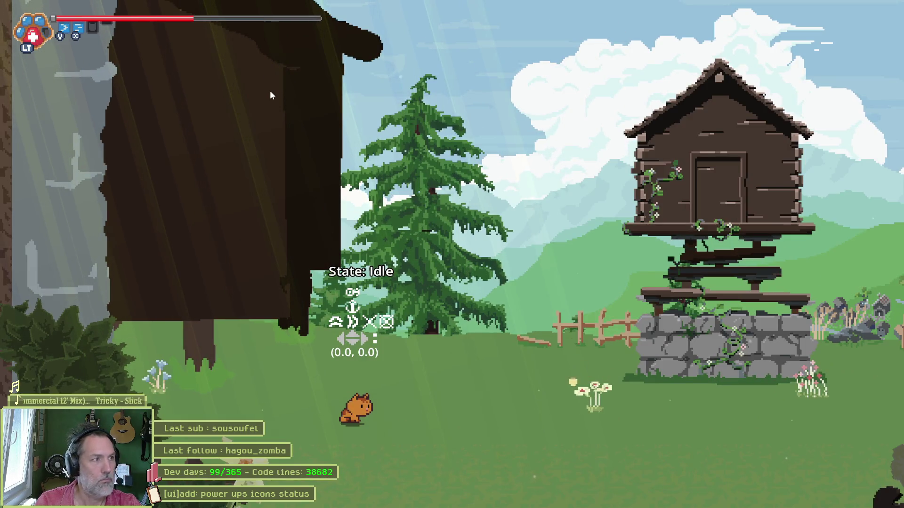
# - Run the cat back and forth, jumping and dashing into and out of the barn
pyautogui.press('Right')
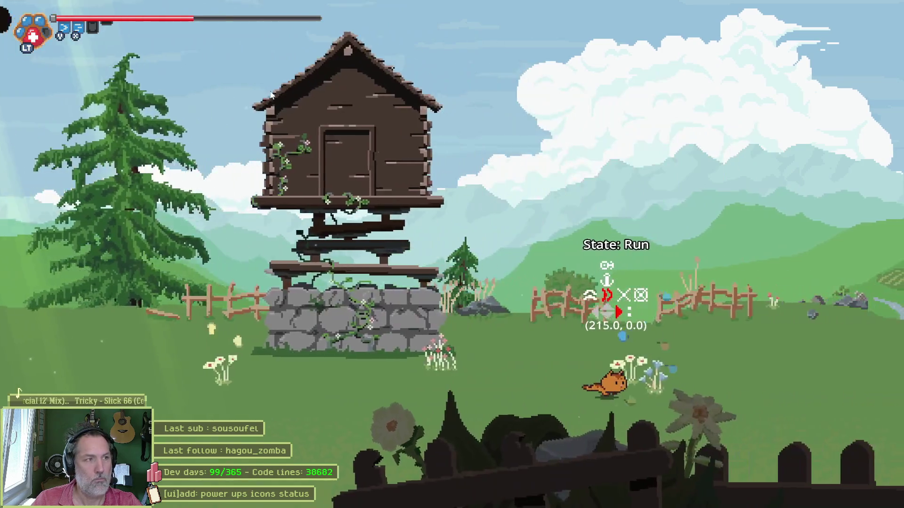
pyautogui.press('Left')
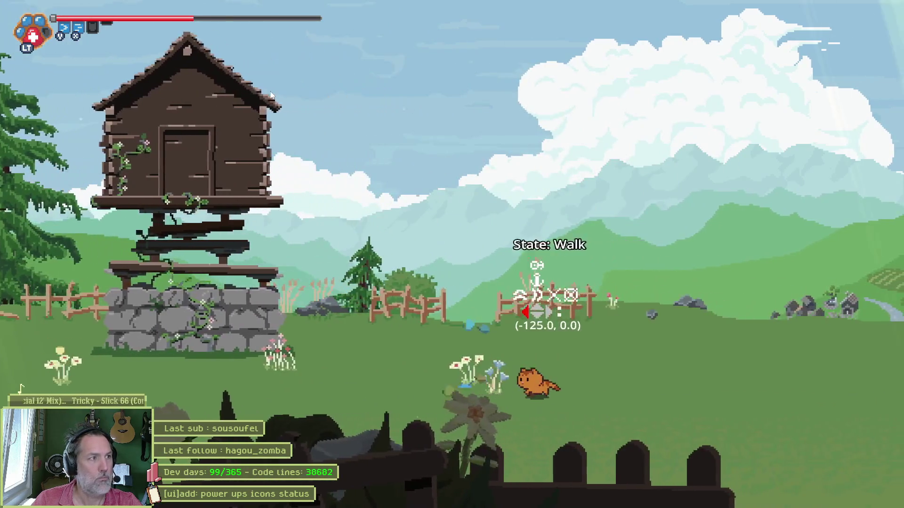
pyautogui.press('Right')
pyautogui.press('shift')
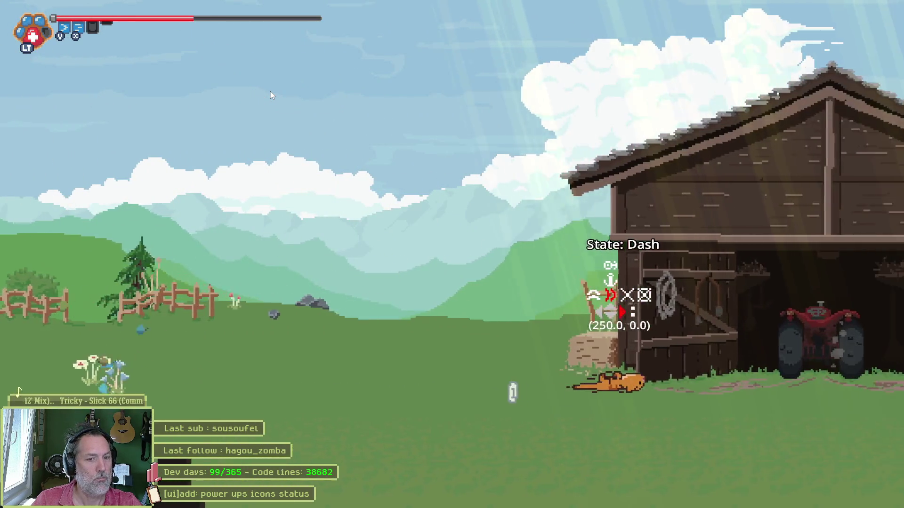
pyautogui.press('Left')
pyautogui.press('Right')
pyautogui.press('Left')
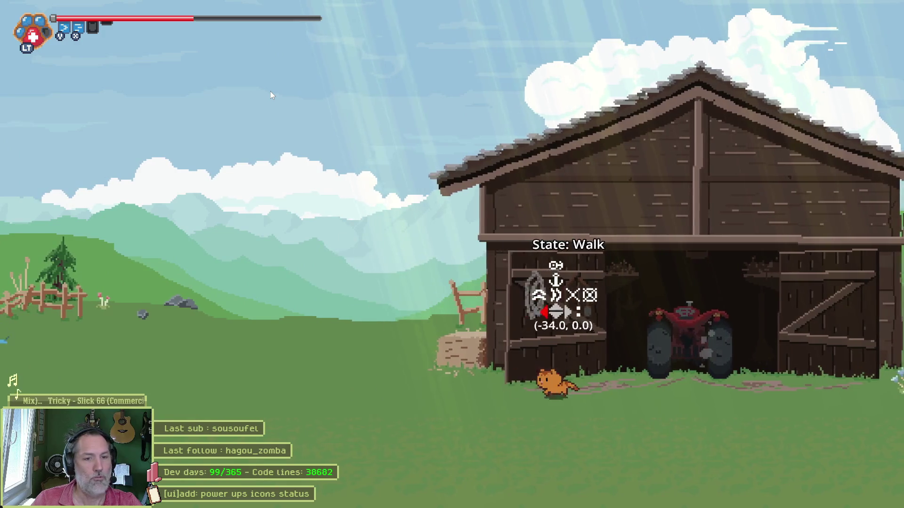
pyautogui.press('Right')
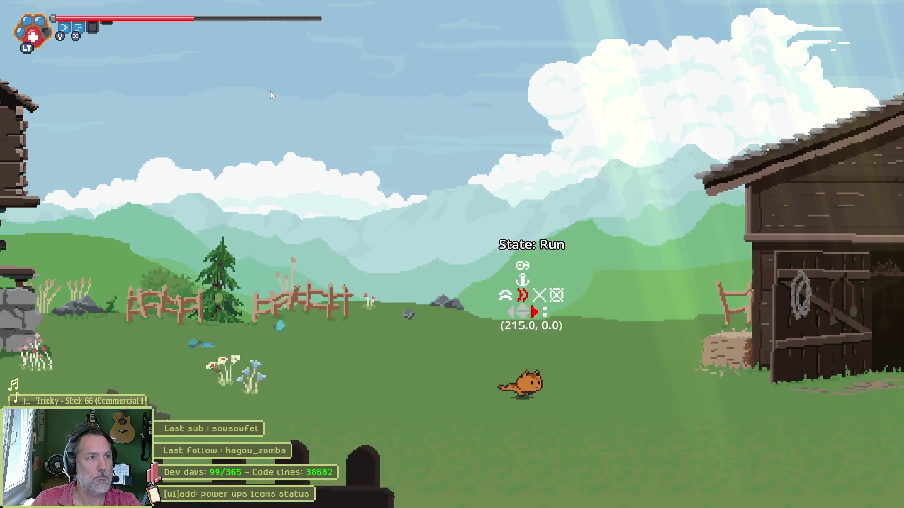
pyautogui.press('space')
pyautogui.press('shift')
pyautogui.press('Left')
pyautogui.press('shift')
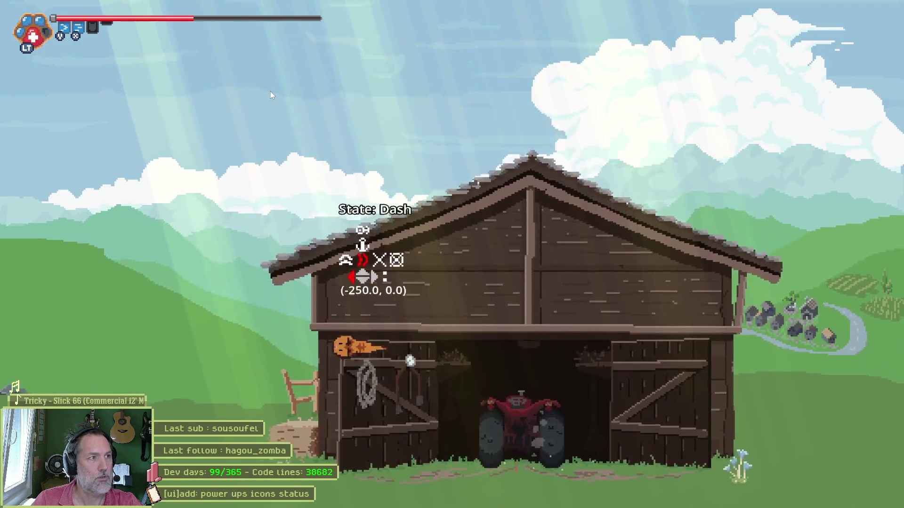
pyautogui.press('Right')
pyautogui.press('space')
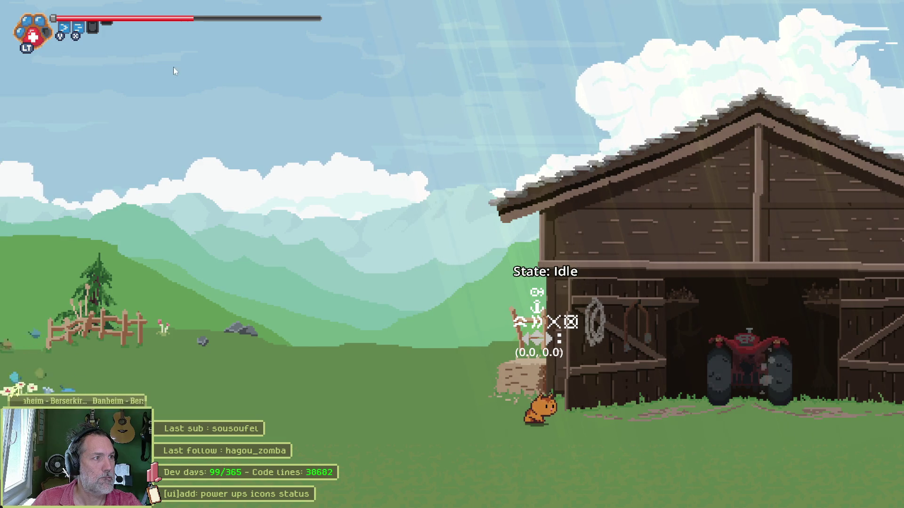
# - Chain left and right dashes with jumps, including a mid-air dash to the left
pyautogui.press('Left')
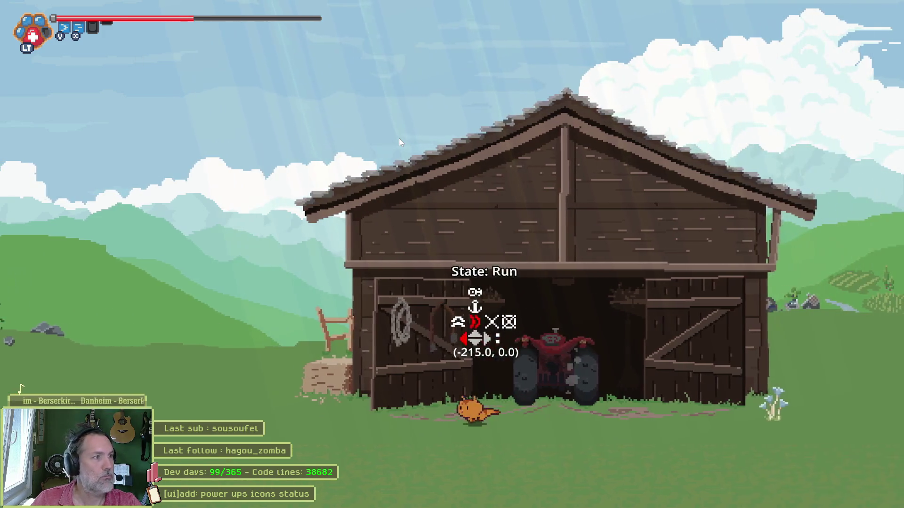
pyautogui.press('shift')
pyautogui.press('Right')
pyautogui.press('space')
pyautogui.press('shift')
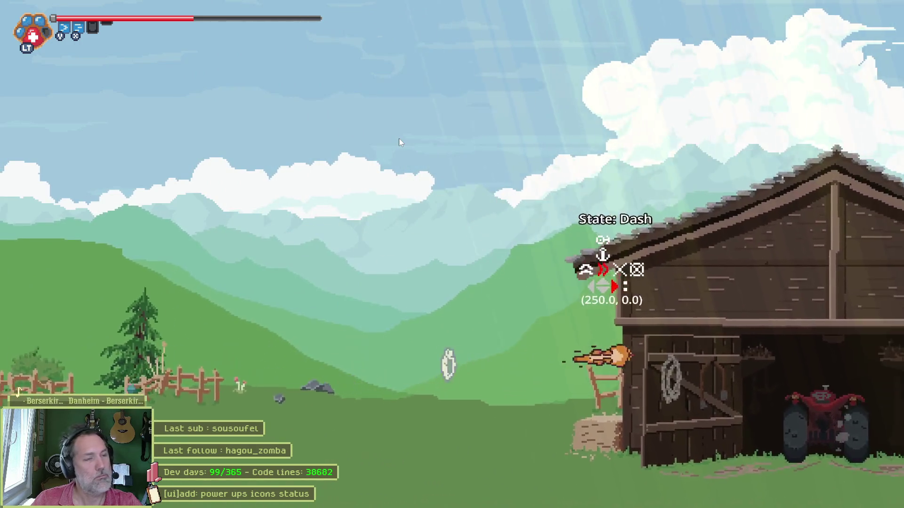
pyautogui.press('Left')
pyautogui.press('shift')
pyautogui.press('Right')
pyautogui.press('shift')
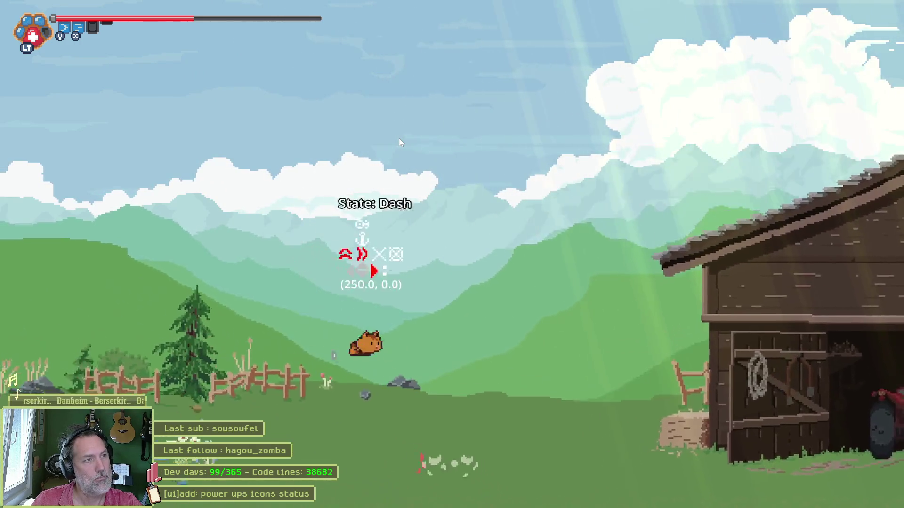
pyautogui.press('space')
pyautogui.press('Left')
pyautogui.press('shift')
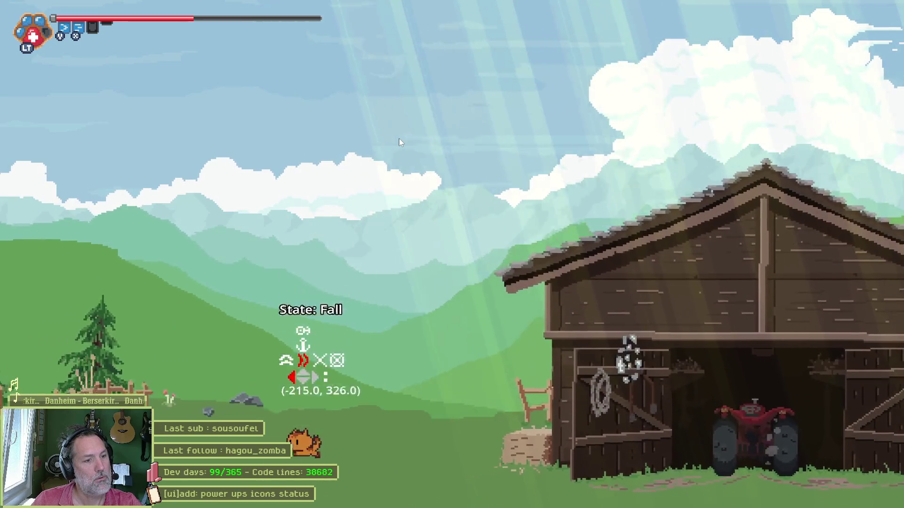
pyautogui.press('Right')
# - Perform several heavy paw attacks while running both ways, then stop the game
pyautogui.press('x')
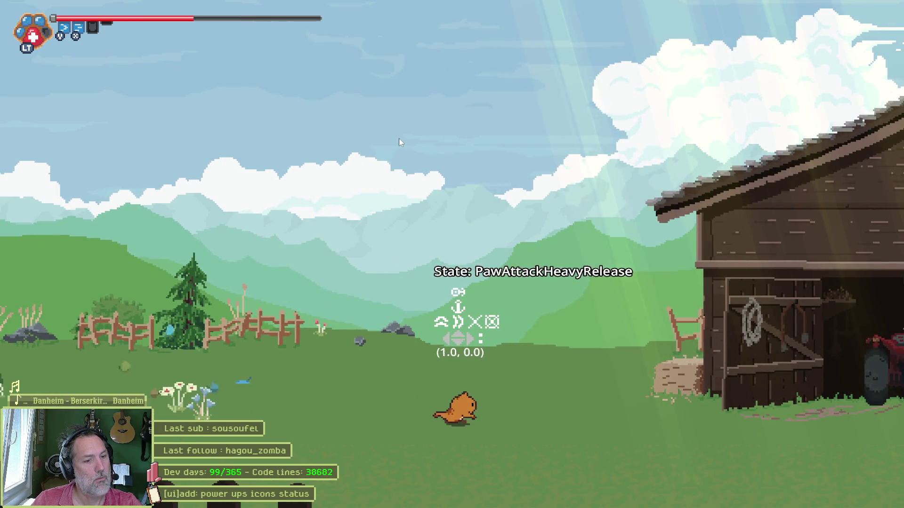
pyautogui.press('Right')
pyautogui.press('x')
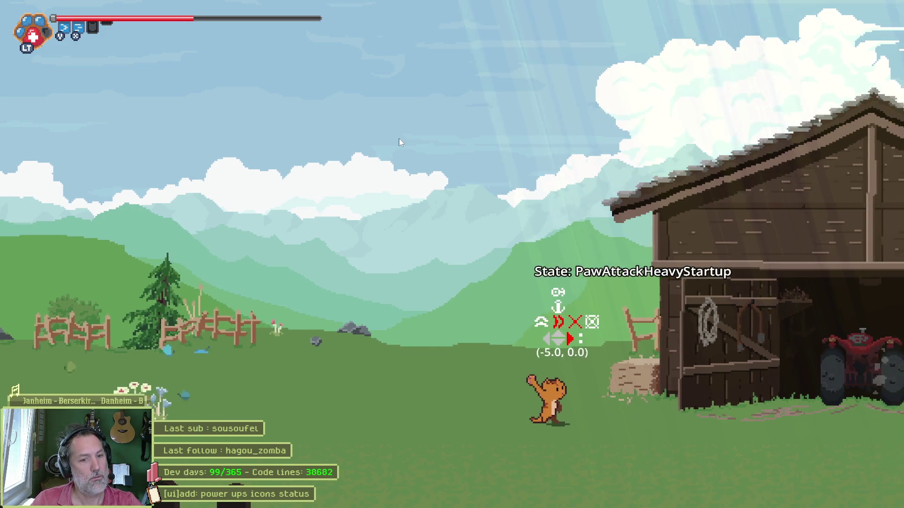
pyautogui.press('x')
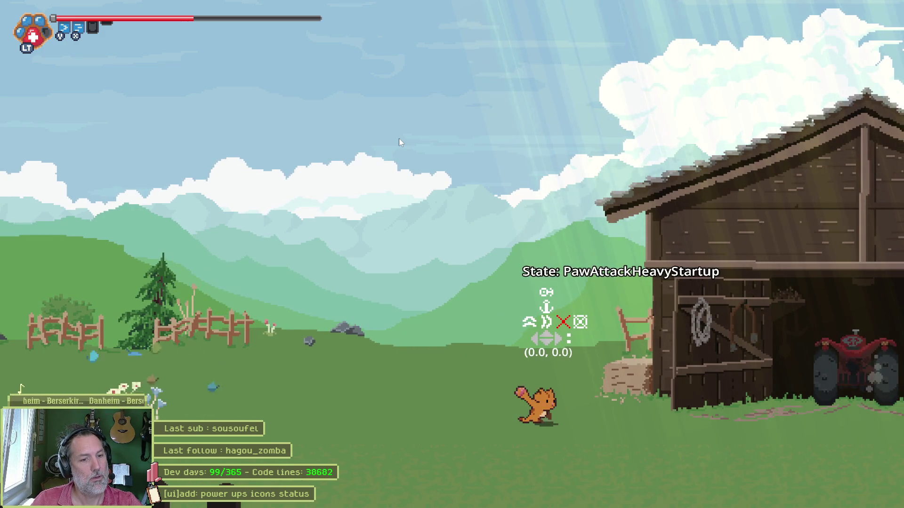
pyautogui.press('Left')
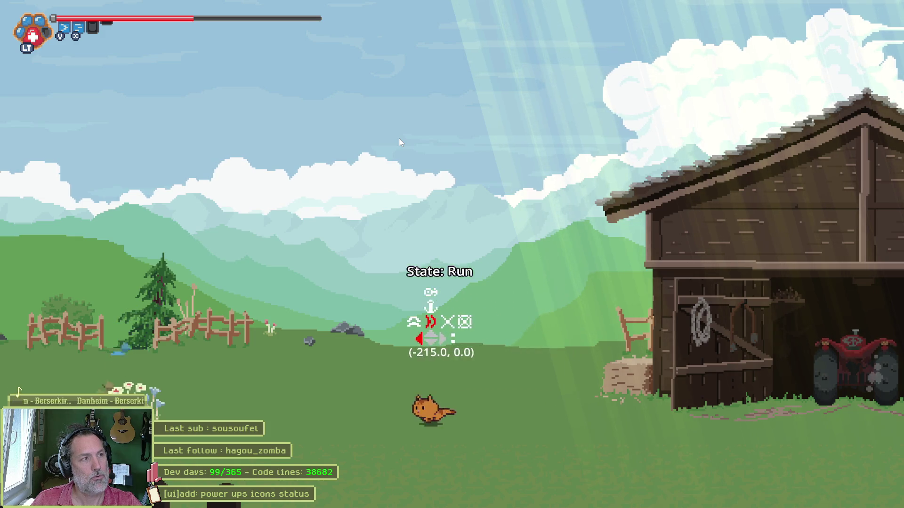
pyautogui.press('x')
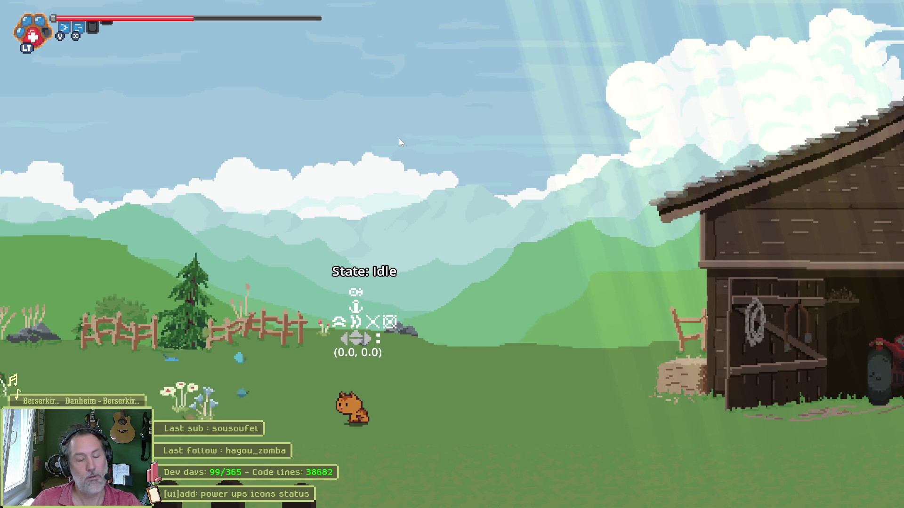
pyautogui.press('F8')
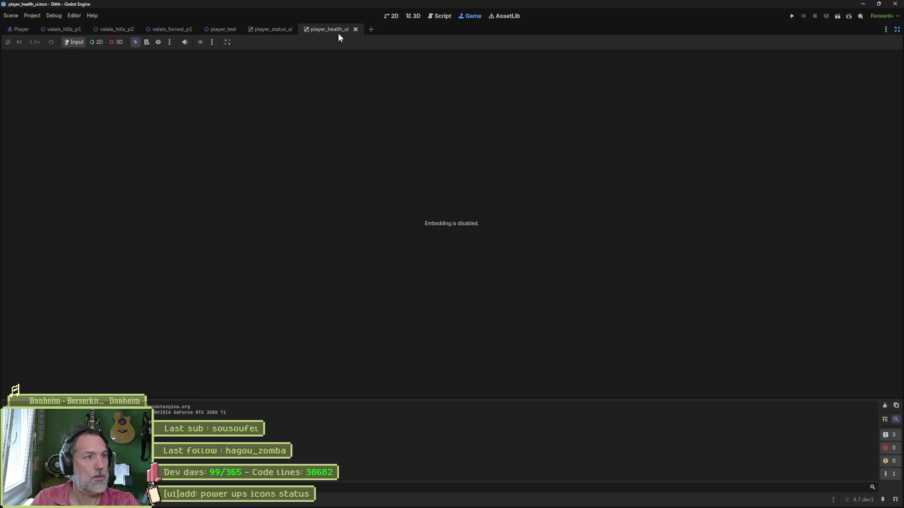
# - Enable Embed Game on Next Play, show the side panels, and test-run the embedded game briefly
pyautogui.click(227, 42)
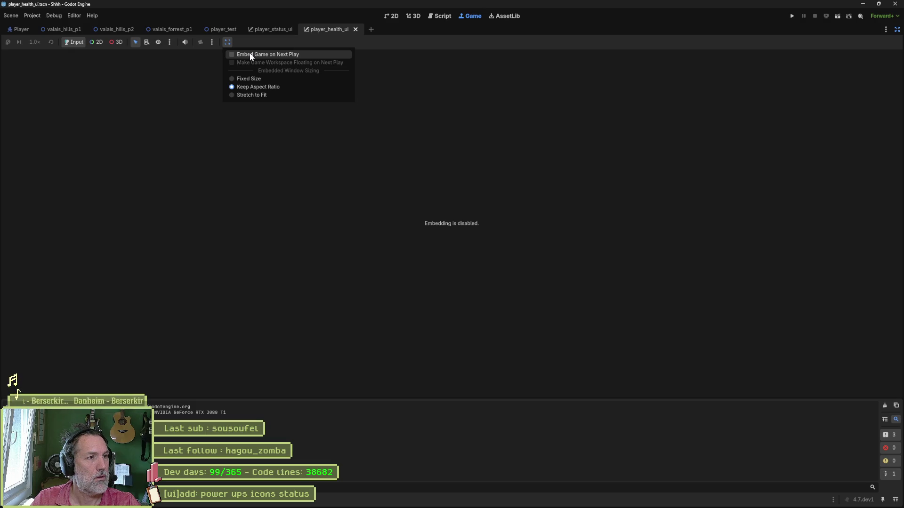
pyautogui.click(250, 54)
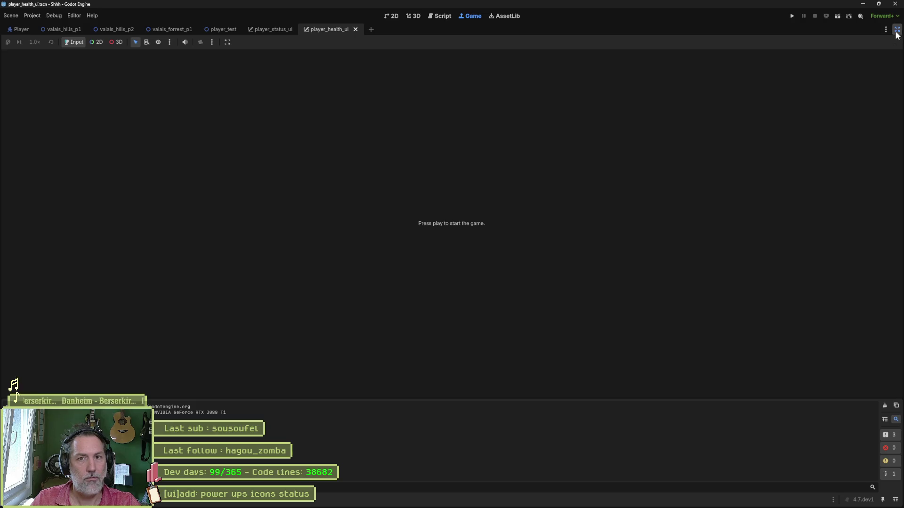
pyautogui.click(897, 31)
pyautogui.press('F5')
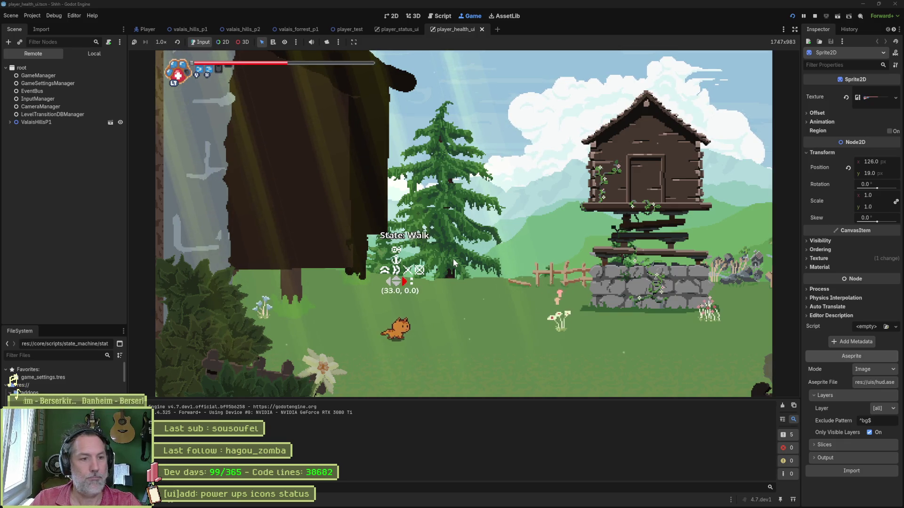
pyautogui.press('Right')
pyautogui.press('Left')
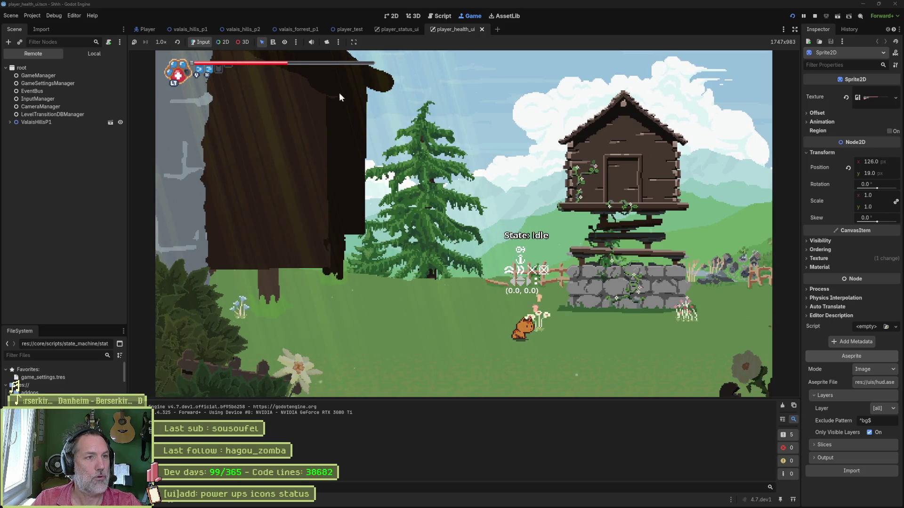
pyautogui.press('F8')
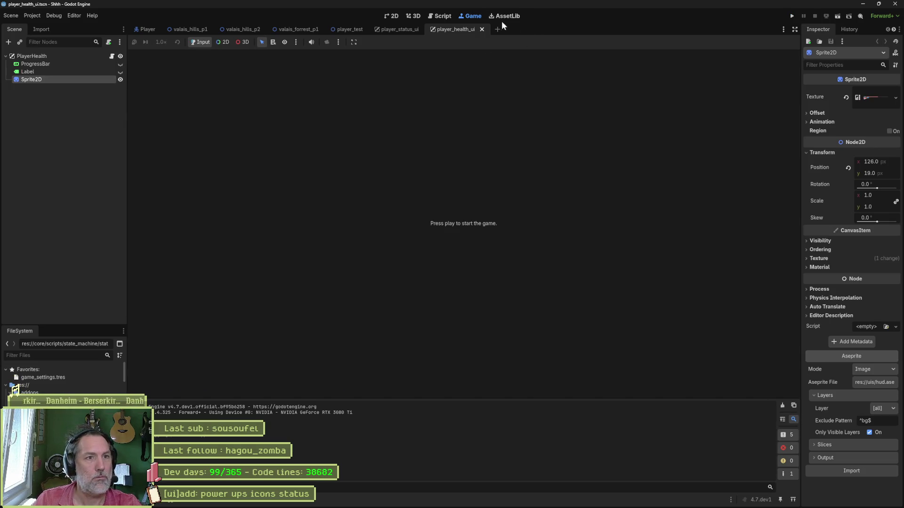
# - Turn embedding off again, run the game in its own window, and stop it
pyautogui.click(352, 41)
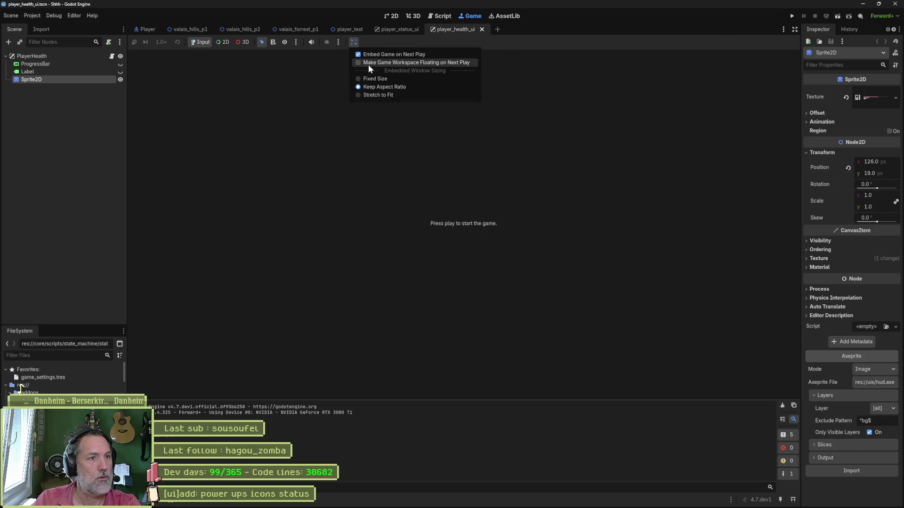
pyautogui.click(377, 56)
pyautogui.press('F5')
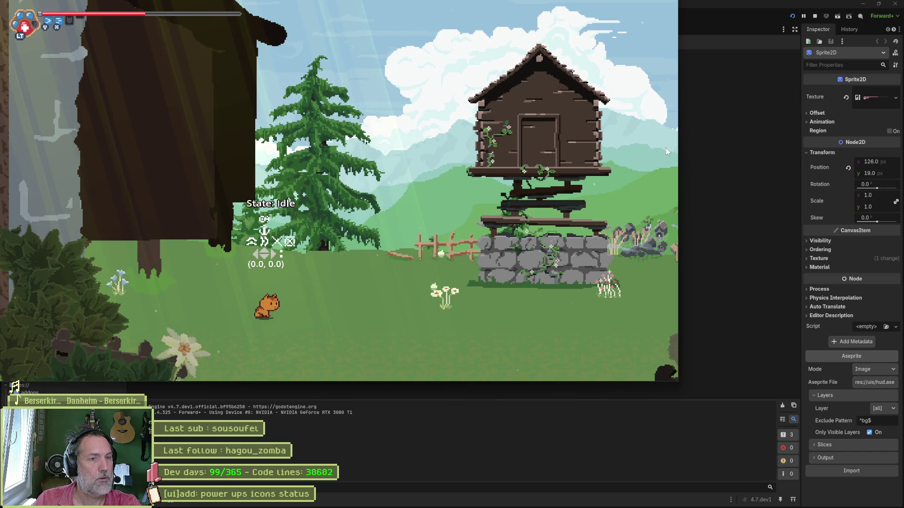
pyautogui.press('F8')
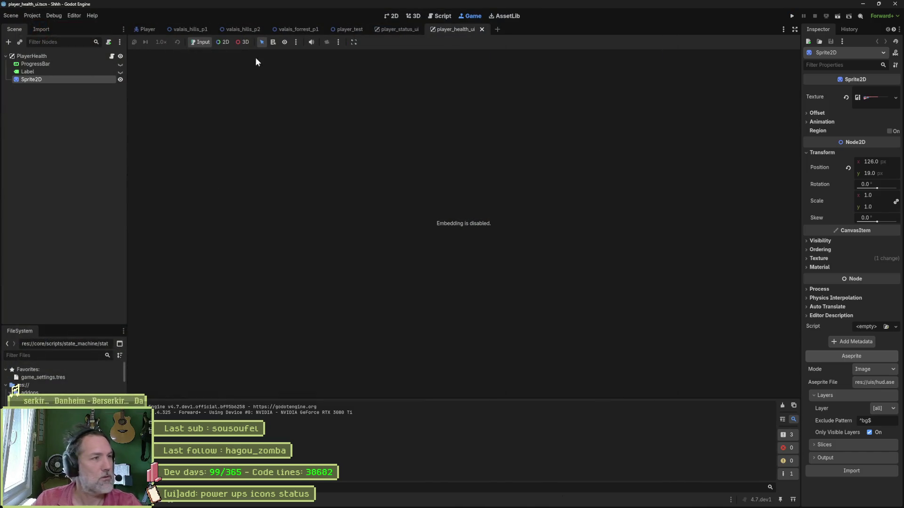
# - Set Display > Window Initial Position Type to Center of Other Screen in Project Settings
pyautogui.click(32, 15)
pyautogui.click(47, 29)
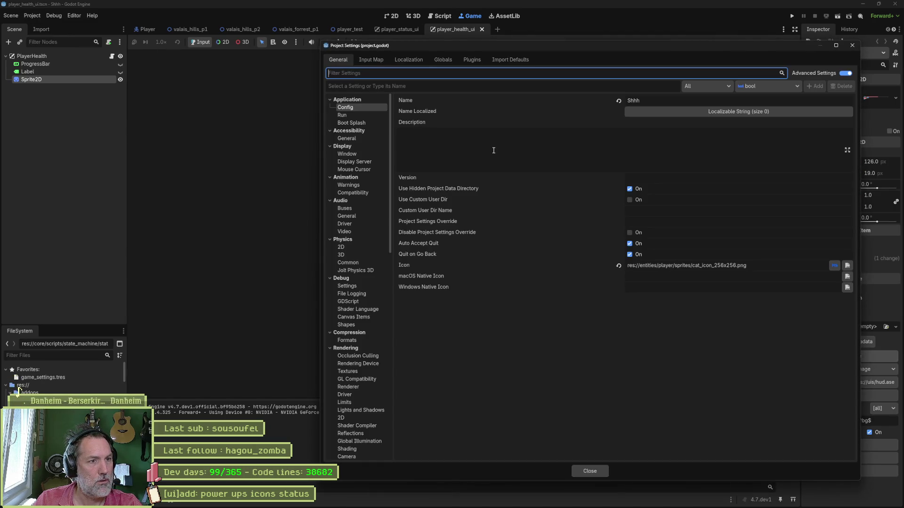
pyautogui.click(350, 155)
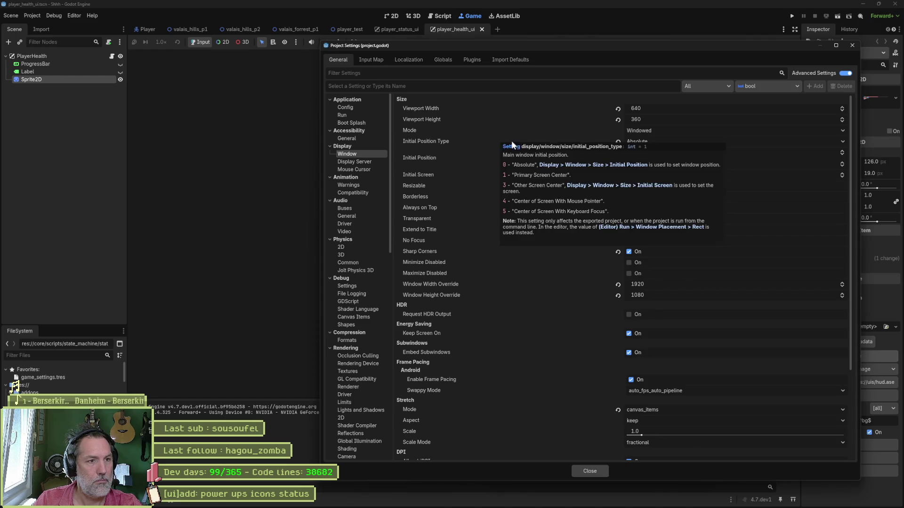
pyautogui.click(660, 139)
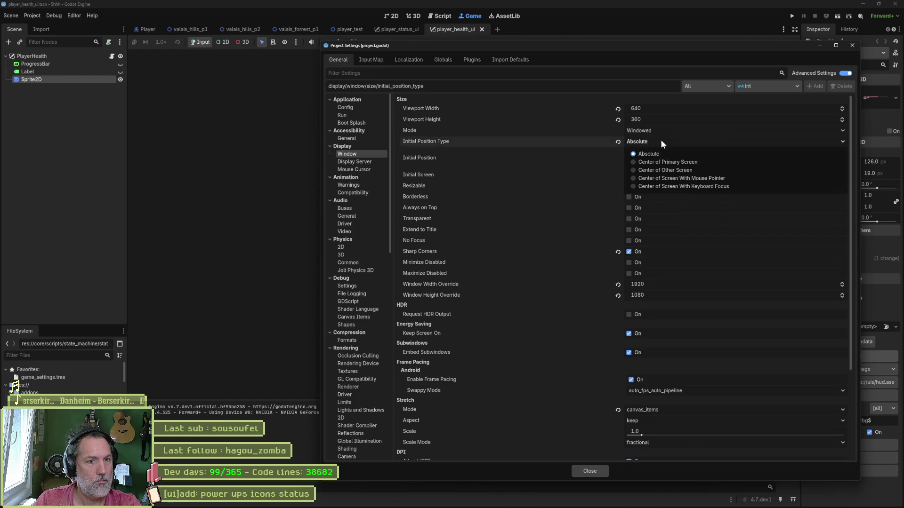
pyautogui.click(683, 162)
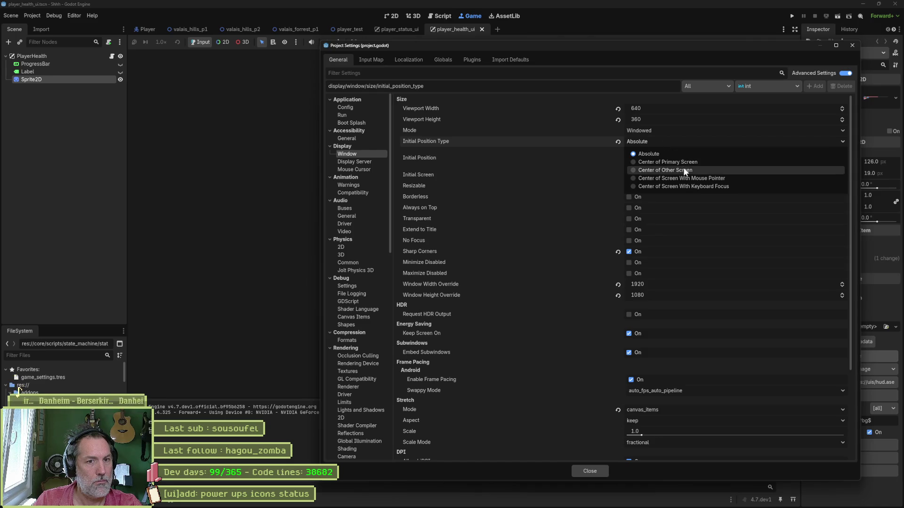
pyautogui.click(590, 472)
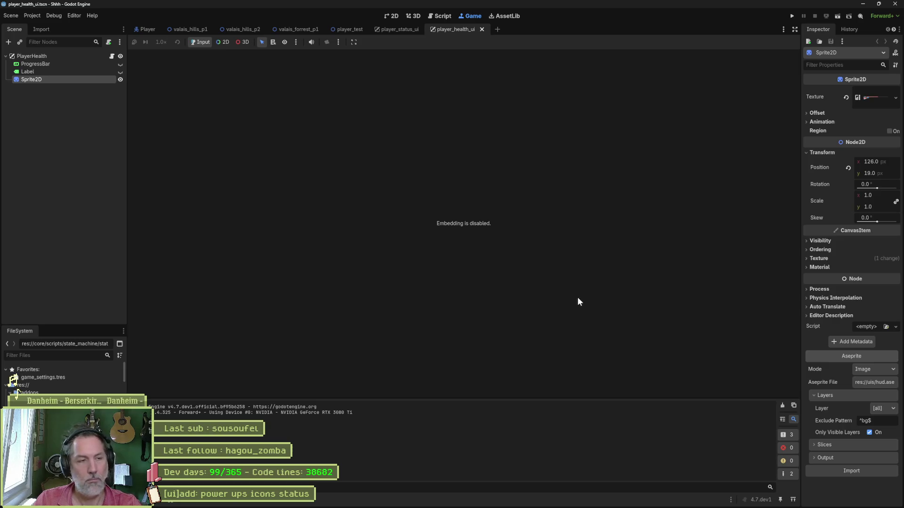
# - Run and stop the game to check window placement, then reopen Project Settings
pyautogui.press('F5')
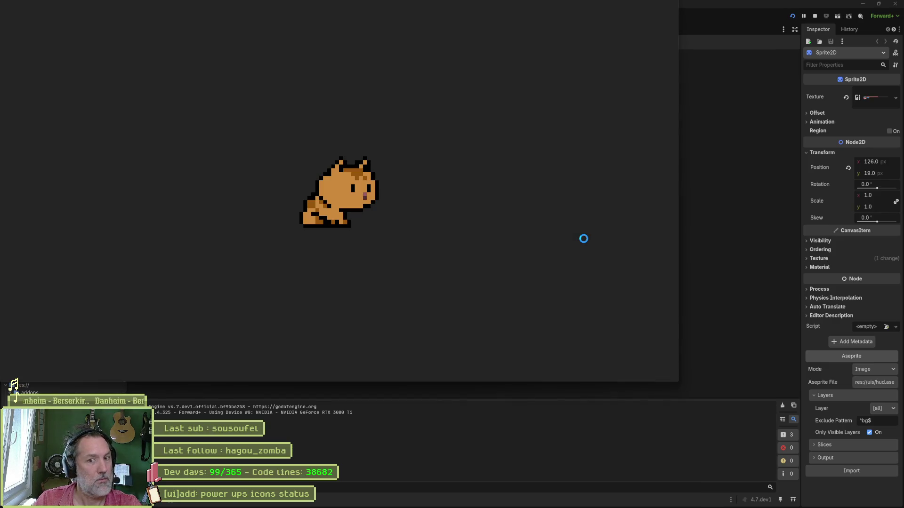
pyautogui.press('Escape')
pyautogui.click(26, 17)
pyautogui.click(47, 28)
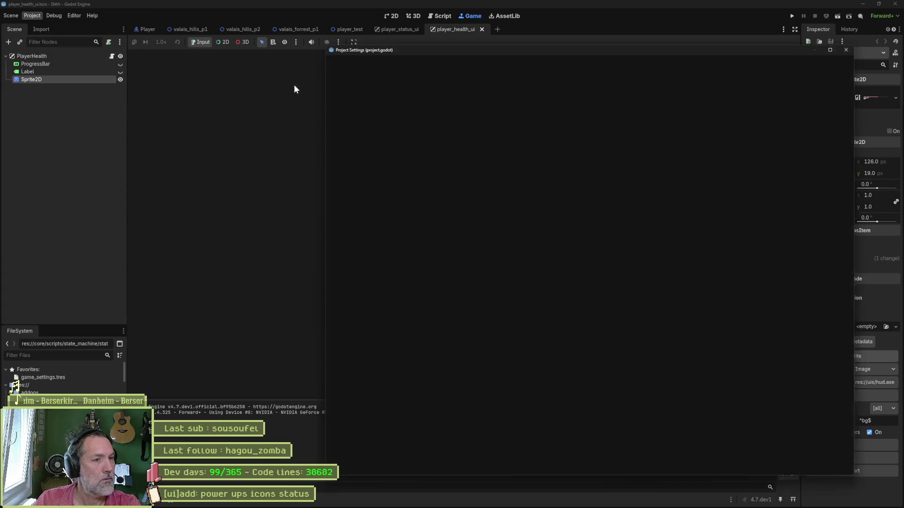
pyautogui.moveTo(575, 144)
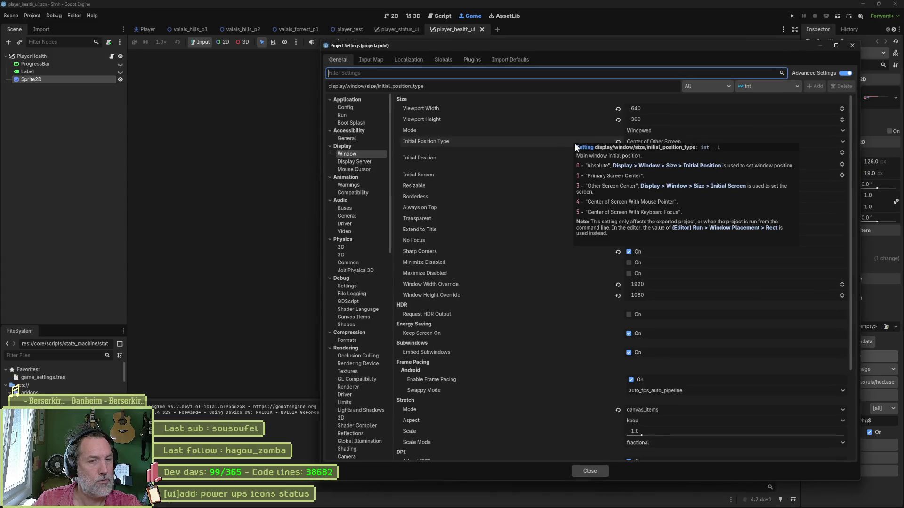
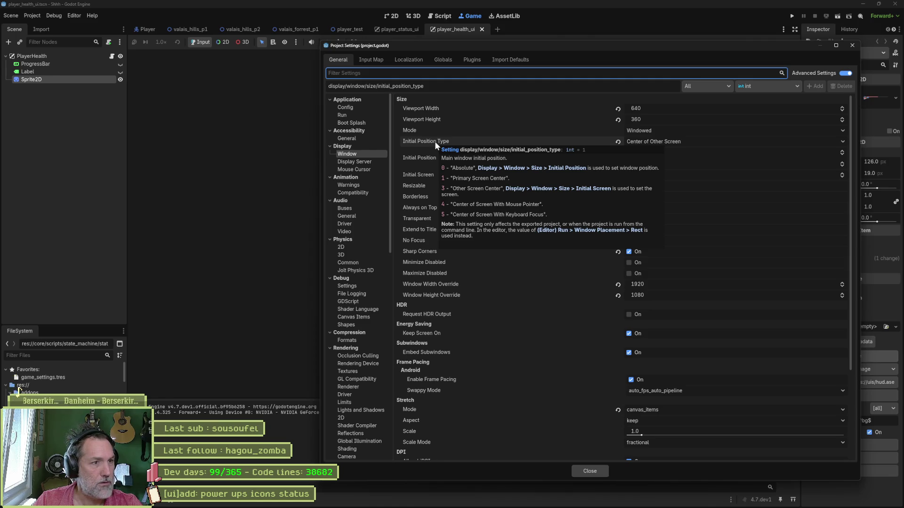
# - Browse the Application > Run and Display > Window settings and follow Initial Position Type's Window Placement link
pyautogui.click(358, 115)
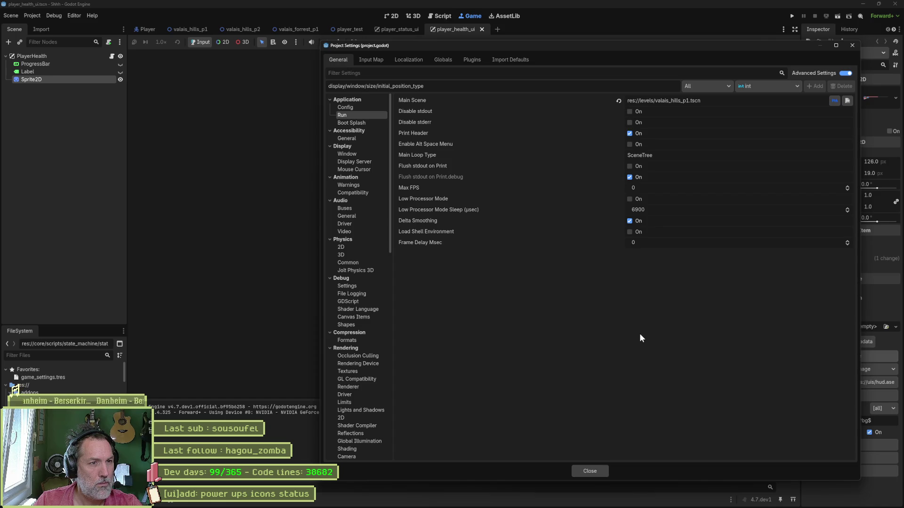
pyautogui.click(362, 156)
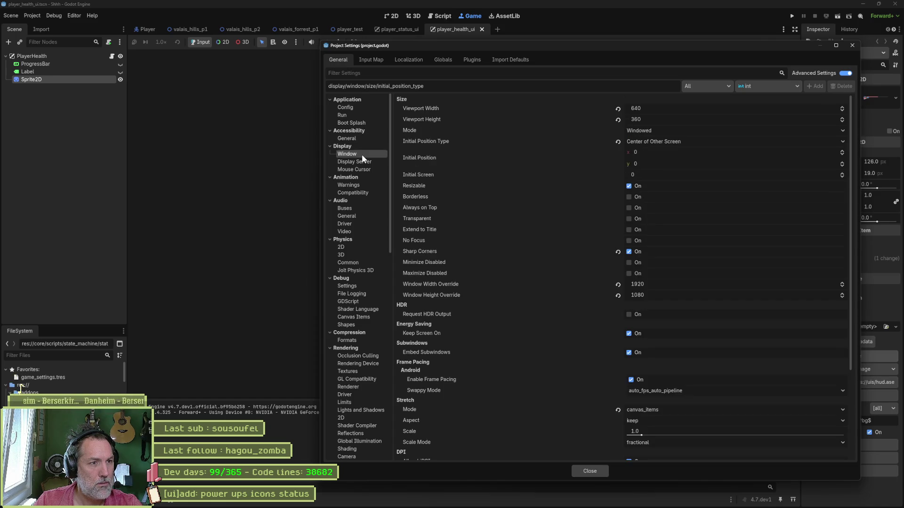
pyautogui.scroll(-5, 555, 257)
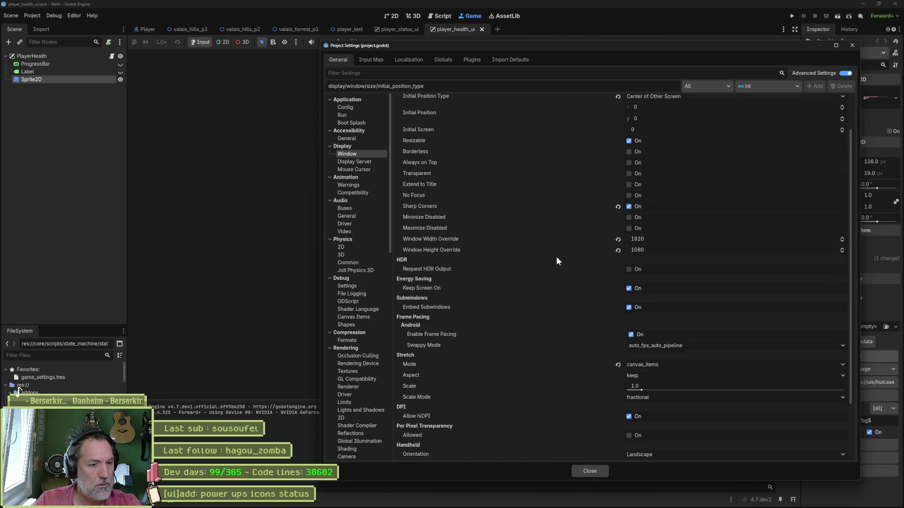
pyautogui.moveTo(560, 264)
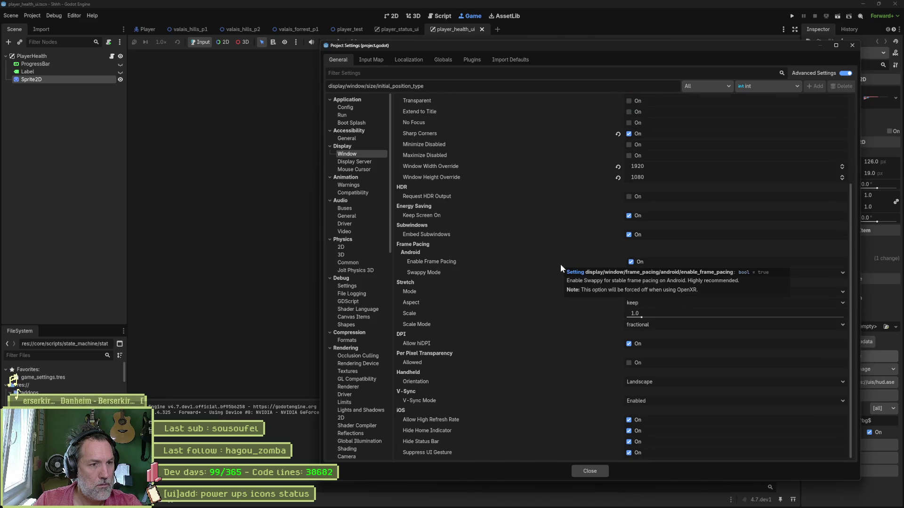
pyautogui.scroll(2, 560, 265)
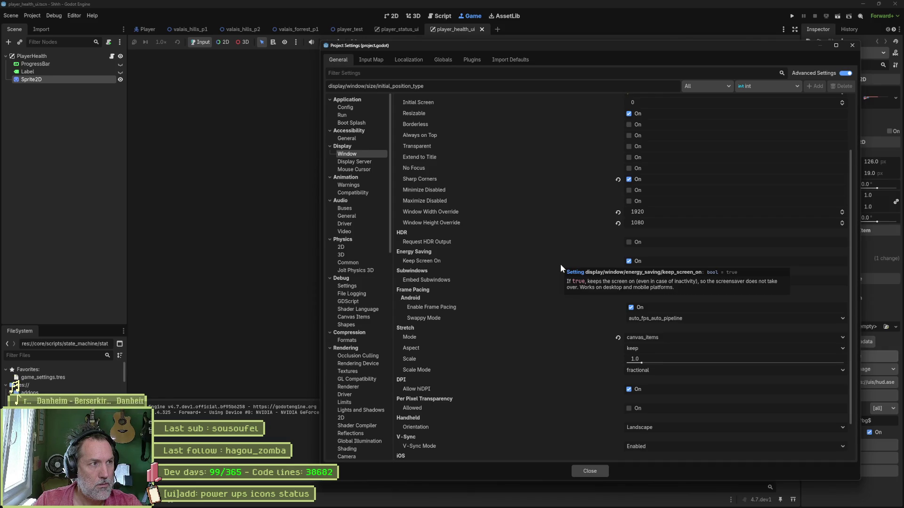
pyautogui.scroll(3, 560, 264)
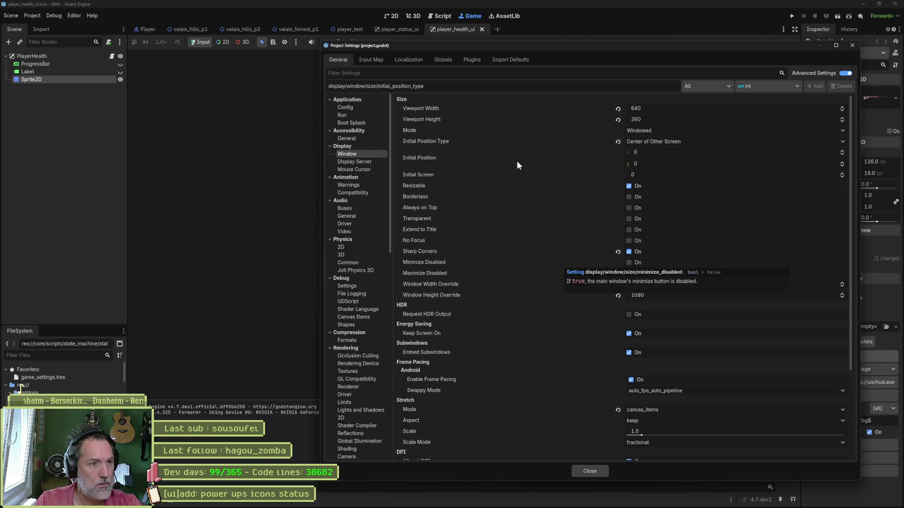
pyautogui.moveTo(519, 159)
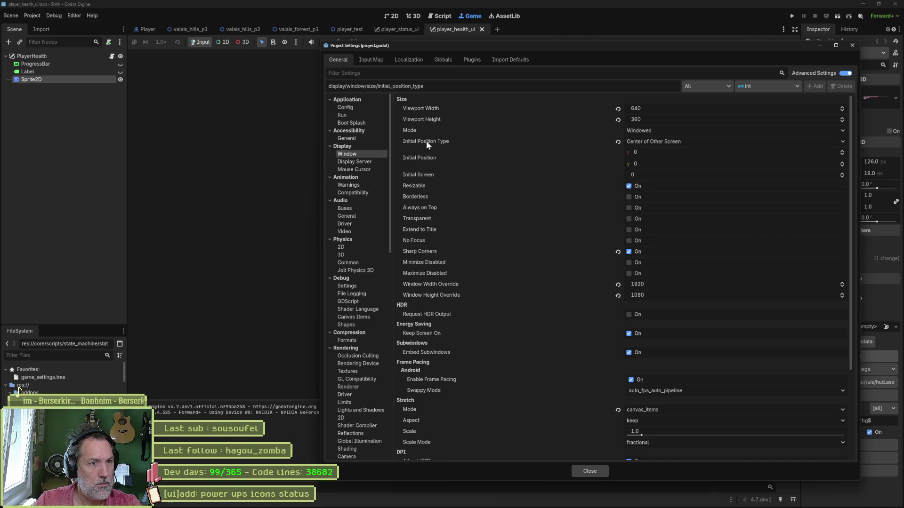
pyautogui.moveTo(426, 142)
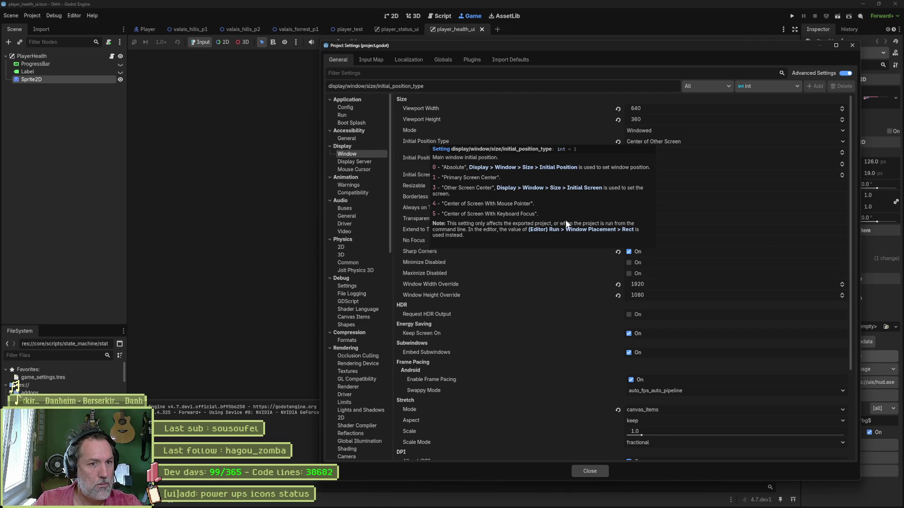
pyautogui.moveTo(569, 231)
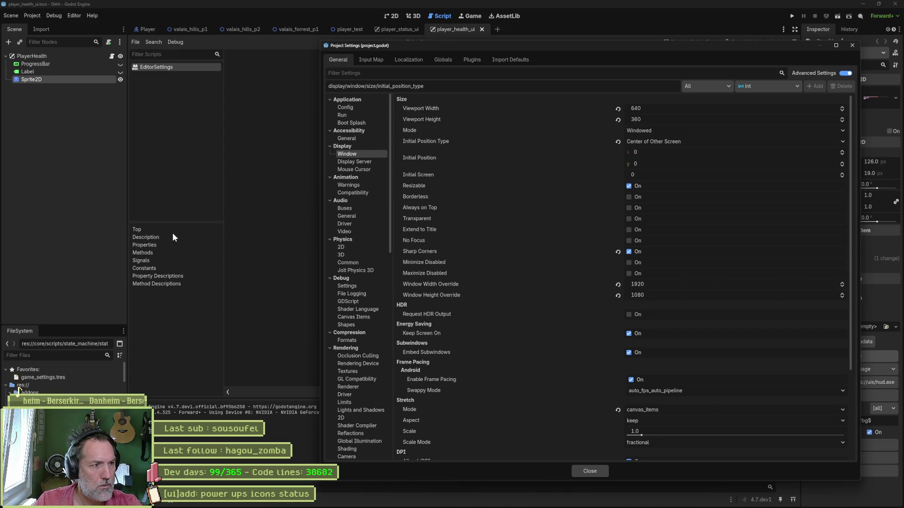
# - Close Project Settings and dismiss the EditorSettings run/window_placement help page after reading it
pyautogui.click(852, 46)
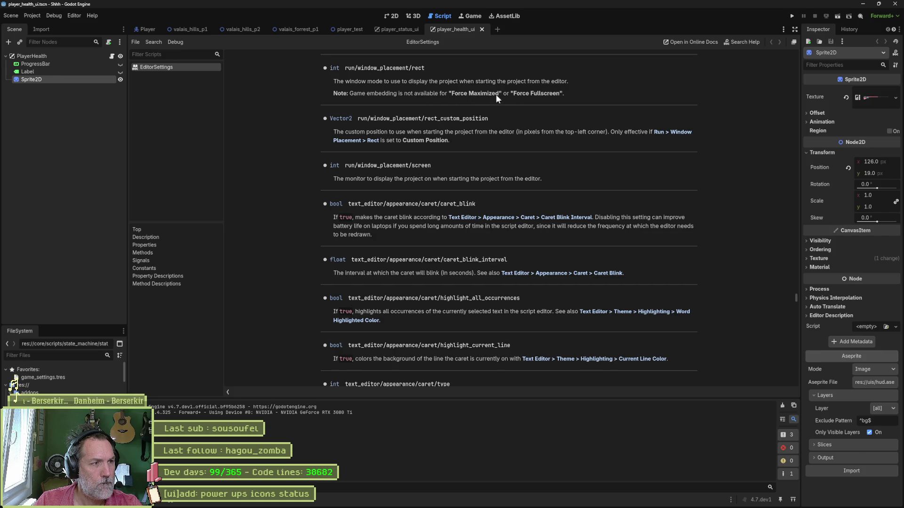
pyautogui.middleClick(203, 71)
# - Set Editor Settings' Run > Window Placement Rect to Centered, then run the game with F5
pyautogui.click(74, 16)
pyautogui.click(92, 27)
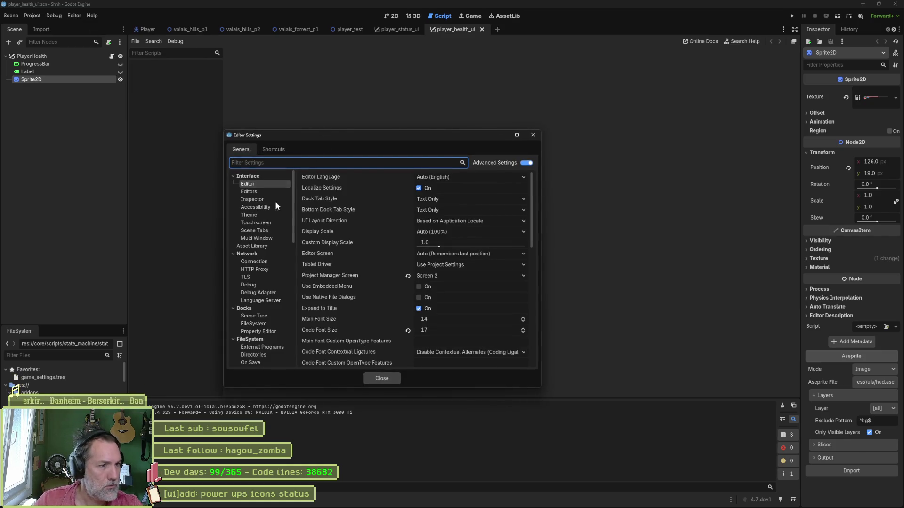
pyautogui.scroll(-10, 267, 298)
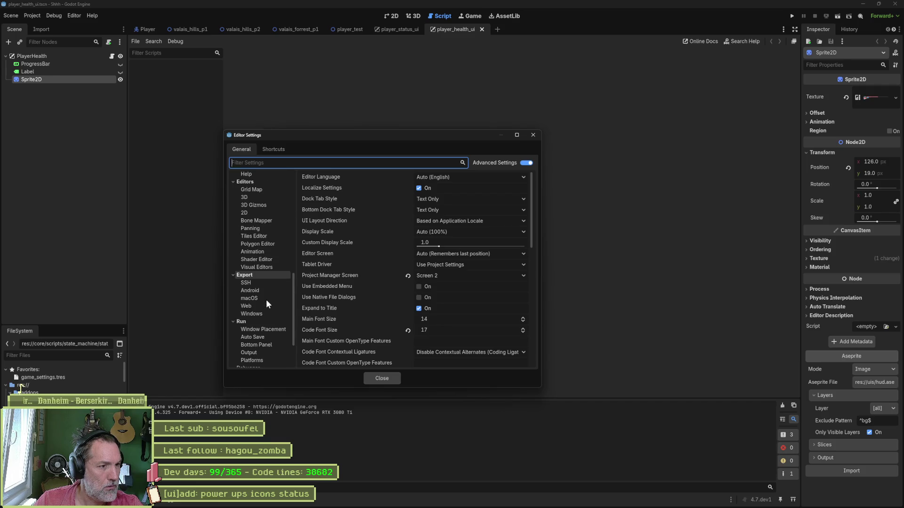
pyautogui.scroll(-3, 267, 299)
pyautogui.click(277, 281)
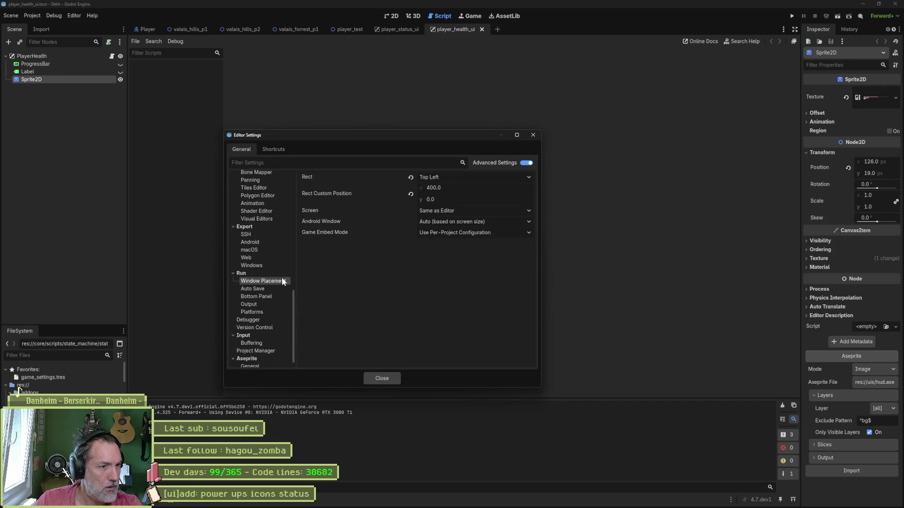
pyautogui.moveTo(415, 135); pyautogui.dragTo(514, 93)
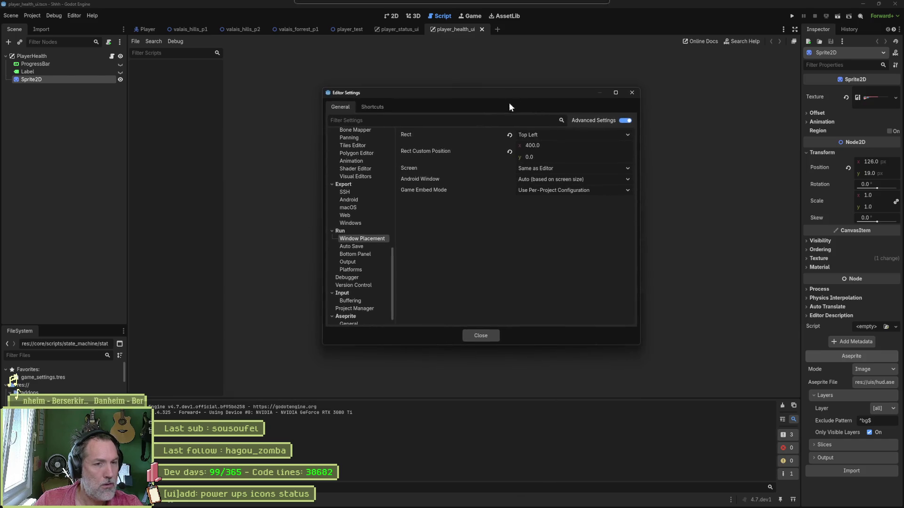
pyautogui.click(530, 134)
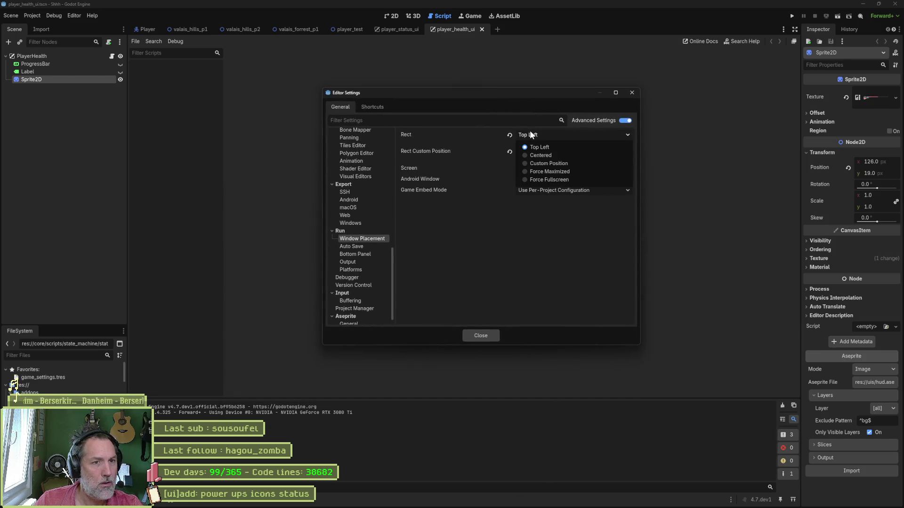
pyautogui.click(548, 152)
pyautogui.click(479, 335)
pyautogui.press('F5')
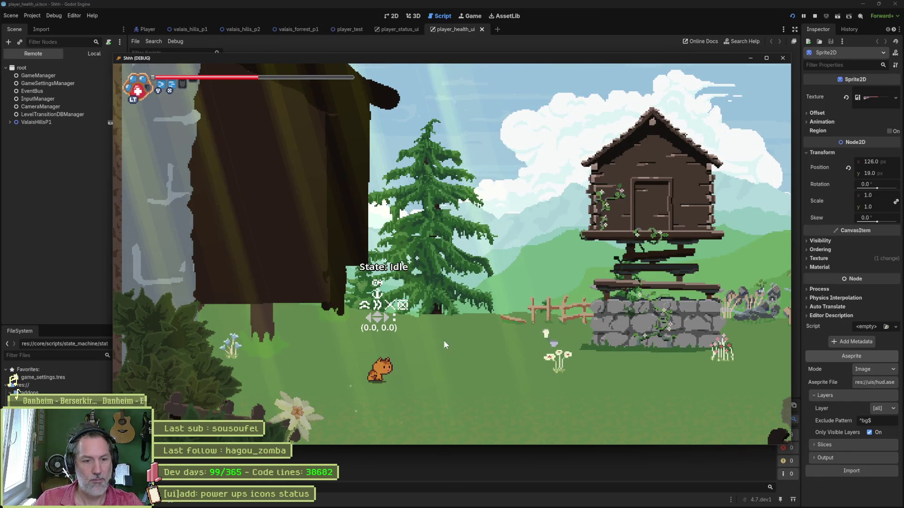
# - Make the game window fullscreen, then attack, walk right and jump the cat onto the stone base
pyautogui.moveTo(475, 60)
pyautogui.mouseDown()
pyautogui.moveTo(484, 2)
pyautogui.moveTo(487, 74)
pyautogui.moveTo(509, 61)
pyautogui.moveTo(509, 41)
pyautogui.moveTo(568, 59)
pyautogui.moveTo(482, 59)
pyautogui.mouseUp()
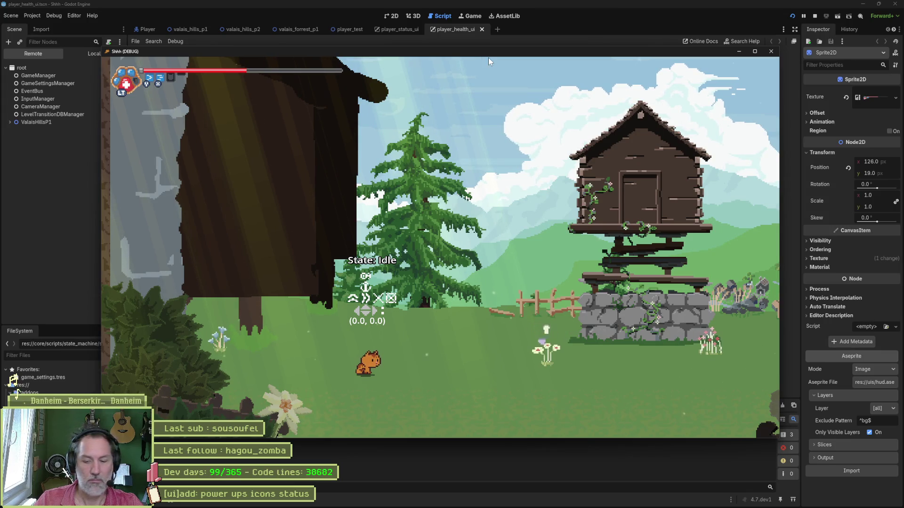
pyautogui.press('F11')
pyautogui.press('x')
pyautogui.press('Right')
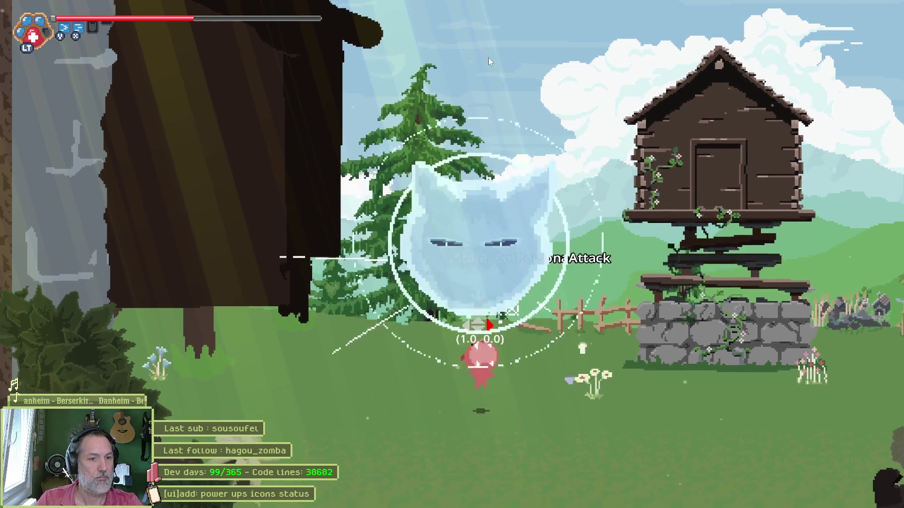
pyautogui.press('space')
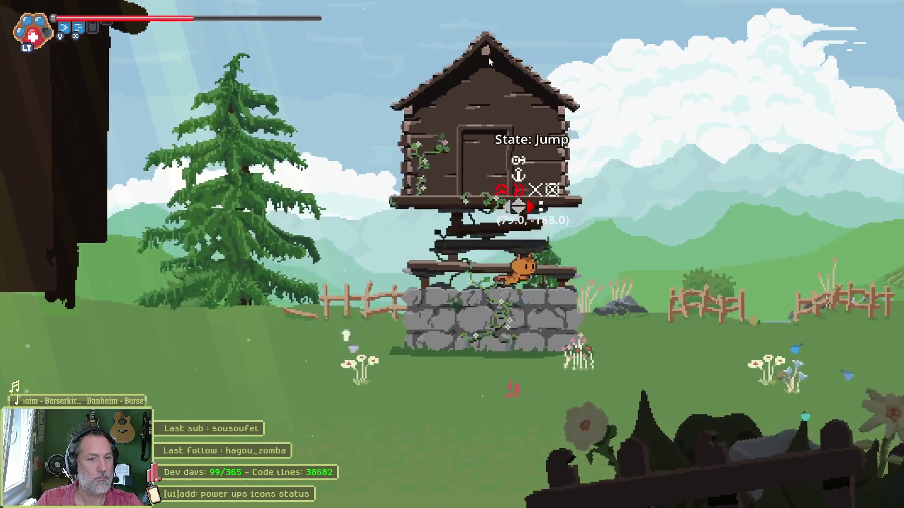
# - Dash, raise the guard shield and heavy-attack with the cat, then quit the game with F8
pyautogui.press('shift')
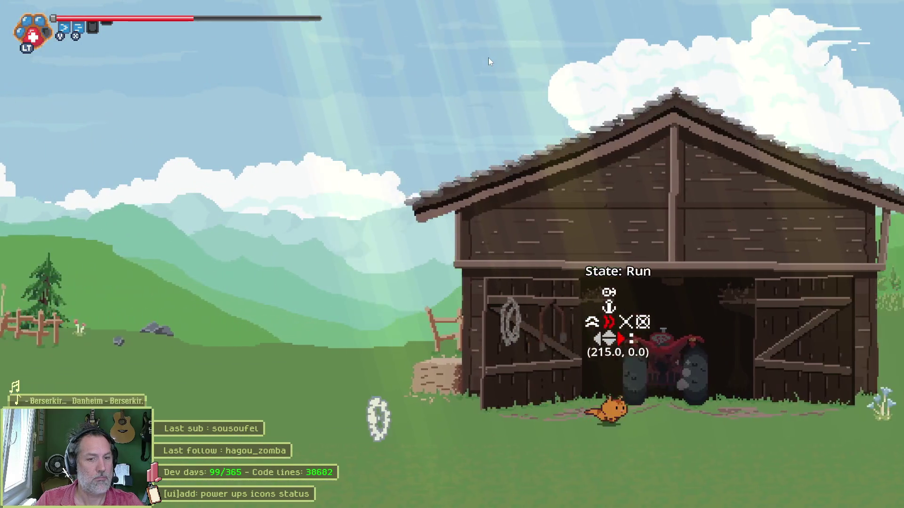
pyautogui.press('c')
pyautogui.press('x')
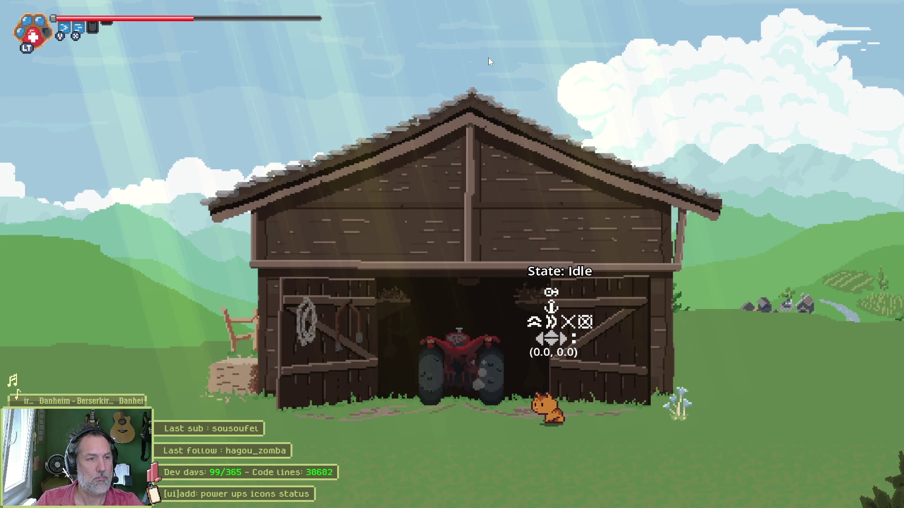
pyautogui.press('F8')
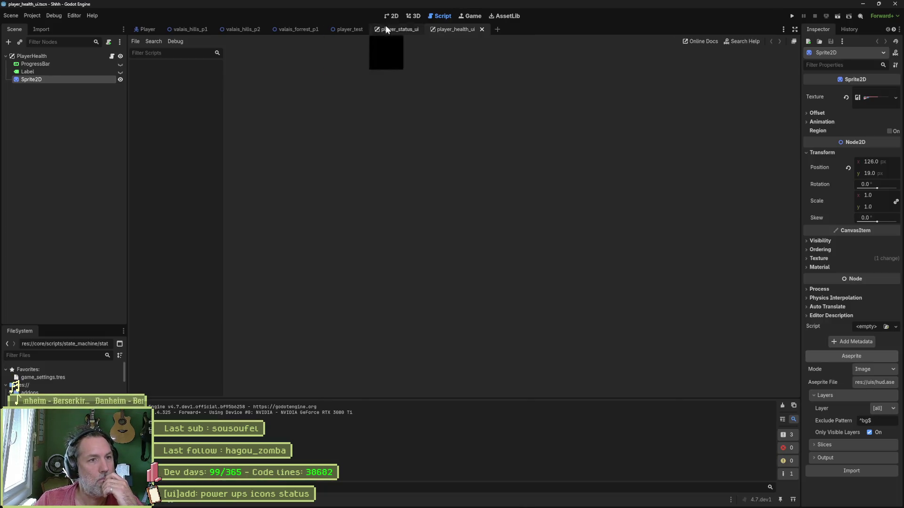
# - Enable 'Embed Game on Next Play' in the Game workspace's options menu
pyautogui.click(464, 17)
pyautogui.click(354, 41)
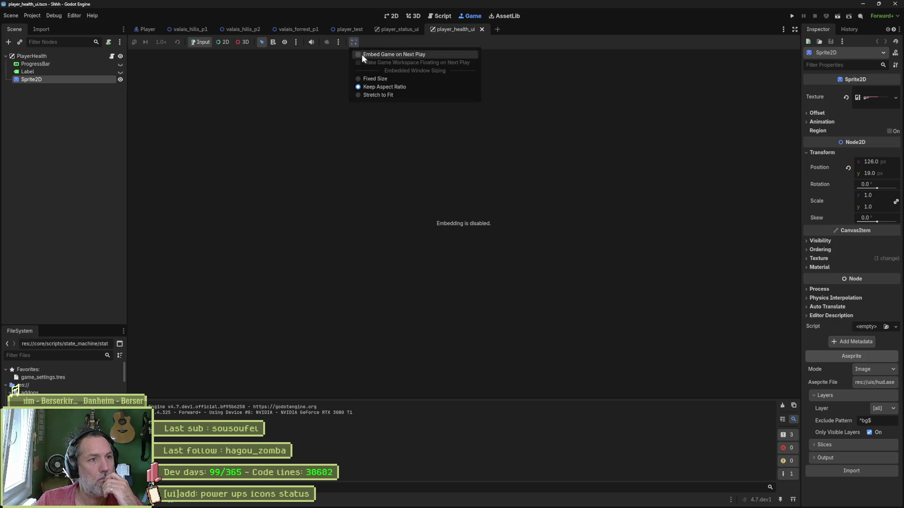
pyautogui.click(365, 52)
pyautogui.click(354, 42)
pyautogui.click(337, 89)
# - Run the game embedded in the editor, stop it, and switch to the player_status_ui scene
pyautogui.press('F5')
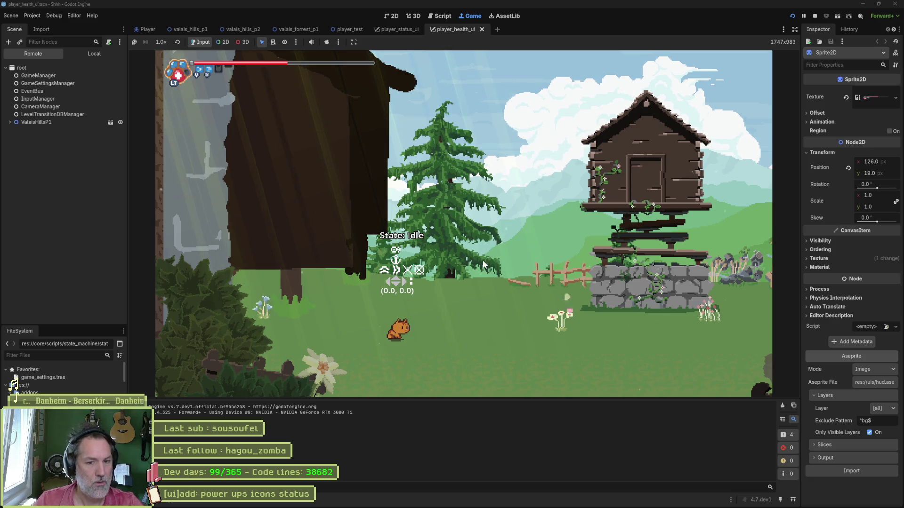
pyautogui.press('F8')
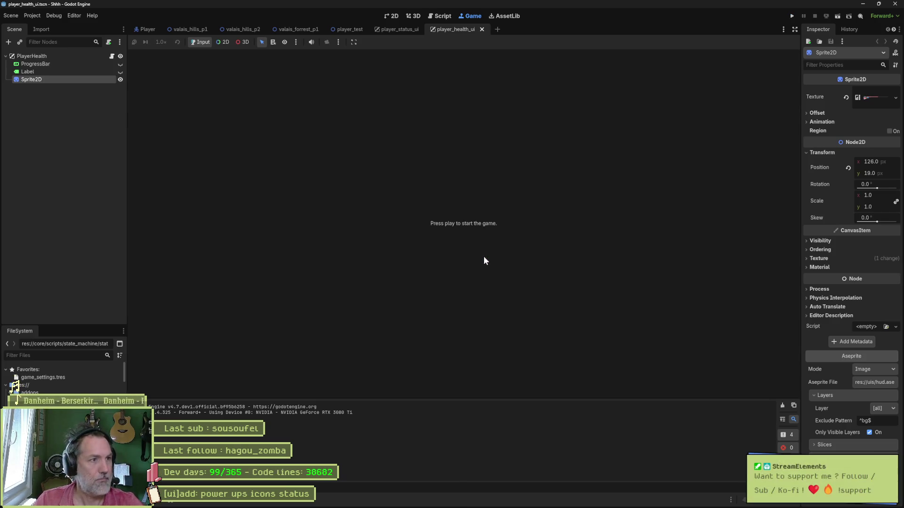
pyautogui.click(405, 29)
# - Inspect the player_health_ui health bar sprite in the 2D view, then switch to hud.aseprite in Aseprite
pyautogui.hotkey('ctrl', 'Tab')
pyautogui.click(391, 16)
pyautogui.scroll(-2, 354, 160)
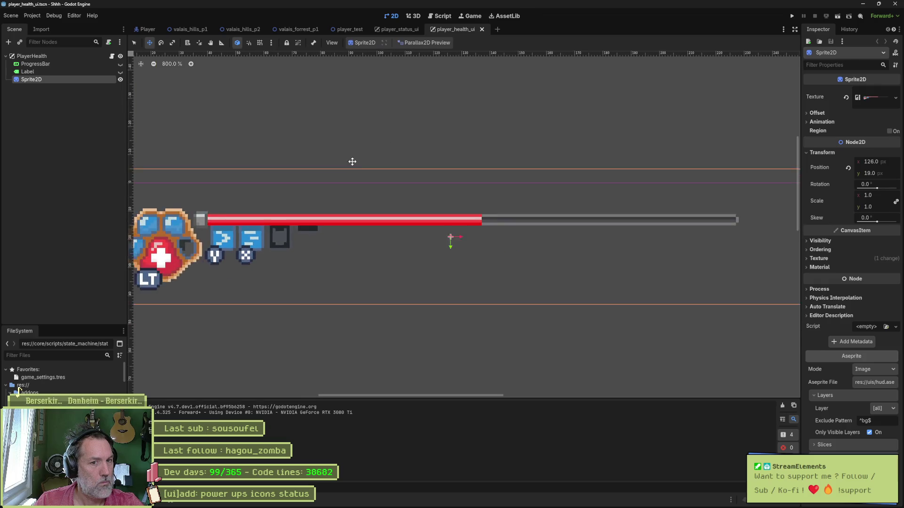
pyautogui.moveTo(406, 143); pyautogui.dragTo(414, 143)
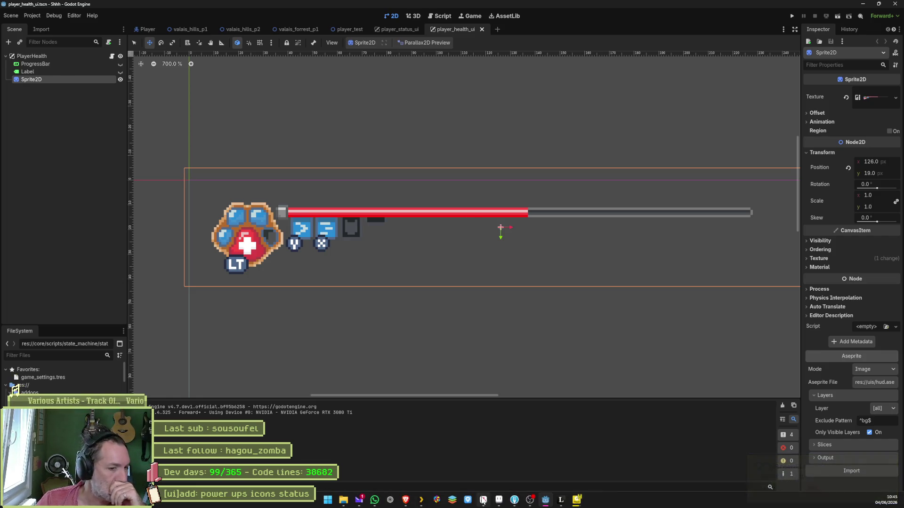
pyautogui.click(483, 500)
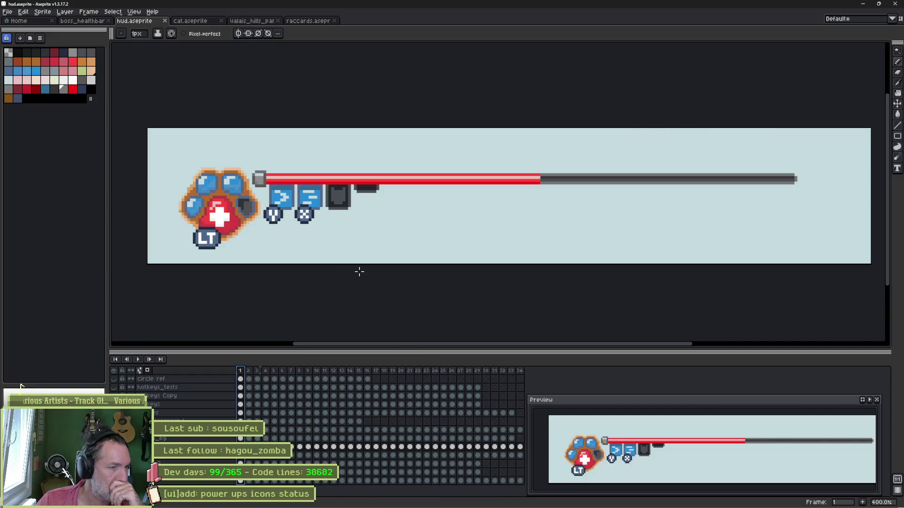